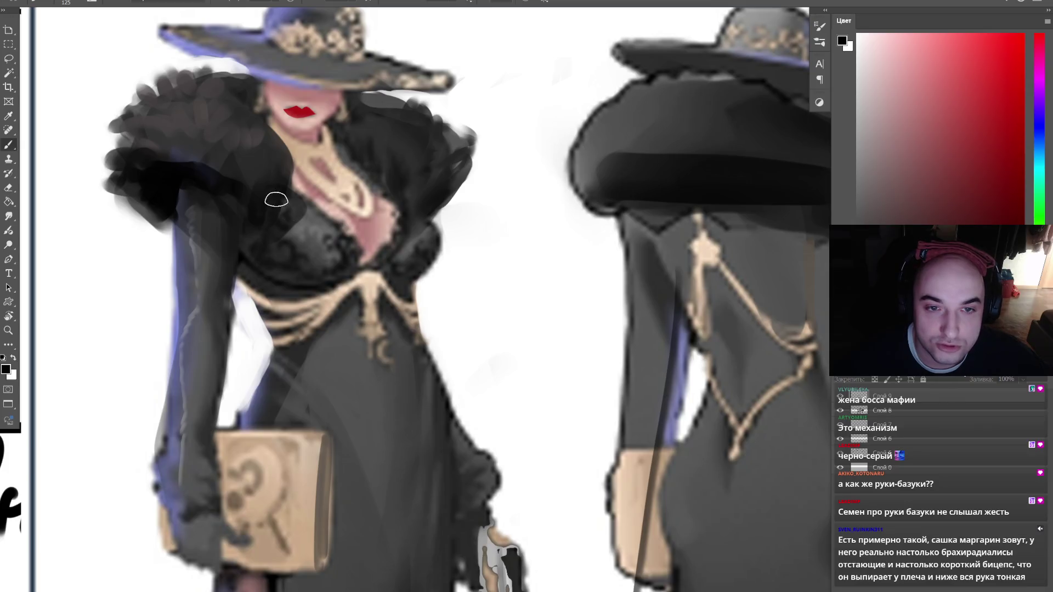
- Pick a pale yellow paint colour and a 20 px round brush
key("z")
scroll(392, 143, "down", 5)
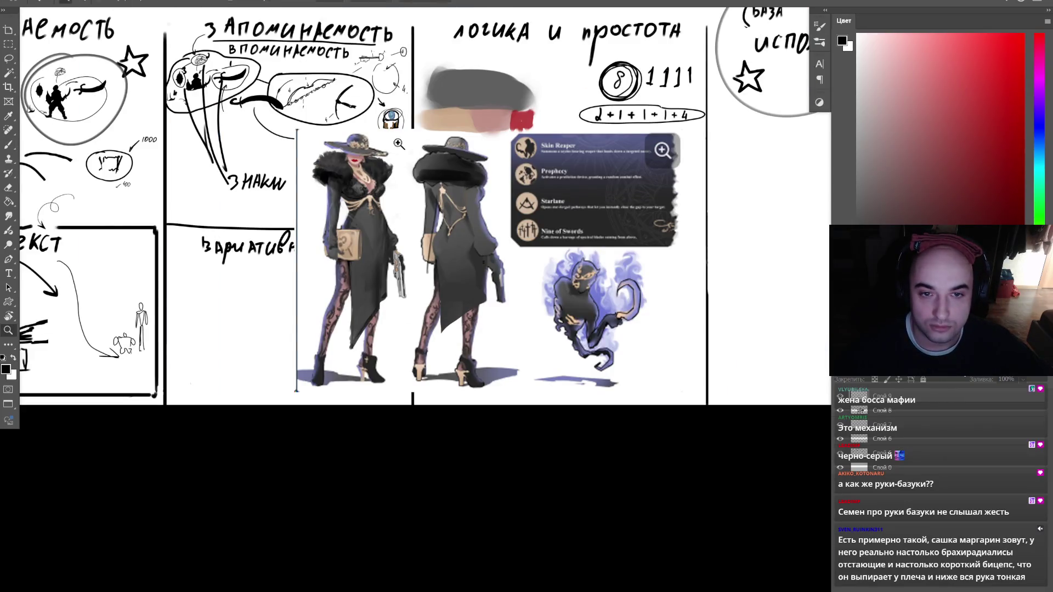
scroll(381, 166, "up", 2)
scroll(362, 187, "up", 1)
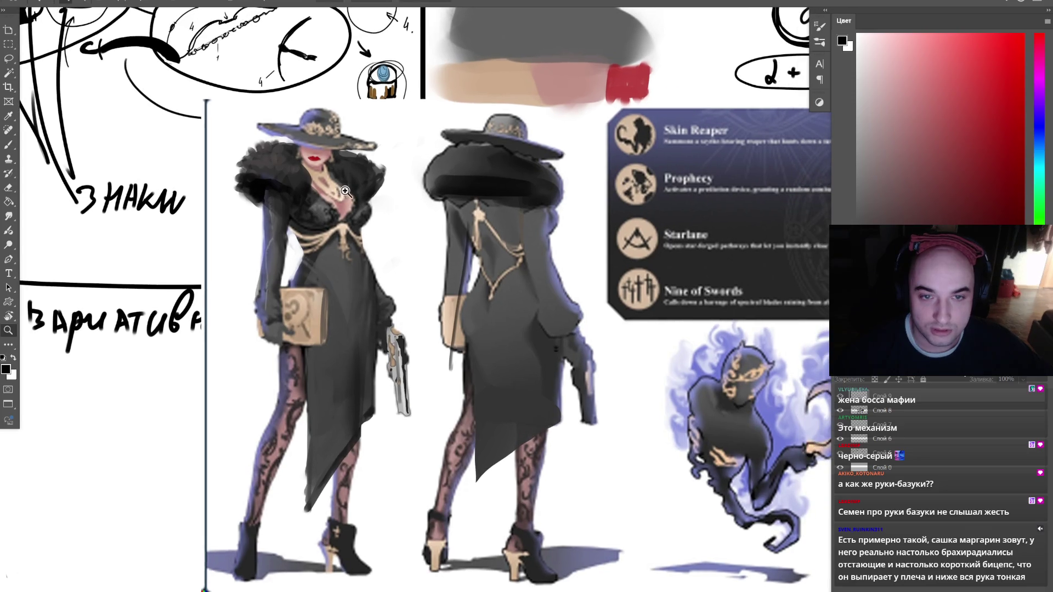
scroll(355, 198, "up", 1)
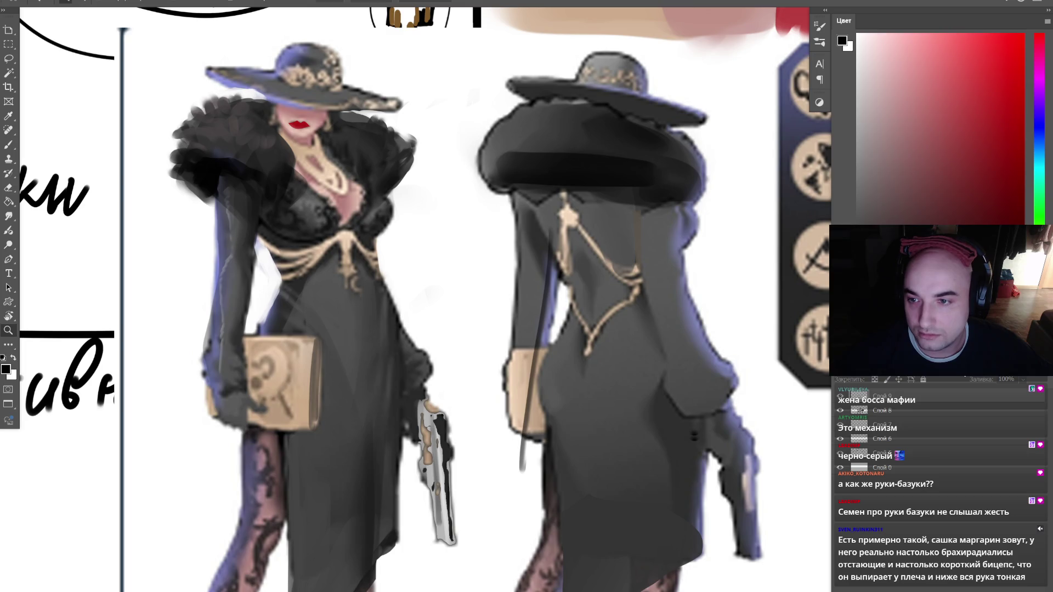
left_click(1039, 258)
left_click(884, 34)
key("b")
right_click(410, 239)
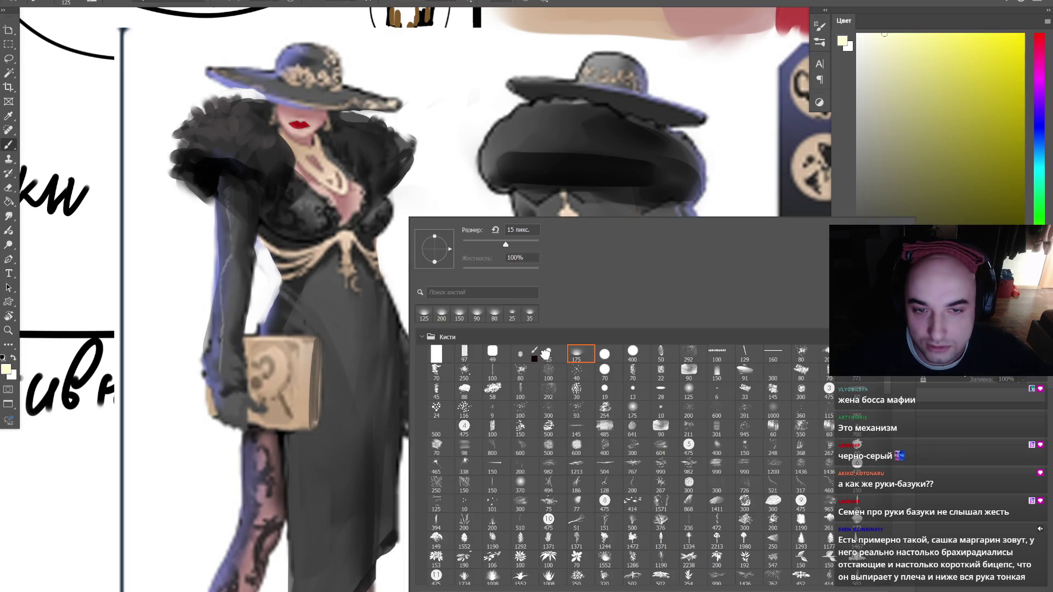
double_click(540, 358)
- Paint a thick brown stick across the grey swatch with a pale peach highlight
left_click(284, 163, "alt")
scroll(417, 296, "up", 10)
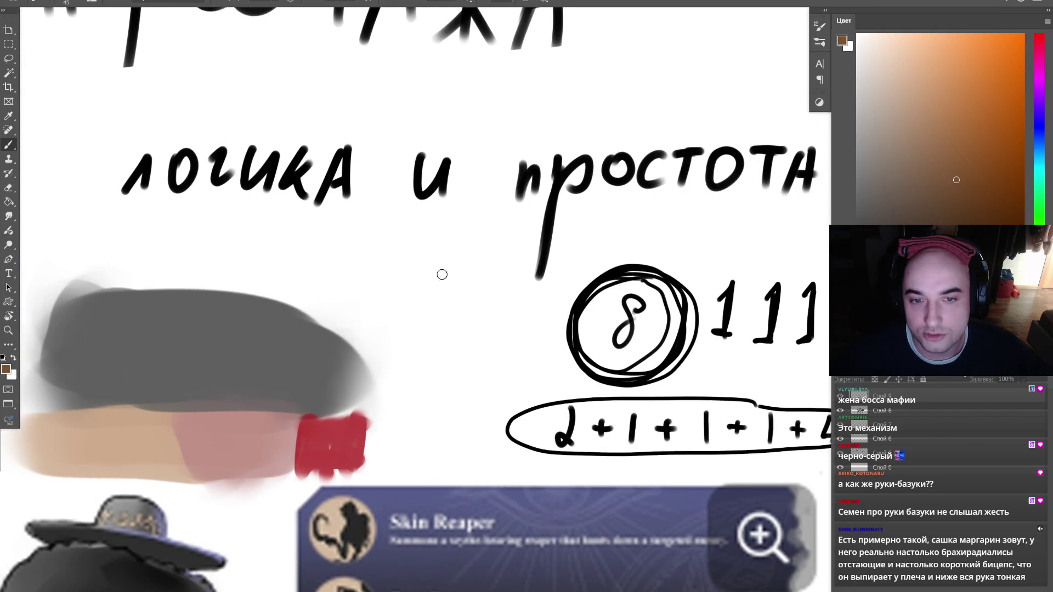
key("bracketright")
key("bracketright")
key("bracketright")
mouse_move(357, 313)
left_mouse_down()
mouse_move(479, 265)
mouse_move(294, 326)
left_mouse_up()
left_click(643, 140, "alt")
left_click_drag(395, 283, 433, 269)
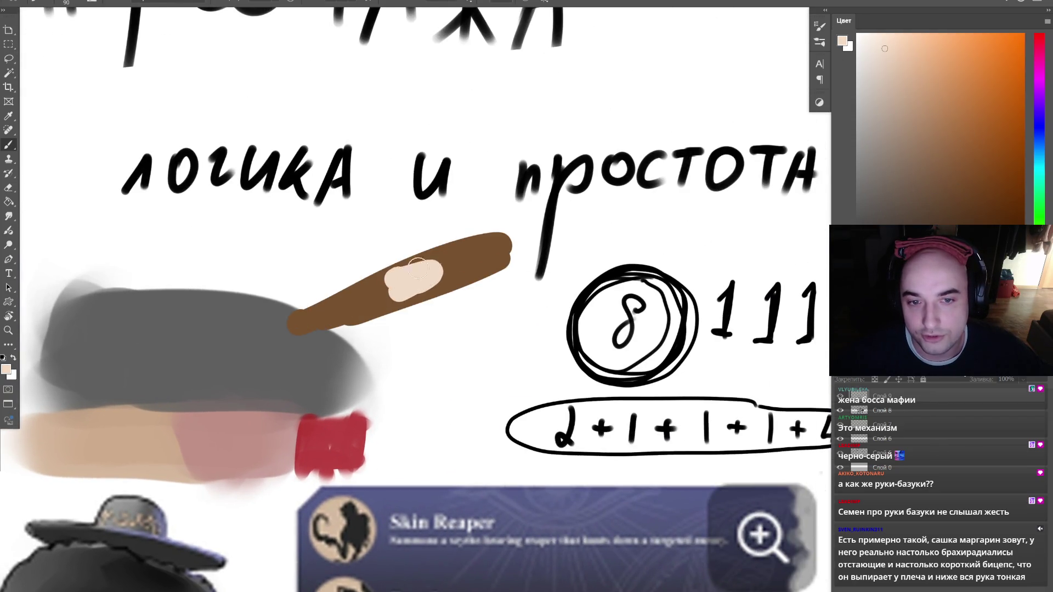
- Zoom in on the characters and smooth the chain's central gem with sampled tan paint
key("z")
left_click(390, 341, "alt")
left_click(390, 341)
left_click(390, 337)
key("b")
left_click(401, 312, "alt")
key("w")
key("b")
left_click(401, 311, "alt")
left_click_drag(392, 310, 409, 321)
- Sample a paler peach from the chain and pick a pale cream colour
left_click(549, 252, "alt")
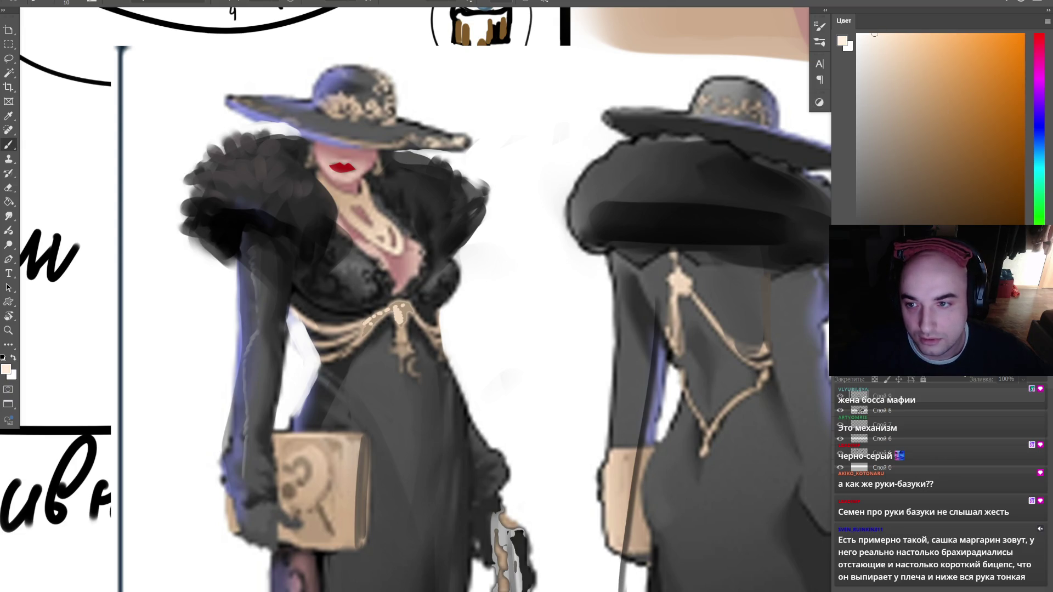
left_click(875, 34)
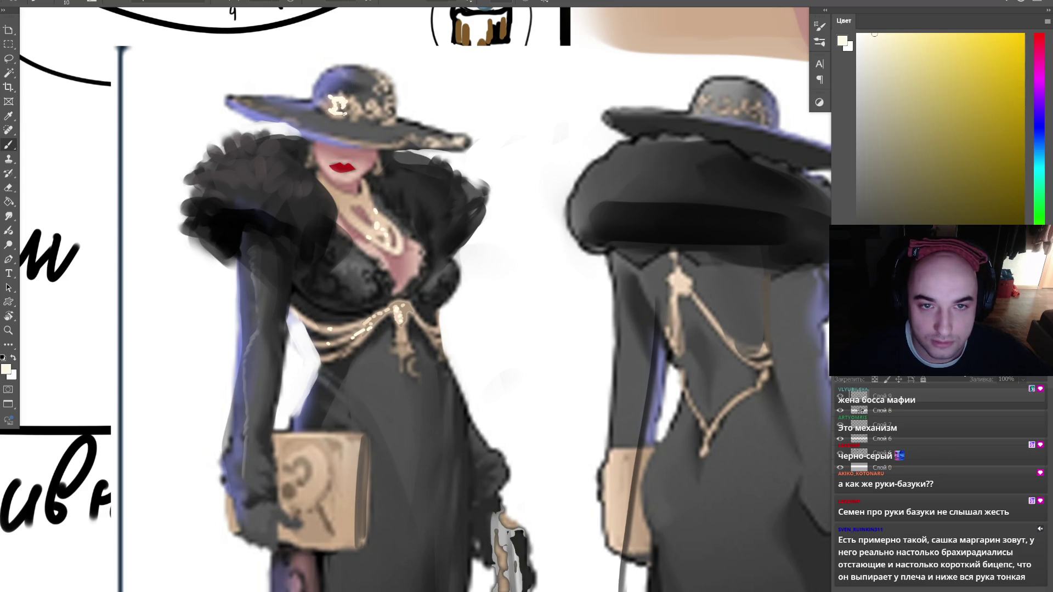
mouse_move(381, 81)
left_mouse_down()
mouse_move(436, 165)
mouse_move(364, 243)
left_mouse_up()
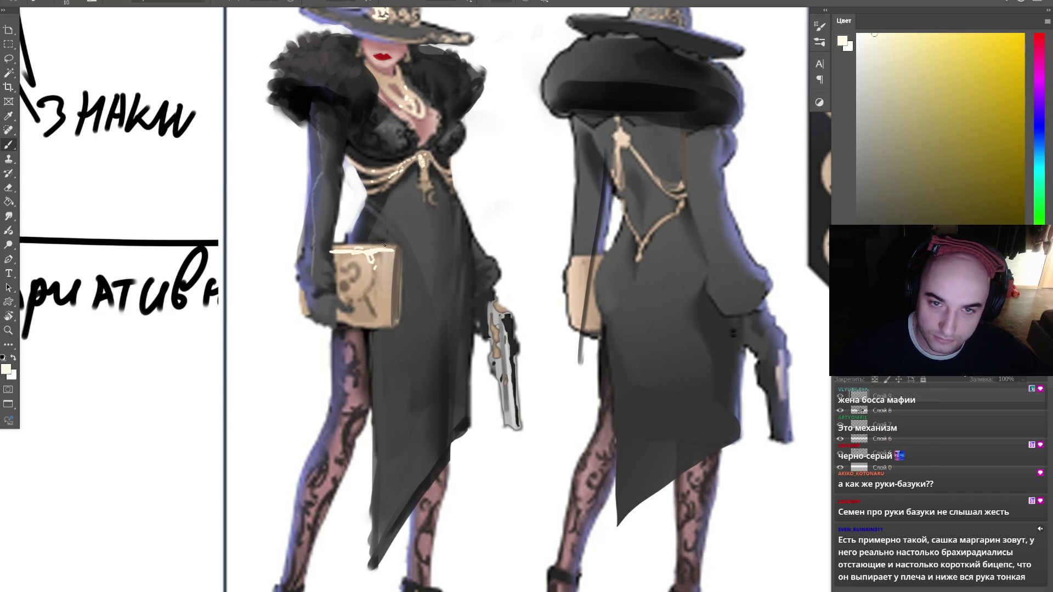
- Zoom in on the character figures and pick a dark purple-grey colour
key("z")
left_click(380, 247, "alt")
left_click(380, 247, "alt")
left_click(391, 214)
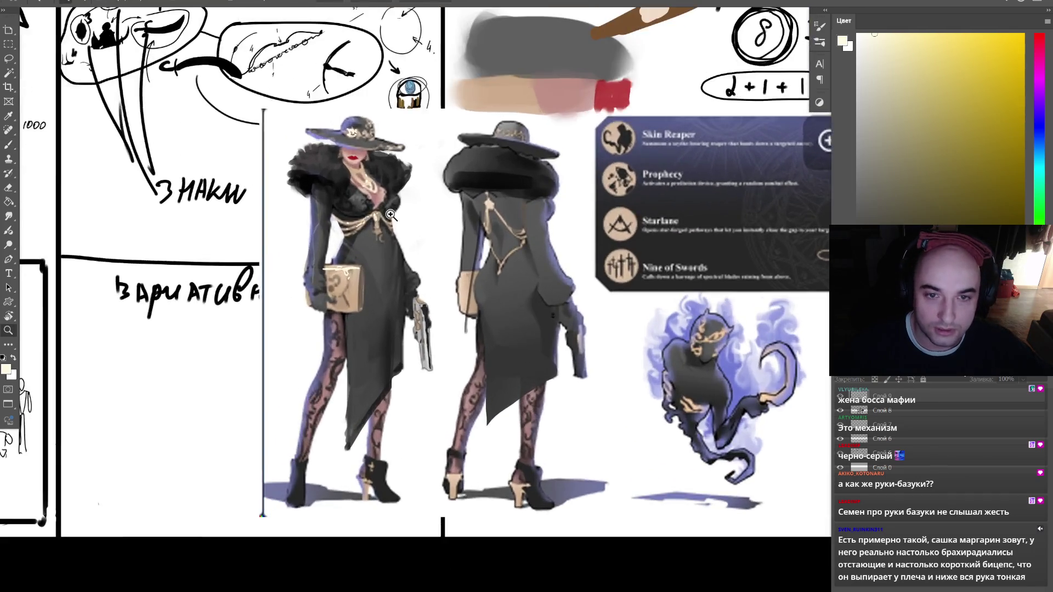
left_click(391, 214)
key("b")
left_click(303, 159, "alt")
- Paint out the back-view figure with white
key("z")
left_click(385, 174)
left_click(385, 178, "alt")
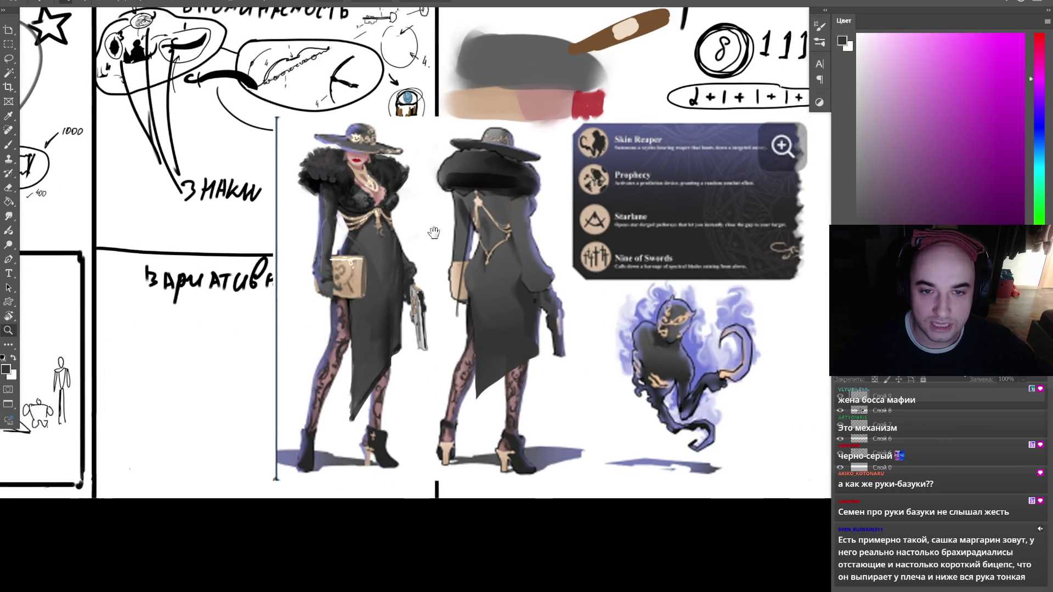
left_click(447, 172)
key("b")
key("x")
mouse_move(430, 176)
left_mouse_down()
mouse_move(477, 263)
mouse_move(469, 486)
mouse_move(547, 329)
mouse_move(482, 252)
left_mouse_up()
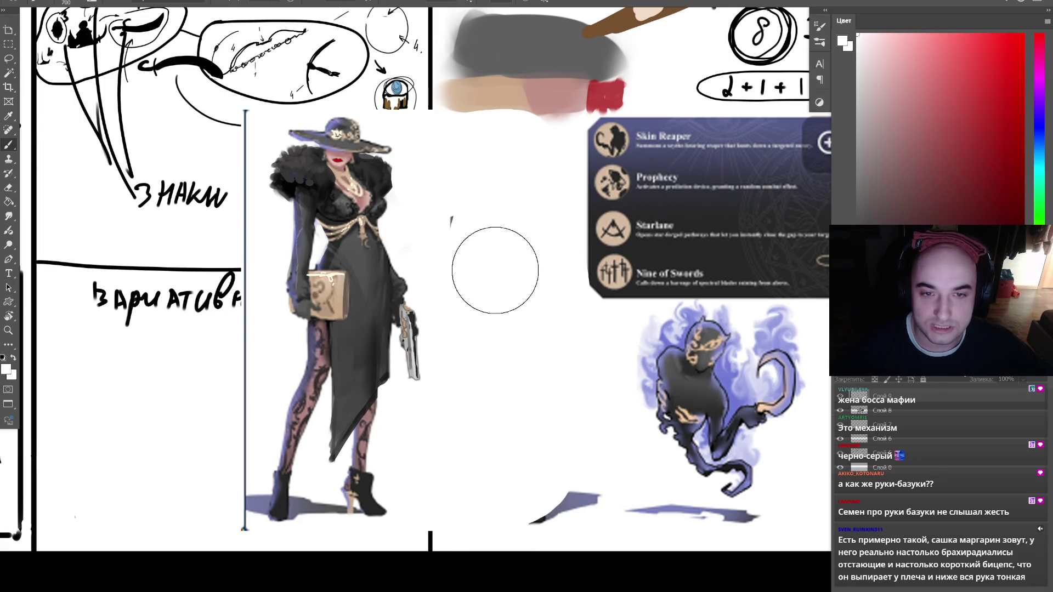
key("z")
left_click(430, 312)
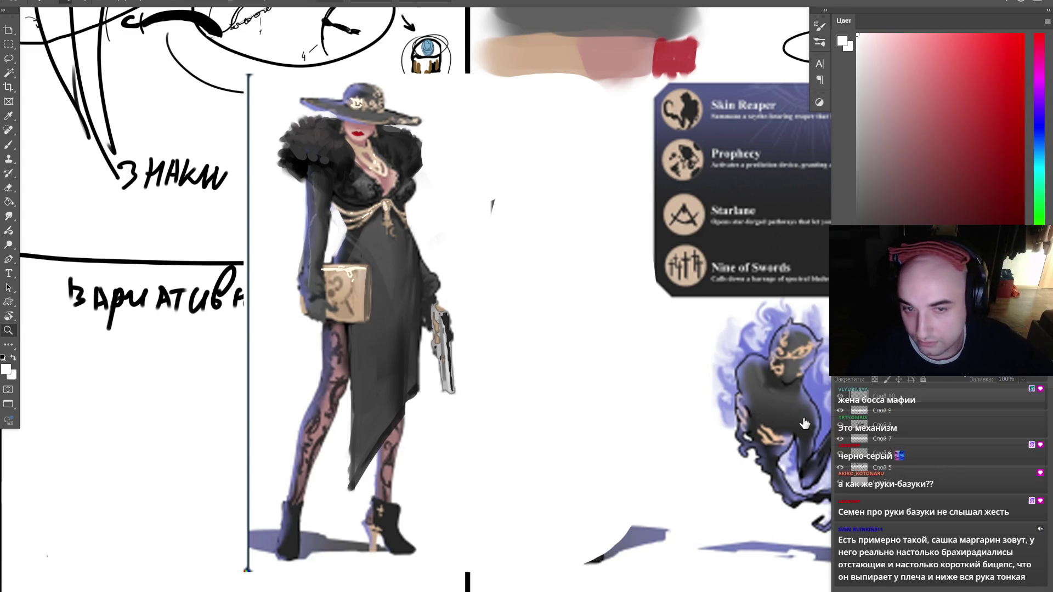
- Paste the artwork, scale it up and move it into place on the sheet
key("ctrl+v")
mouse_move(561, 281)
left_mouse_down()
mouse_move(828, 77)
mouse_move(581, 249)
mouse_move(573, 269)
mouse_move(957, 69)
mouse_move(683, 291)
left_mouse_up()
key("Return")
left_click(567, 266, "alt")
left_click_drag(568, 266, 431, 282)
left_click_drag(551, 236, 557, 251)
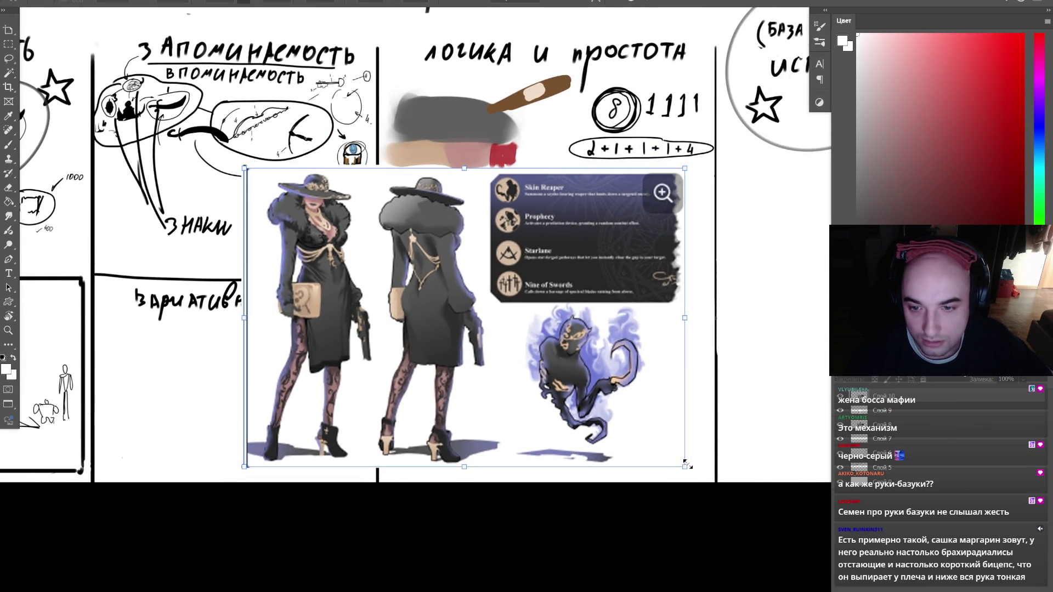
key("Return")
mouse_move(447, 327)
left_mouse_down()
mouse_move(473, 347)
mouse_move(461, 338)
left_mouse_up()
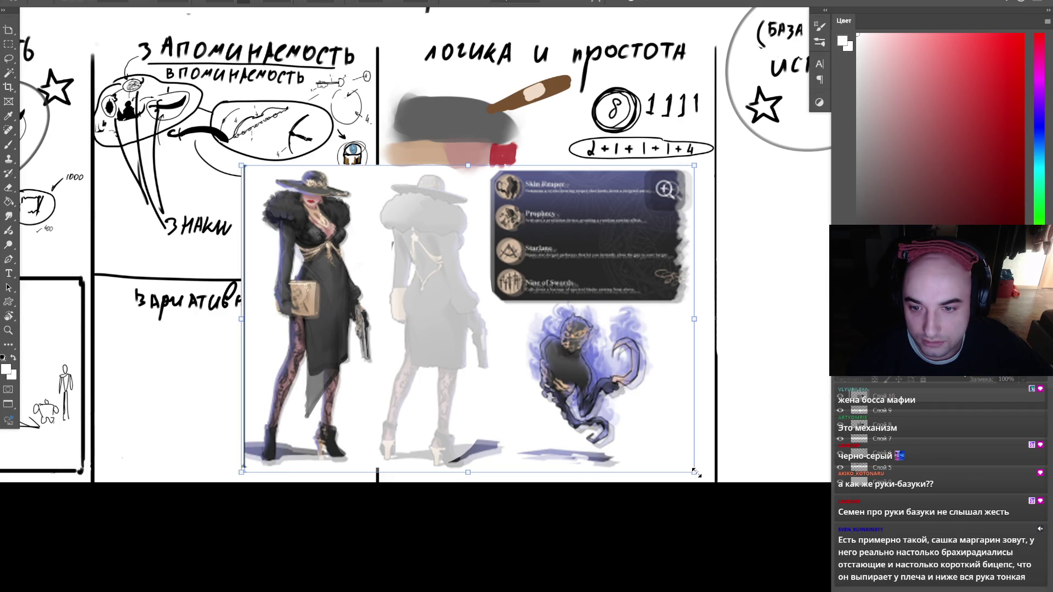
key("Return")
key("z")
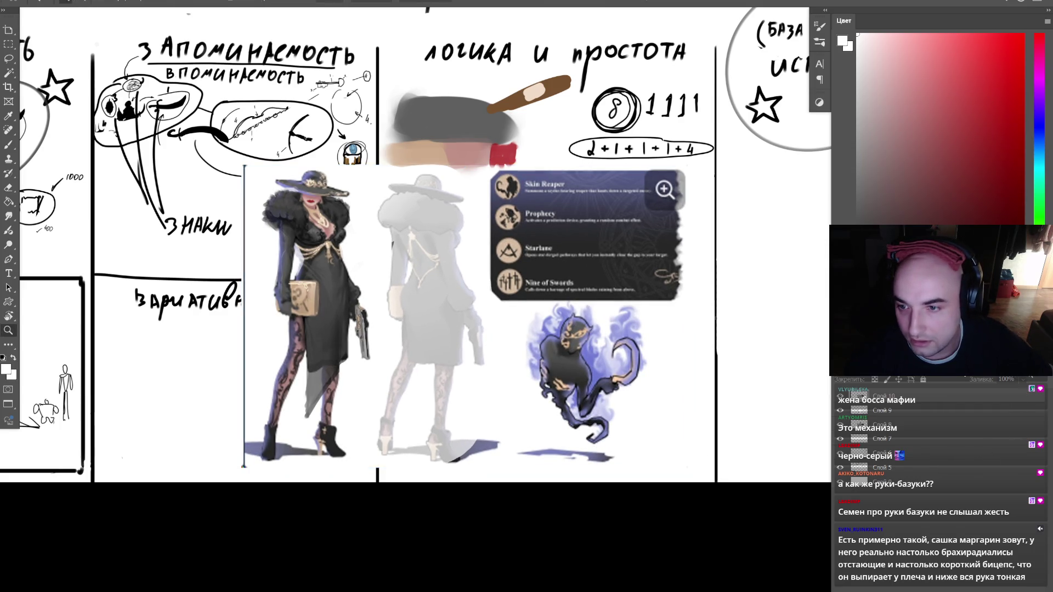
key("ctrl+plus")
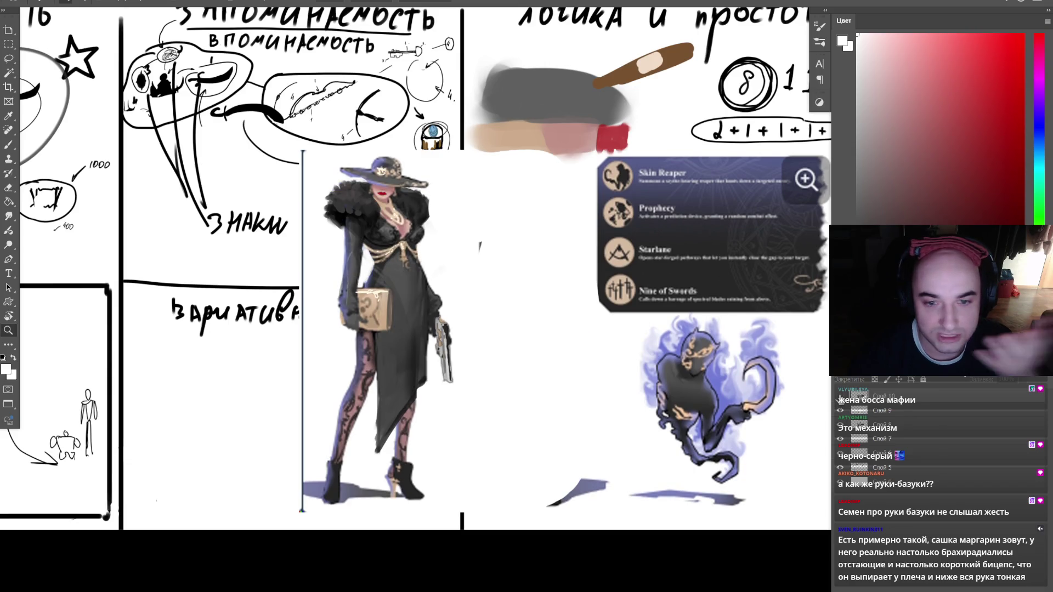
scroll(601, 236, "down", 2)
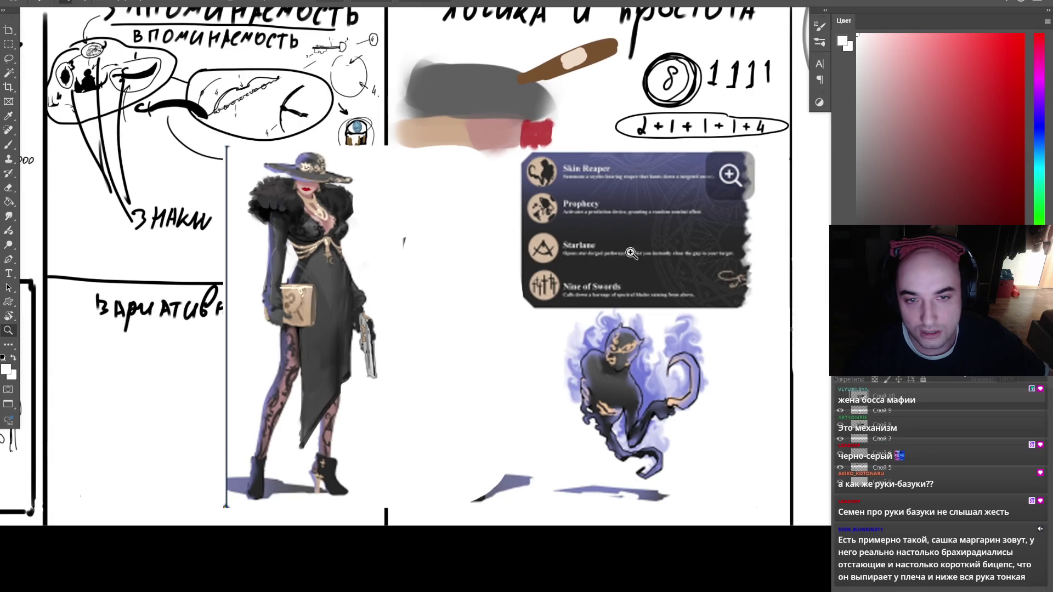
scroll(719, 245, "down", 1)
- With a smaller black brush, draw a loop around the 'запоминаемость' heading
key("d")
key("b")
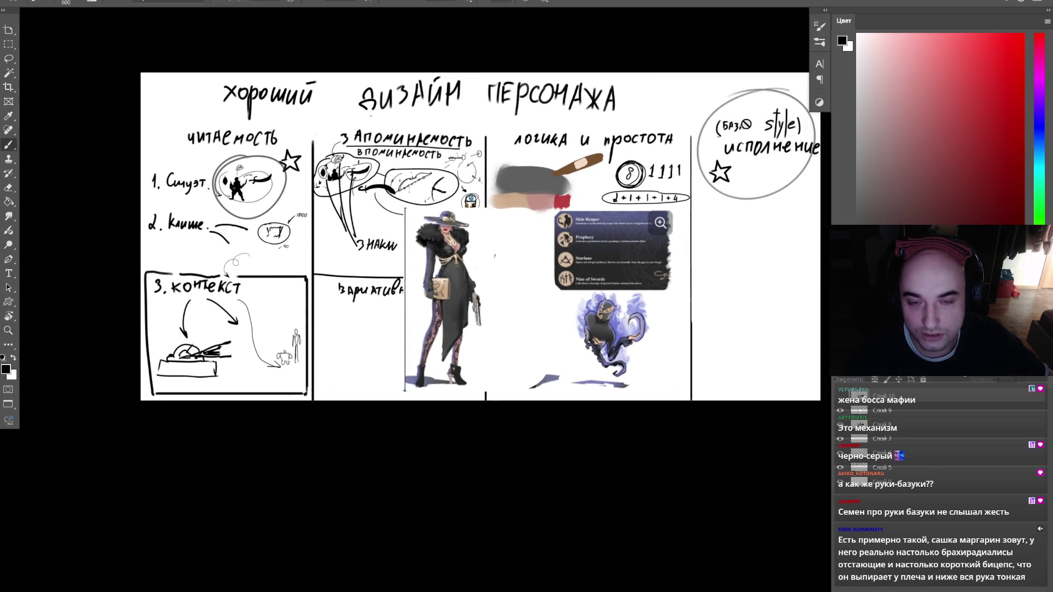
key("bracketleft")
key("bracketleft")
key("bracketleft")
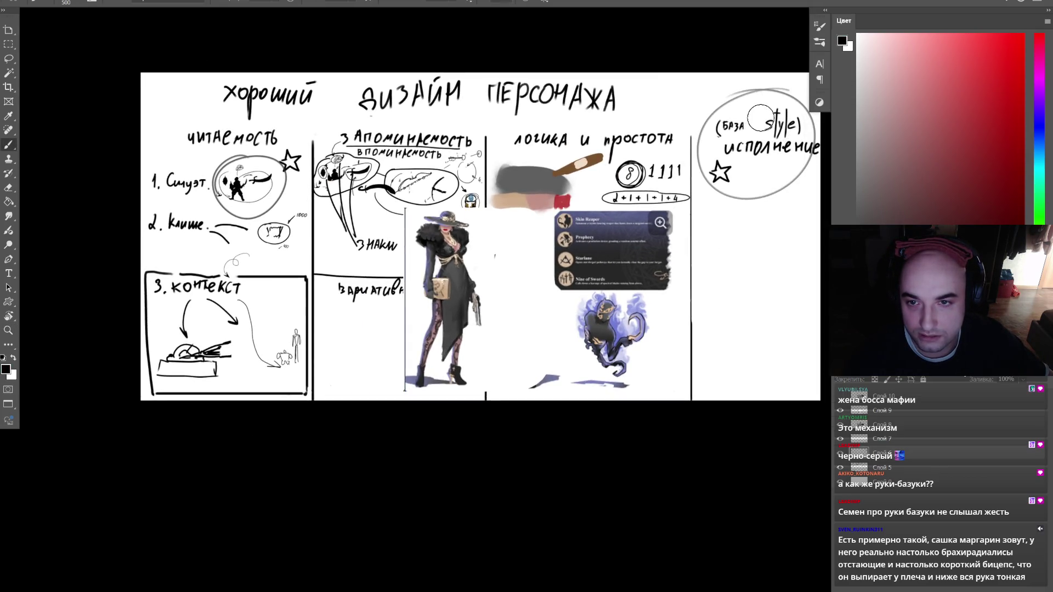
key("bracketleft")
key("bracketleft")
key("bracketleft")
mouse_move(361, 115)
left_mouse_down()
mouse_move(351, 174)
mouse_move(458, 157)
mouse_move(455, 134)
left_mouse_up()
- Zoom in and draw an oval around the character's gun
key("z")
left_click(494, 247)
key("b")
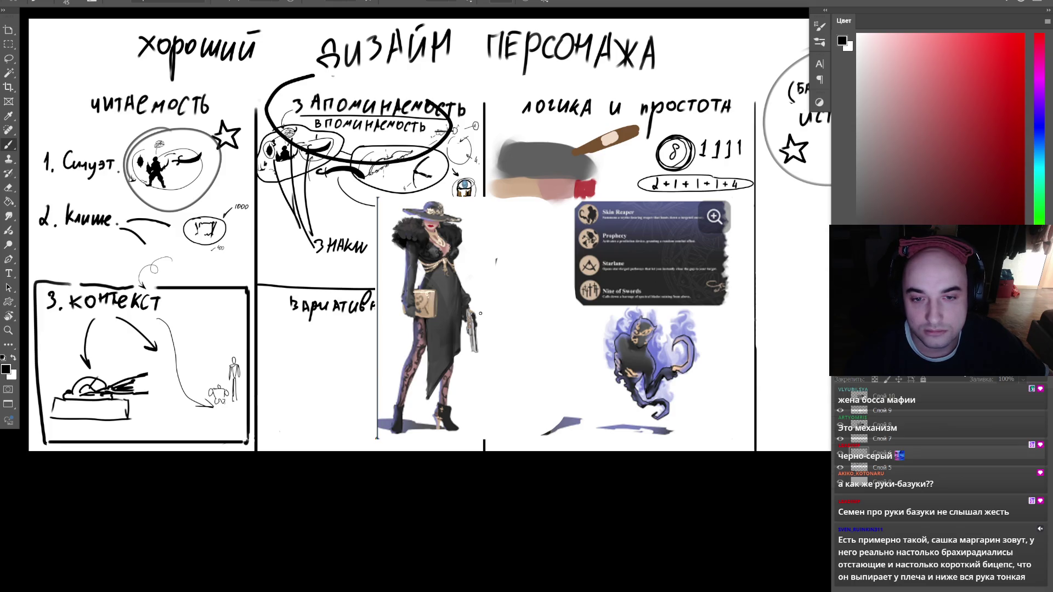
key("bracketleft")
mouse_move(467, 307)
left_mouse_down()
mouse_move(474, 360)
mouse_move(467, 299)
left_mouse_up()
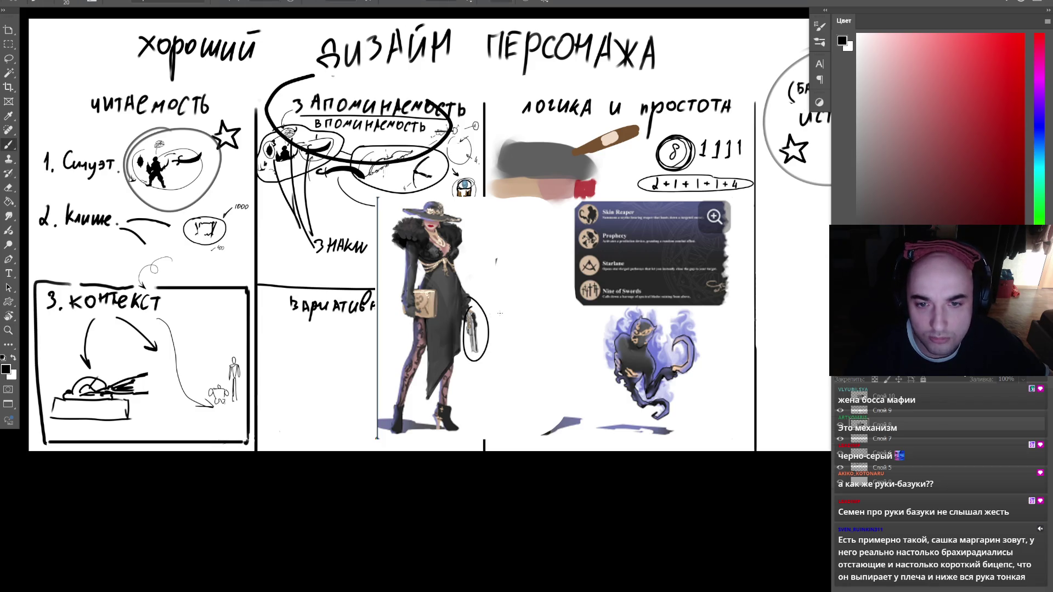
- Switch to the browser showing the ArtStation portfolio
key("super")
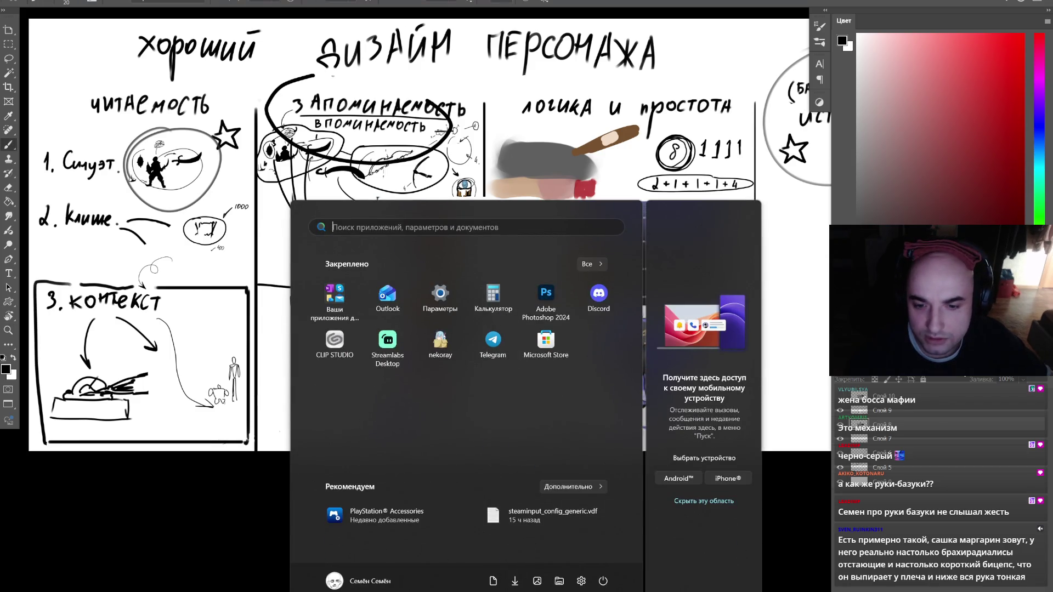
key("super")
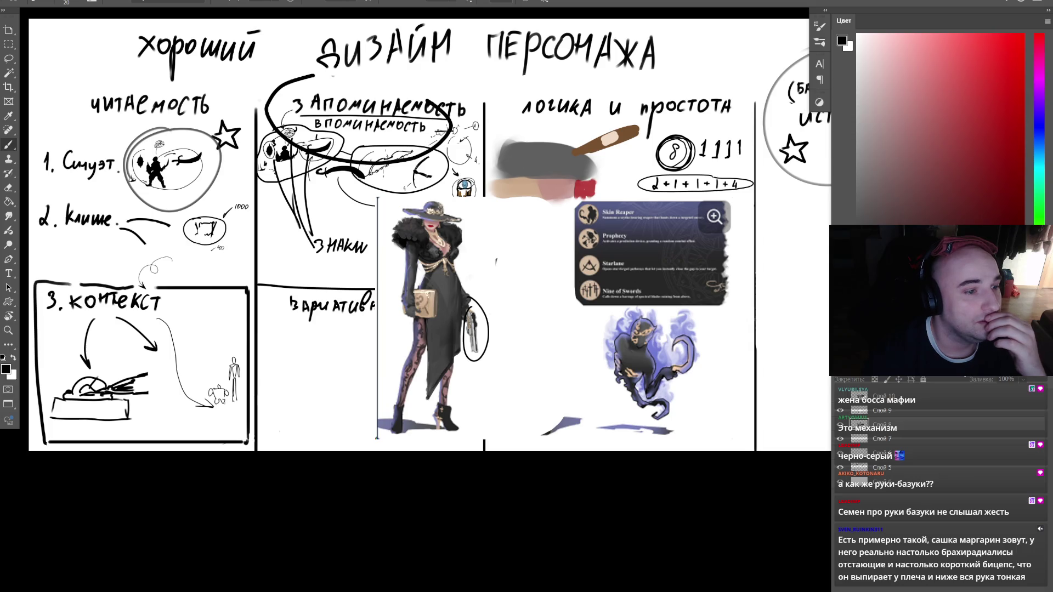
key("alt+Tab")
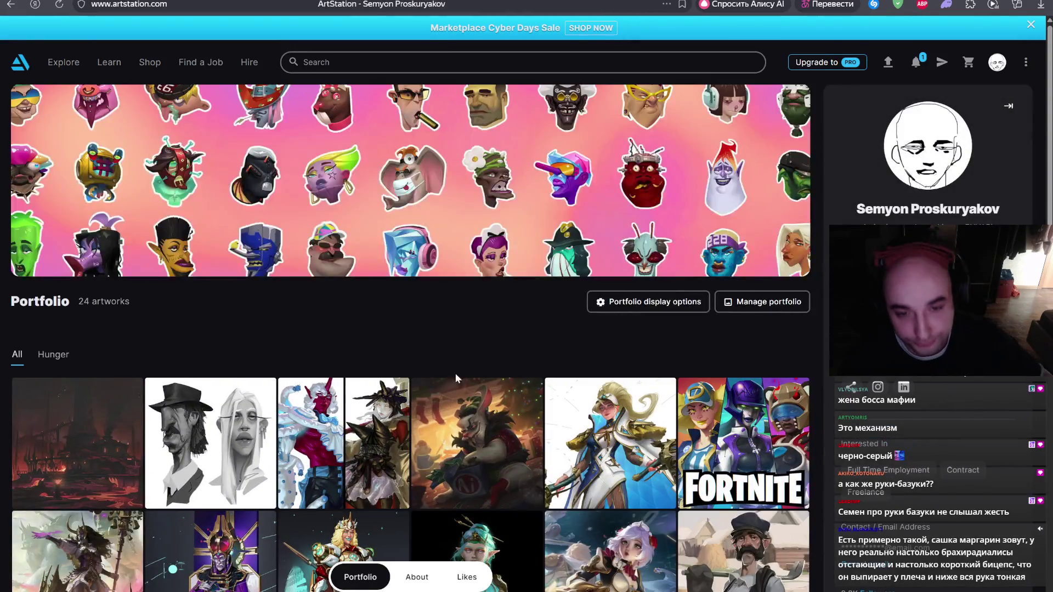
scroll(460, 311, "down", 3)
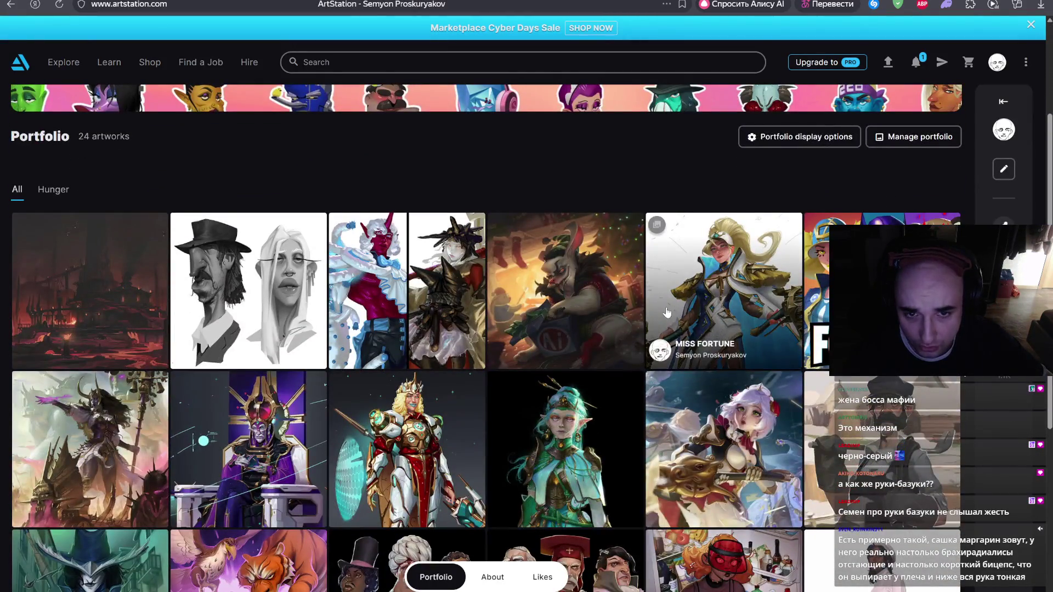
scroll(663, 320, "down", 2)
left_click(464, 250)
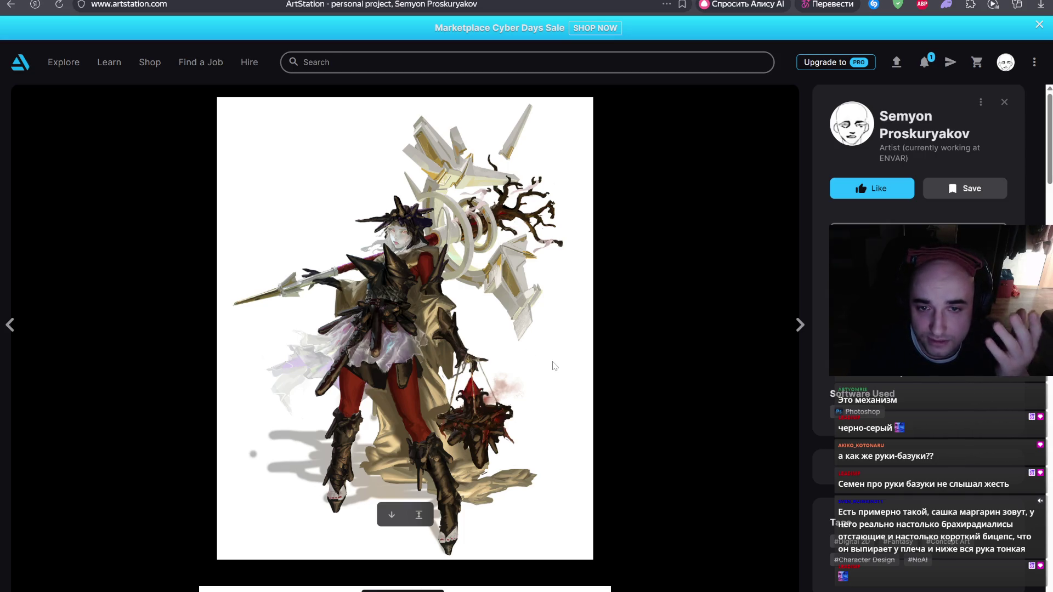
scroll(557, 378, "down", 4)
scroll(558, 385, "down", 5)
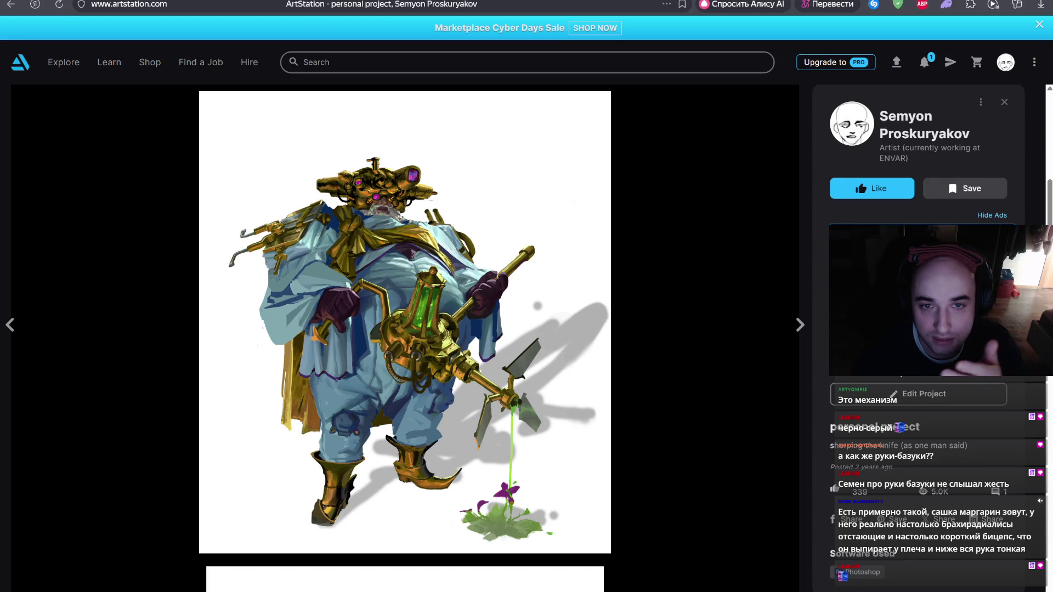
scroll(599, 251, "down", 5)
scroll(600, 251, "down", 2)
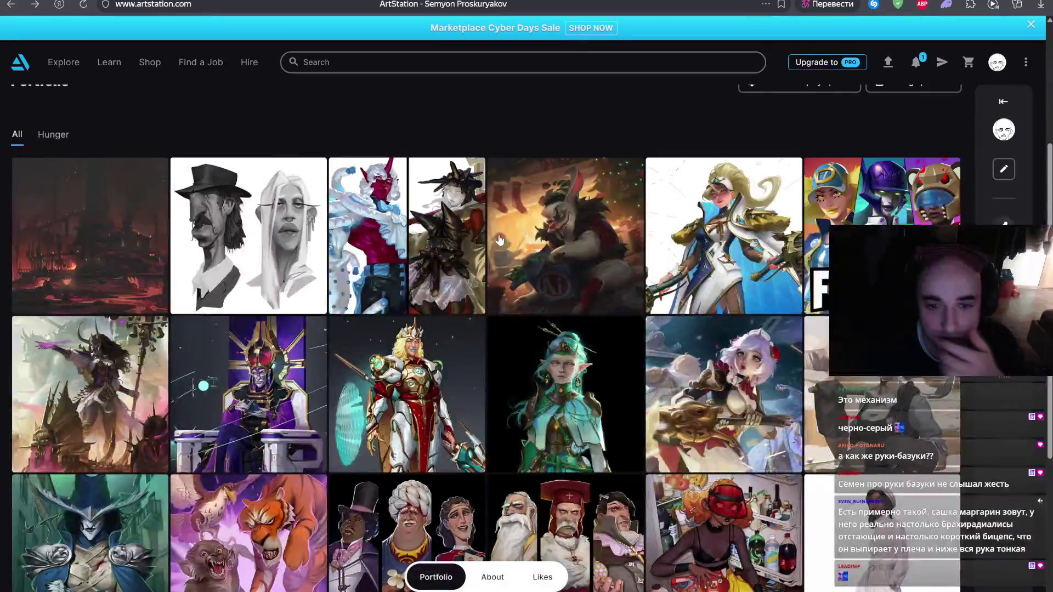
left_click(423, 378)
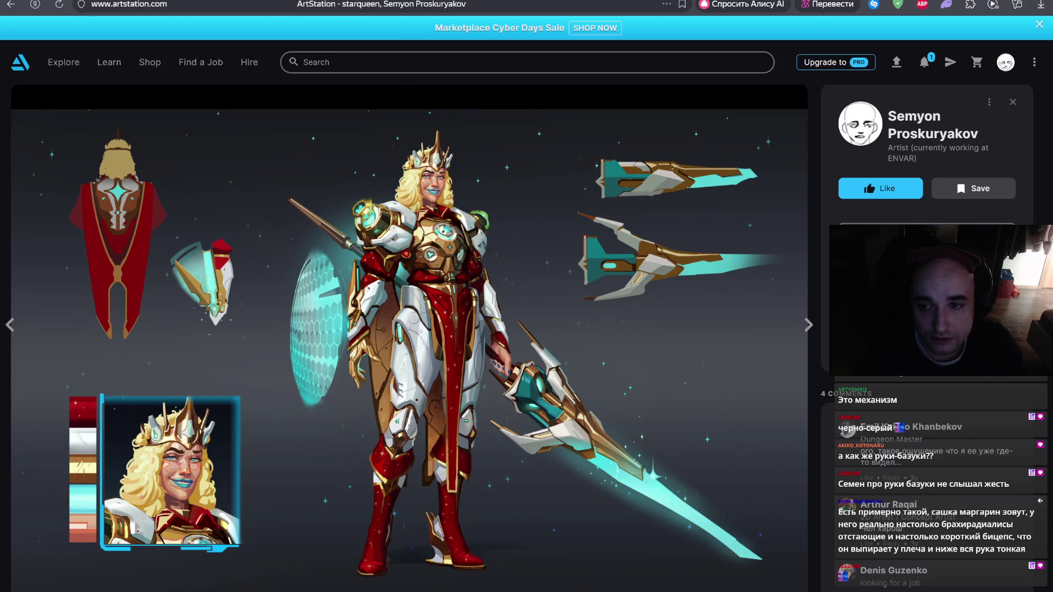
- Advance to the next project, 'Aries, Heir to the Godgrave Blight'
key("Right")
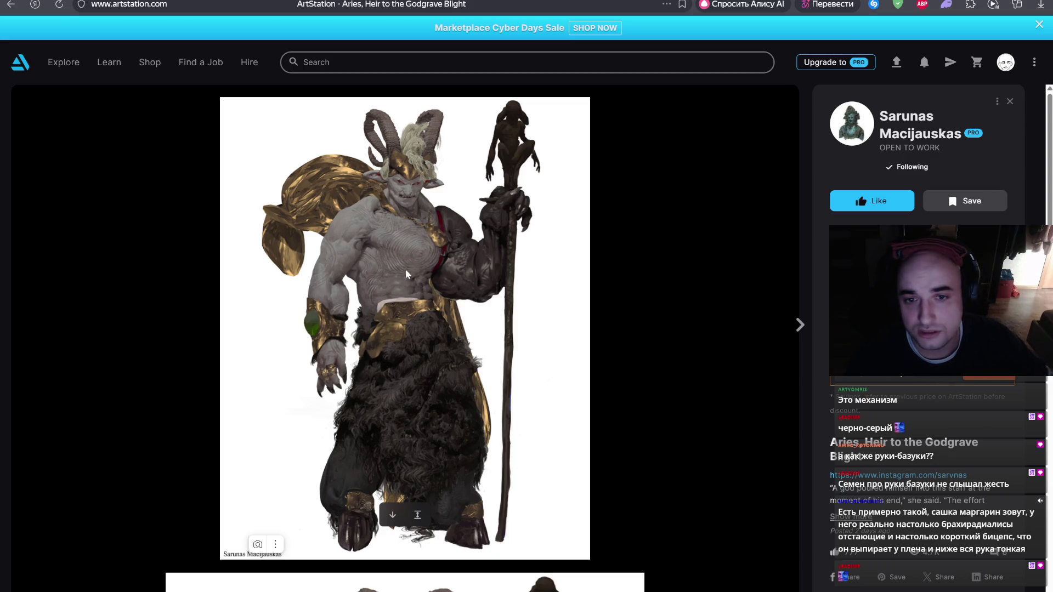
- Open the full-size Aries image, inspect it up close, then return to Photoshop
scroll(404, 283, "down", 8)
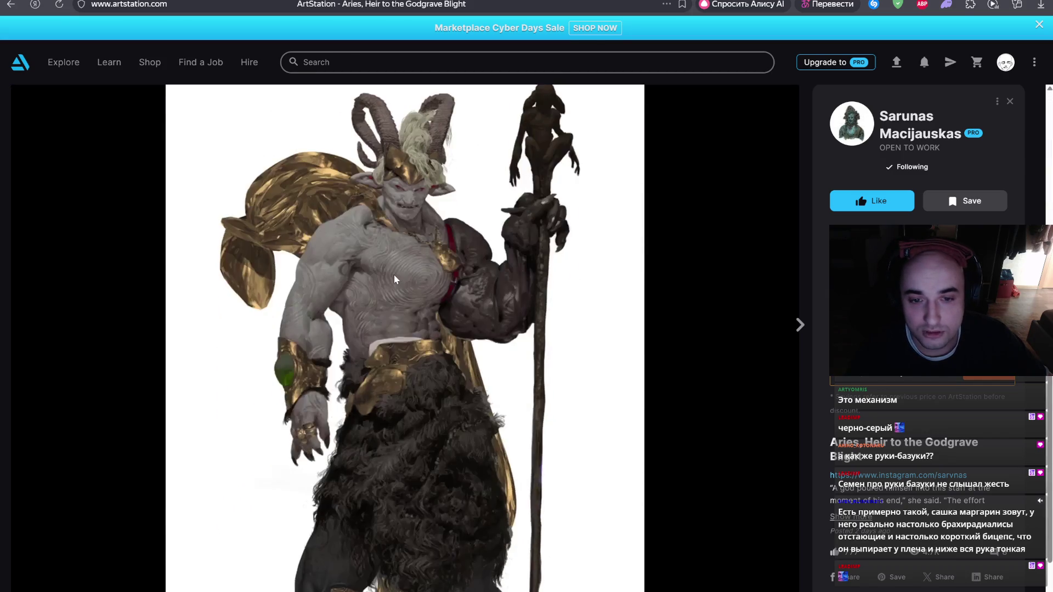
scroll(407, 240, "up", 8)
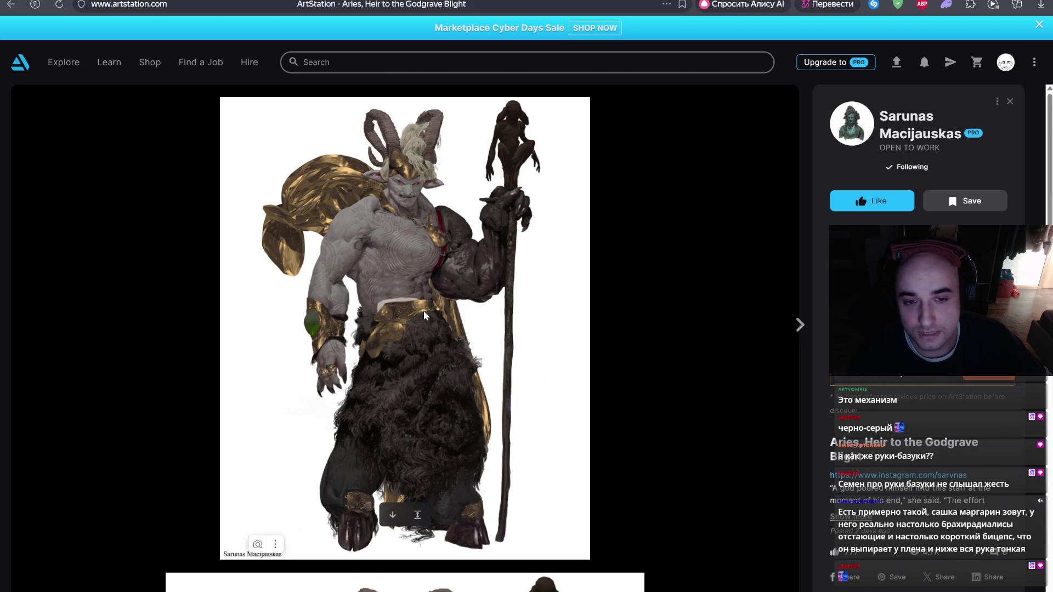
left_click(417, 359)
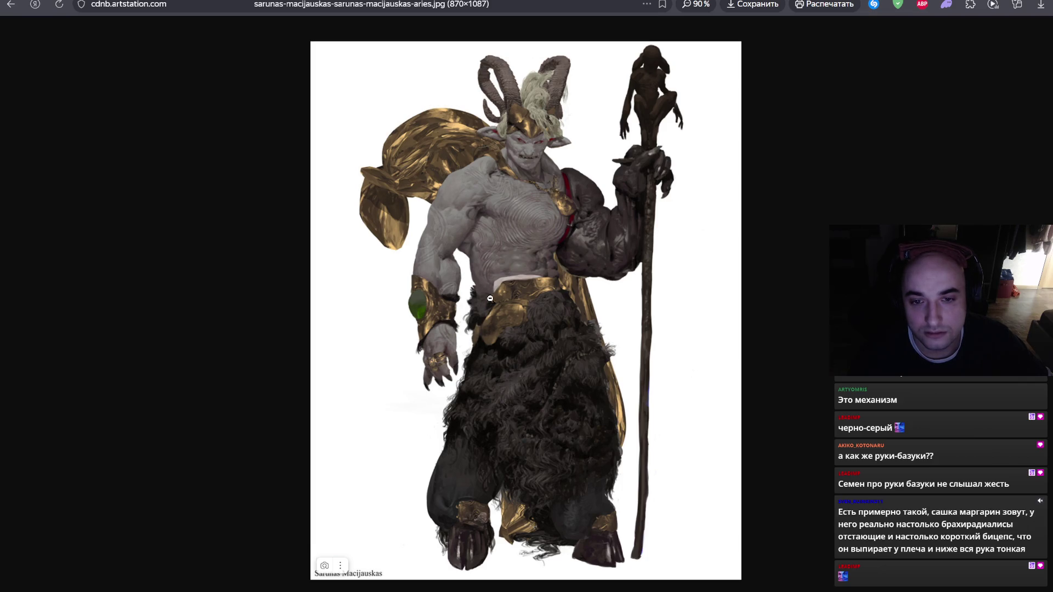
scroll(490, 299, "up", 8, "ctrl")
scroll(548, 329, "down", 5)
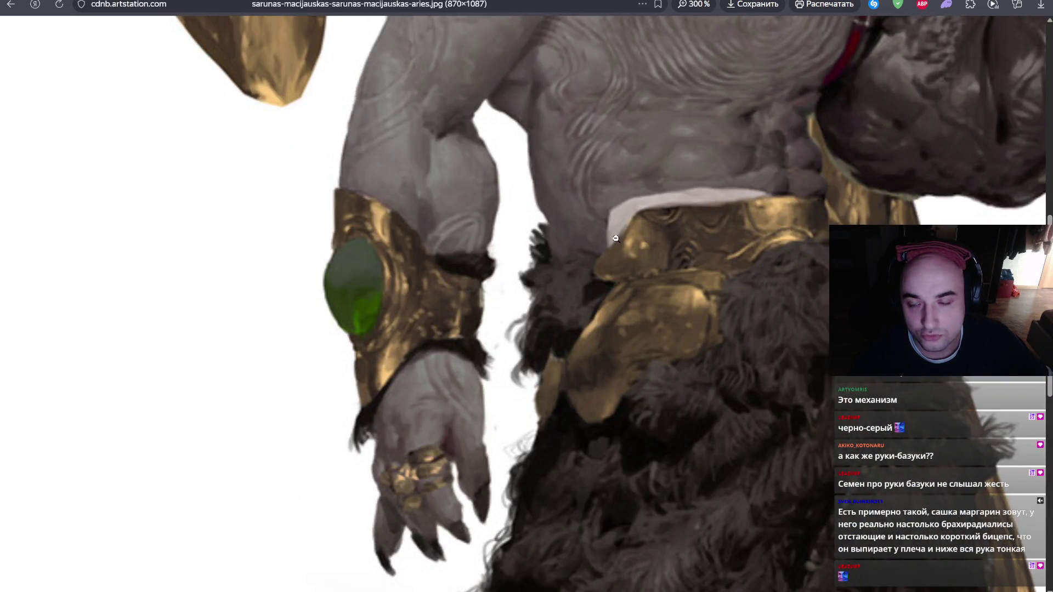
key("ctrl+0")
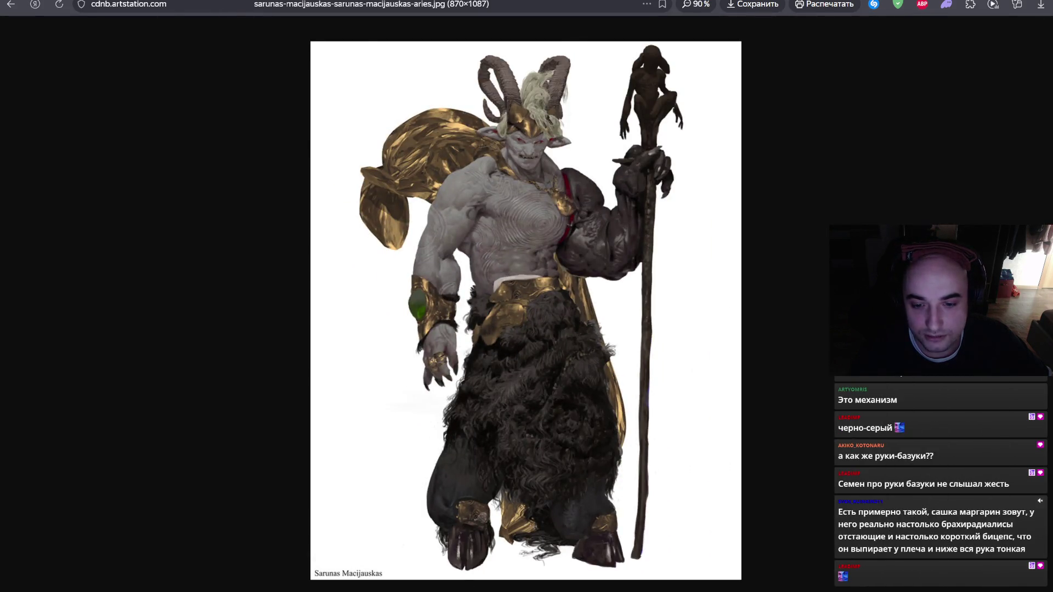
key("alt+Tab")
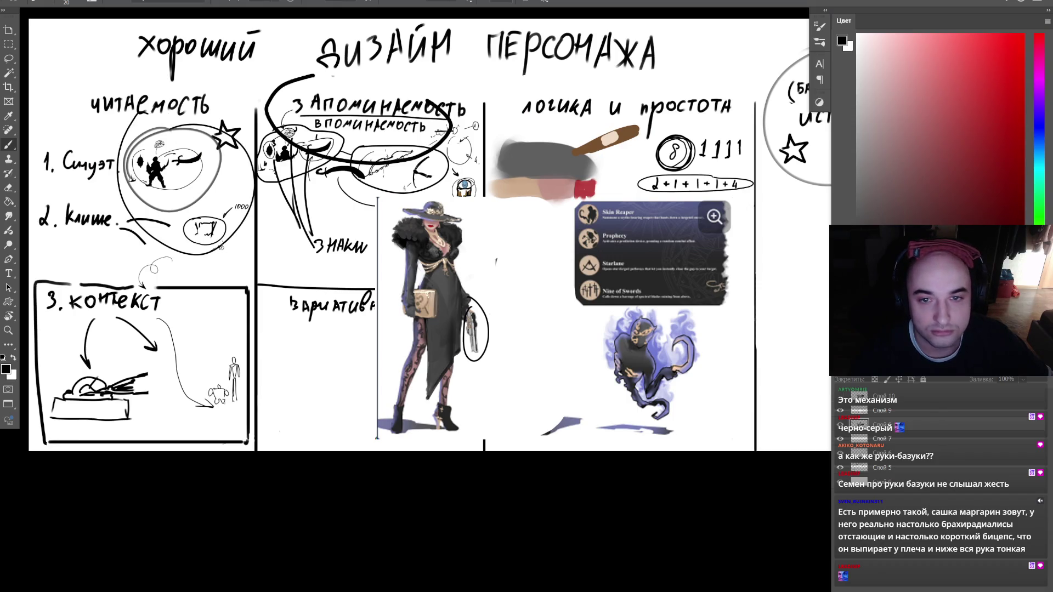
- Delete the pasted reference images, glance at ArtStation, then return and undo the deletion
scroll(427, 244, "up", 1)
key("Delete")
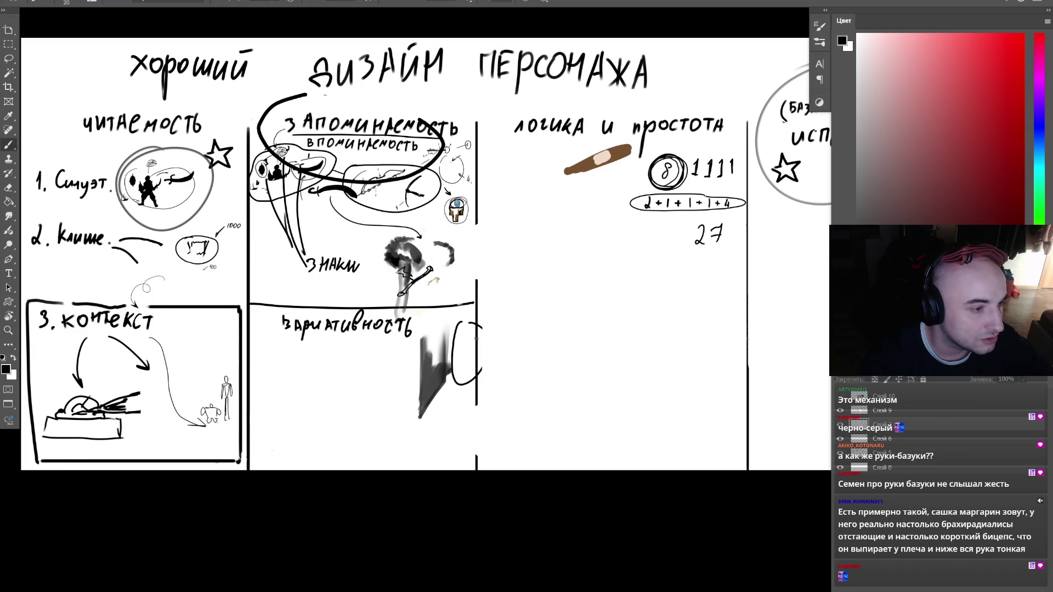
key("alt+Tab")
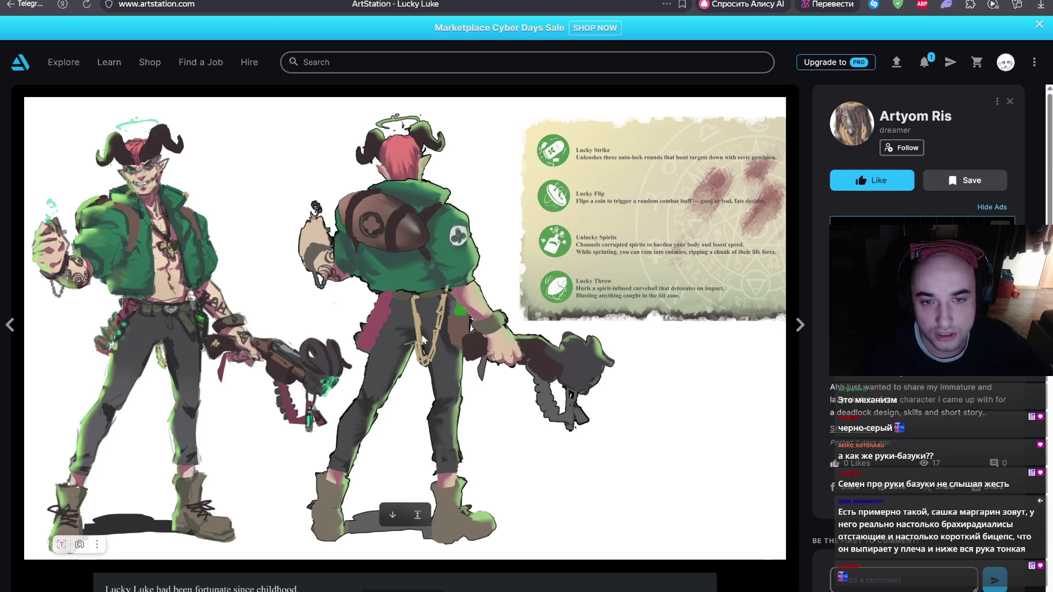
key("super")
left_click(546, 296)
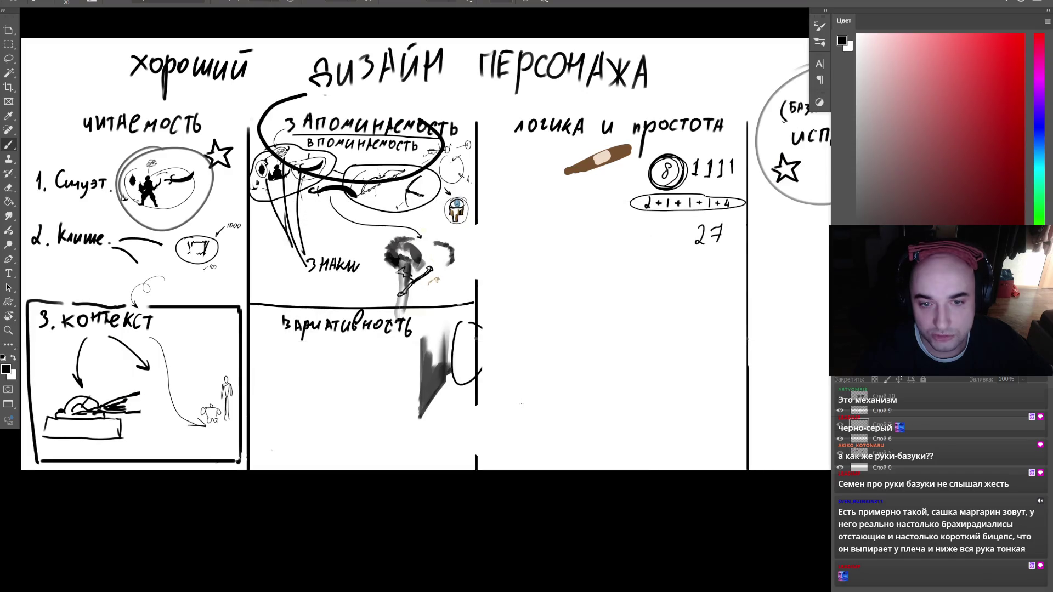
key("ctrl+z")
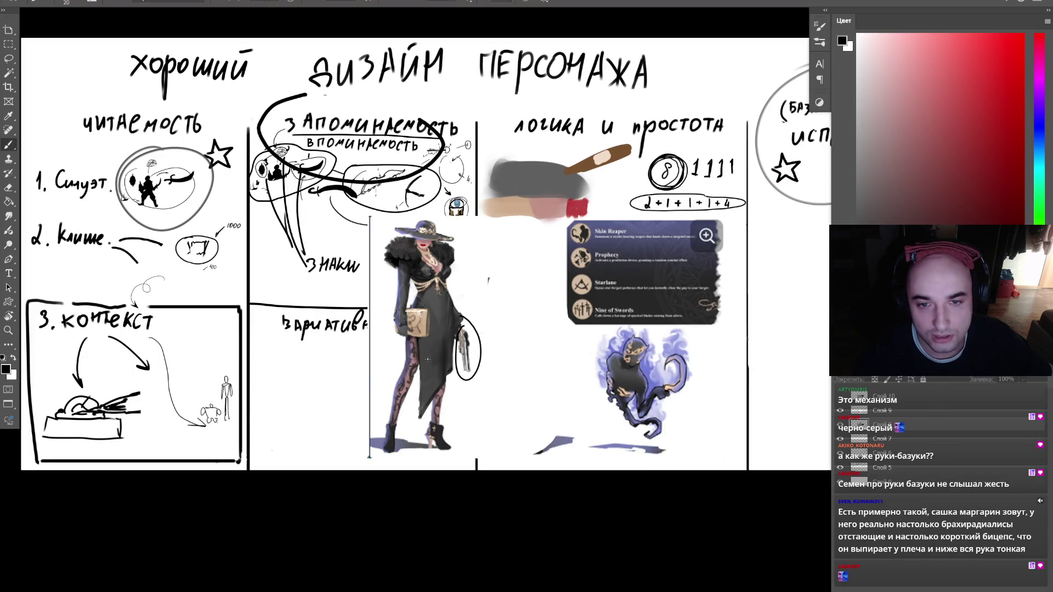
- Step through the board's undo history, then drag the red-faced warrior render onto the canvas
key("alt+Tab")
key("alt+Tab")
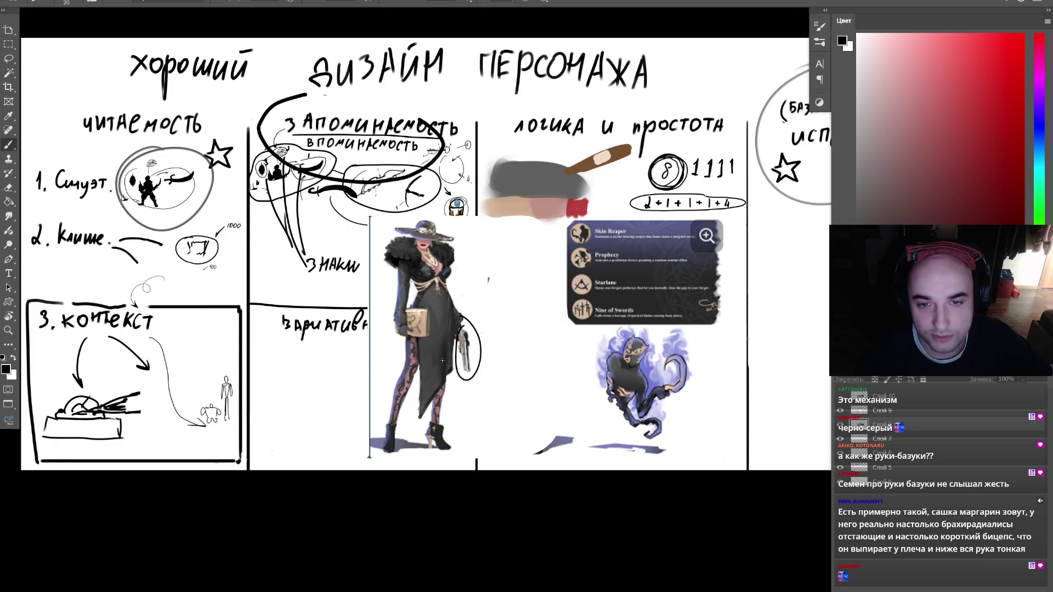
key("ctrl+z")
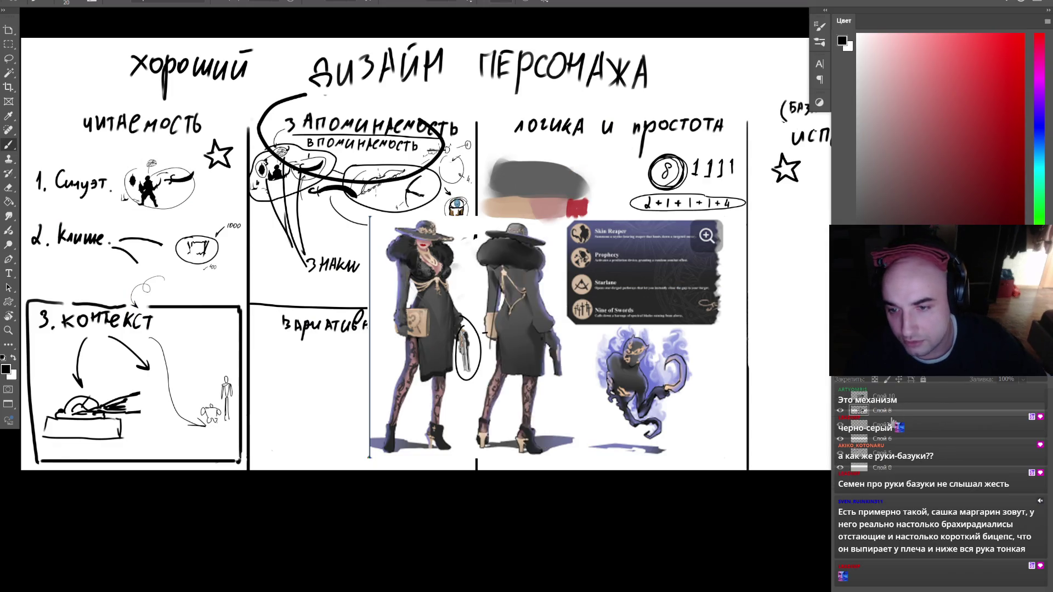
key("ctrl+shift+z")
key("ctrl+z")
key("ctrl+shift+z")
key("ctrl+z")
key("ctrl+shift+z")
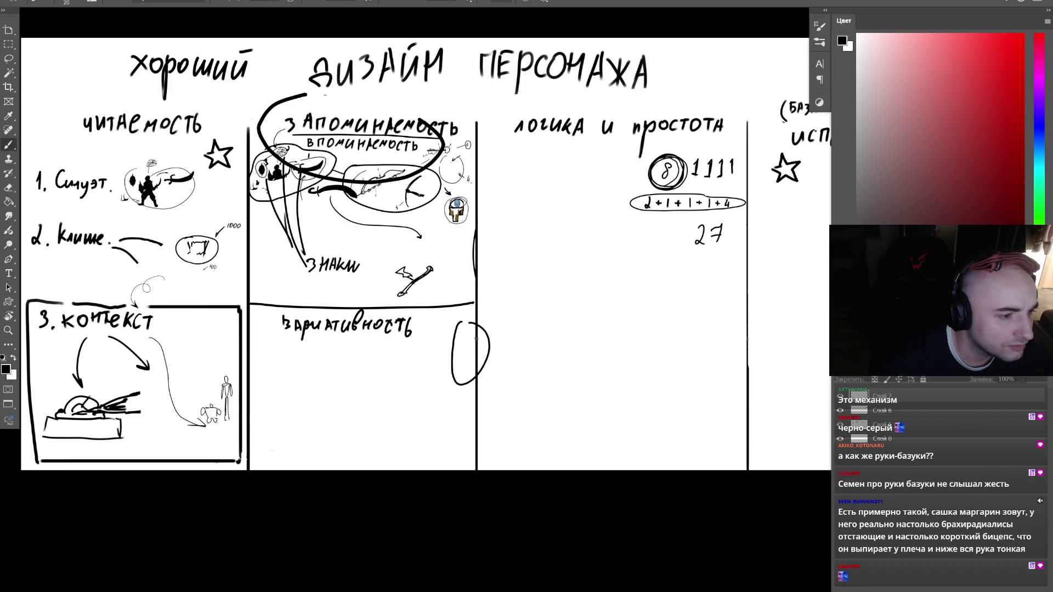
mouse_move(558, 283)
left_mouse_down()
mouse_move(512, 222)
mouse_move(521, 209)
left_mouse_up()
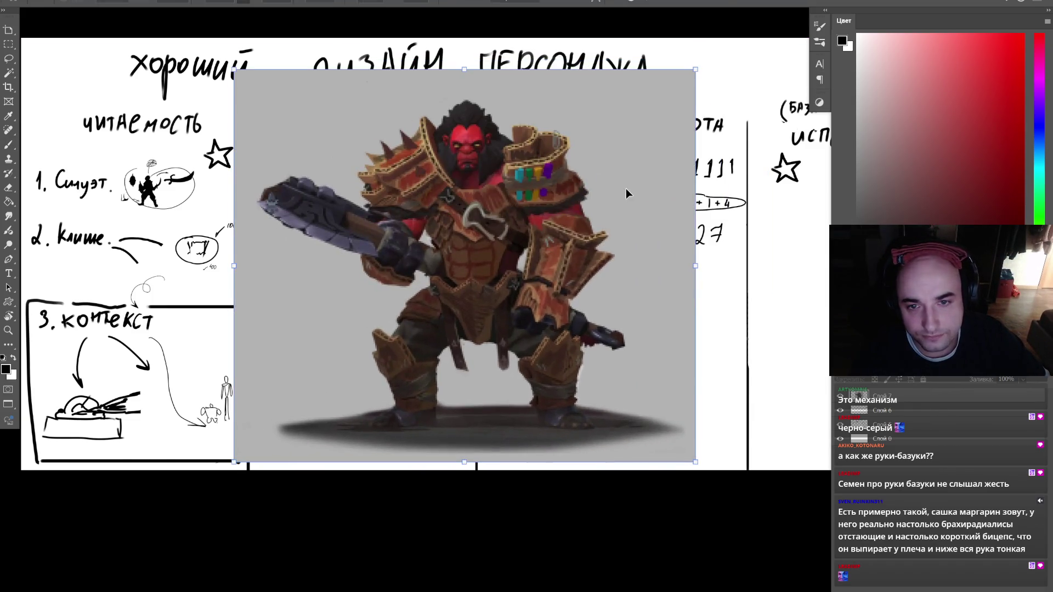
- Commit the warrior render and zoom in on his upper body with the Brush active
key("Return")
key("b")
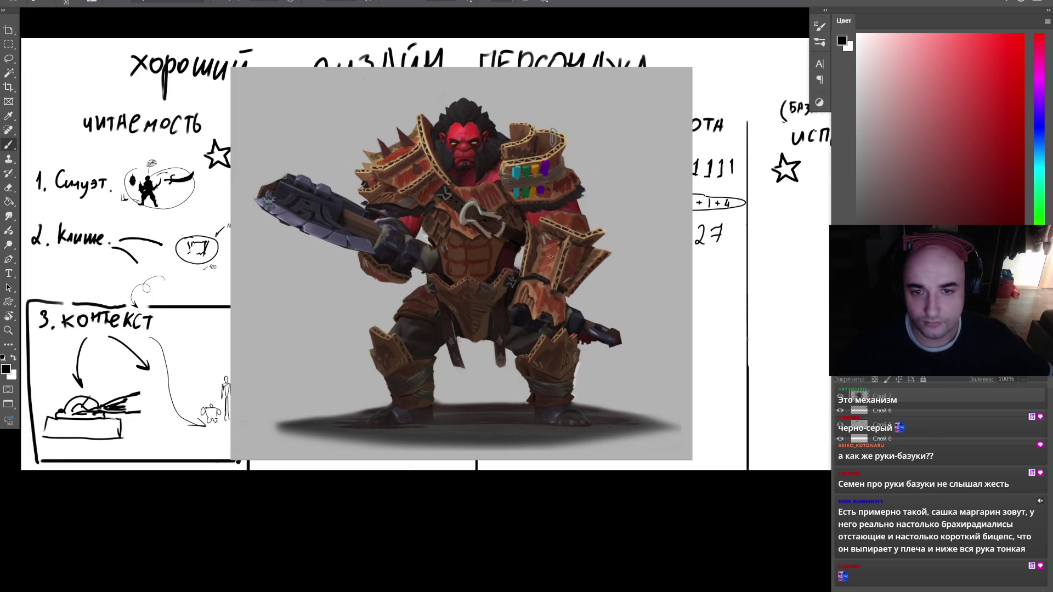
key("ctrl+plus")
left_click_drag(529, 276, 502, 289)
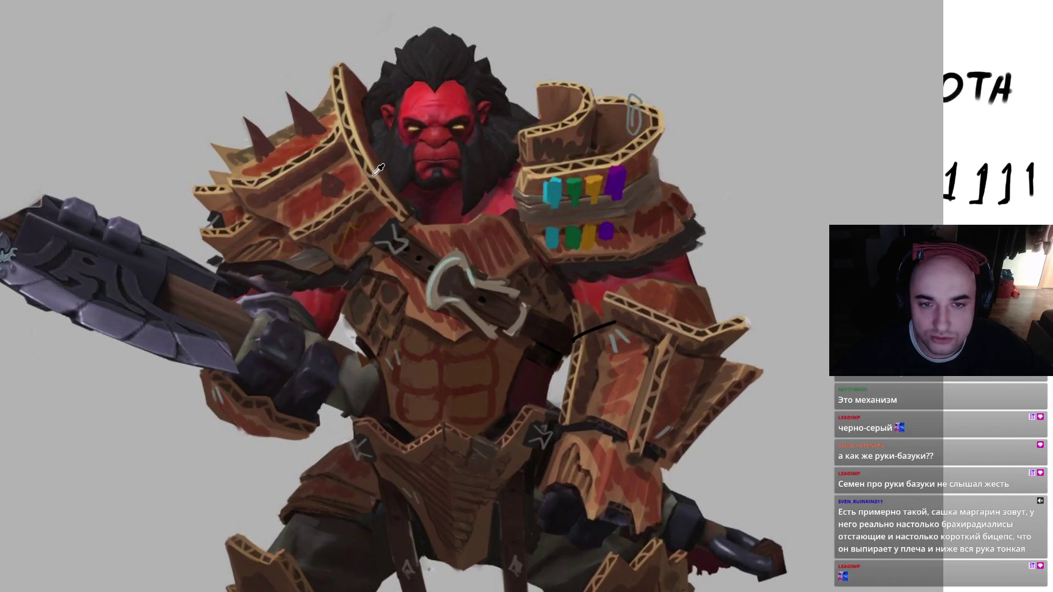
right_click(367, 208)
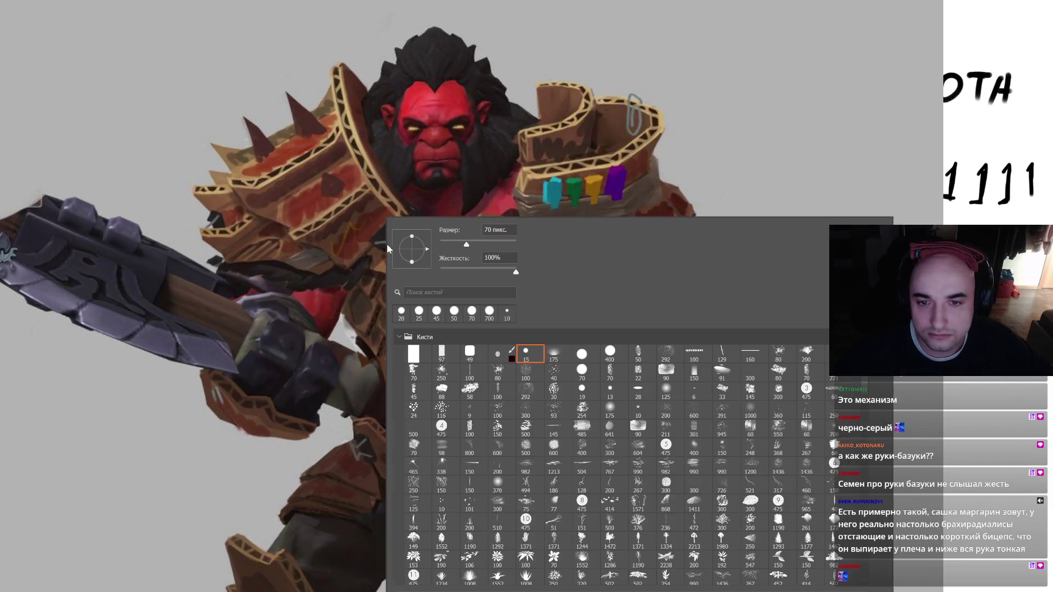
- Paint light beige over both left shoulder pads with a larger brush
double_click(610, 351)
mouse_move(299, 203)
left_mouse_down()
mouse_move(359, 173)
mouse_move(297, 222)
mouse_move(274, 217)
left_mouse_up()
mouse_move(282, 137)
left_mouse_down()
mouse_move(247, 164)
mouse_move(335, 126)
left_mouse_up()
mouse_move(331, 193)
left_mouse_down()
mouse_move(296, 220)
mouse_move(306, 161)
mouse_move(263, 159)
mouse_move(328, 99)
mouse_move(236, 151)
left_mouse_up()
- Select the grey background around the warrior, paint it white and deselect
scroll(590, 93, "down", 3)
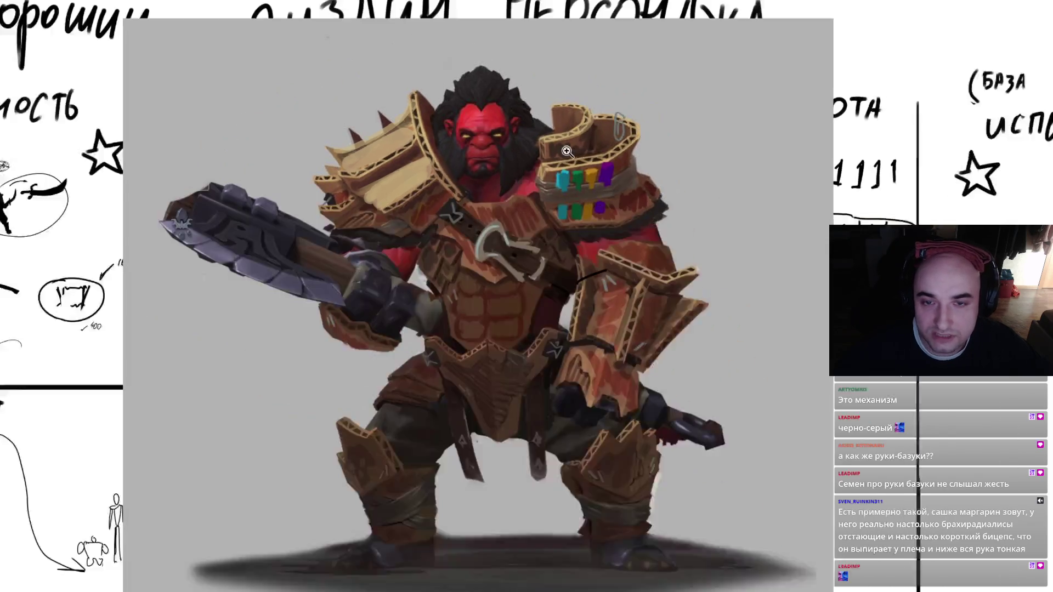
left_click(703, 241)
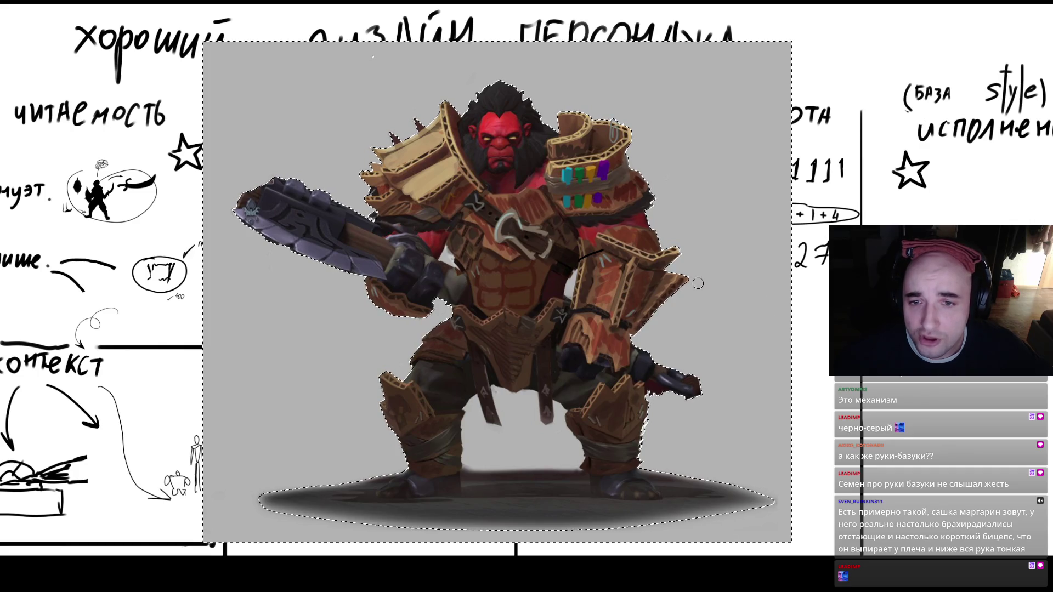
mouse_move(639, 315)
left_mouse_down()
mouse_move(270, 317)
mouse_move(242, 243)
mouse_move(740, 82)
mouse_move(787, 353)
mouse_move(307, 439)
left_mouse_up()
key("ctrl+d")
- Check the render's values with a desaturation preview, then restore its full colour
scroll(554, 228, "right", 2)
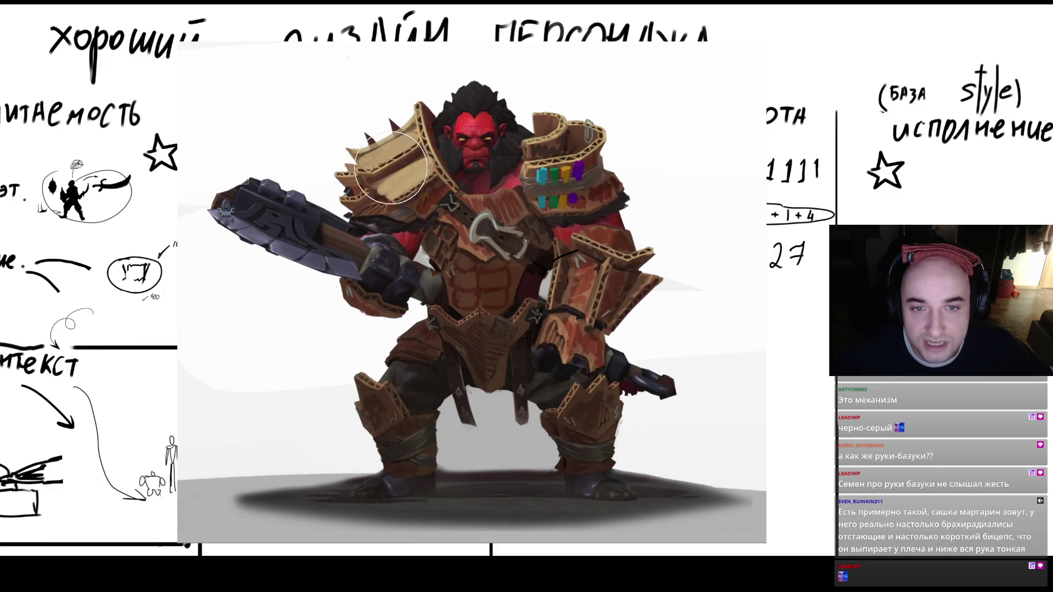
key("ctrl+u")
key("Return")
scroll(582, 240, "down", 5)
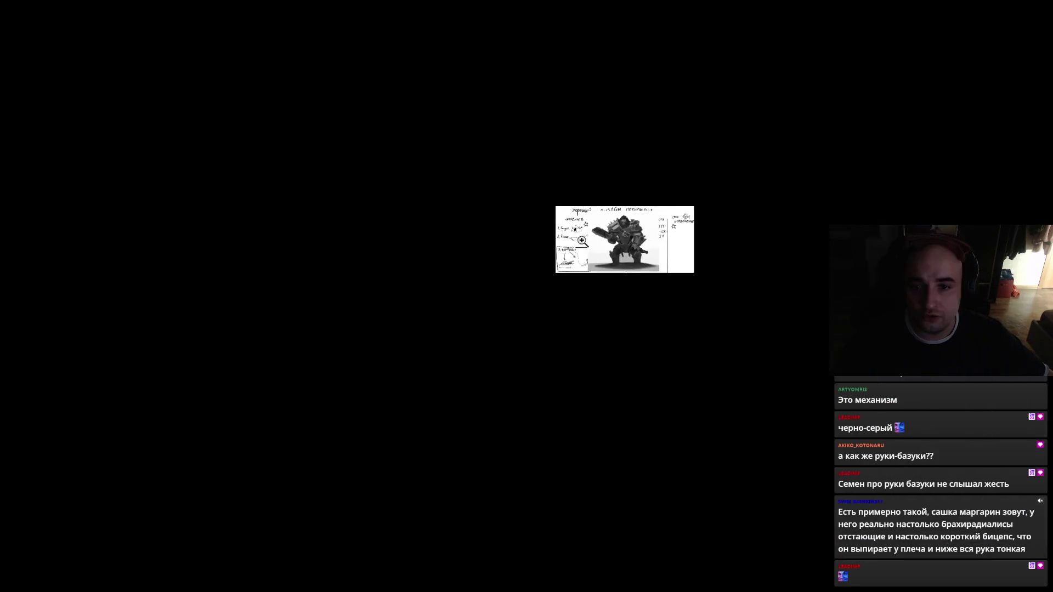
key("ctrl+0")
key("ctrl+z")
left_click(658, 234)
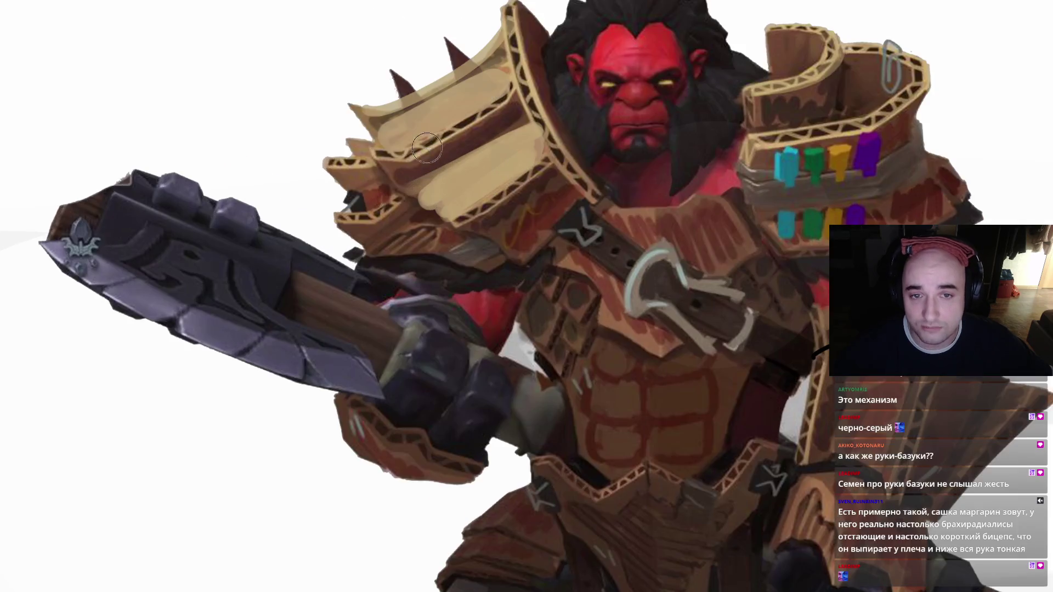
- Paint cream strokes along the shoulder pad's left and upper edges with a smaller brush
left_click(387, 188)
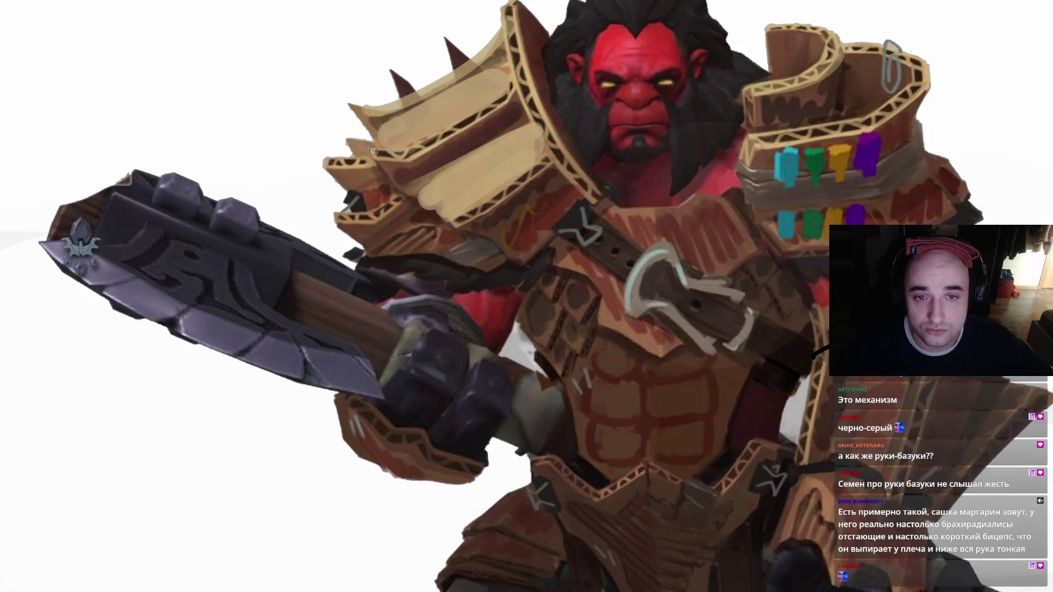
key("Tab")
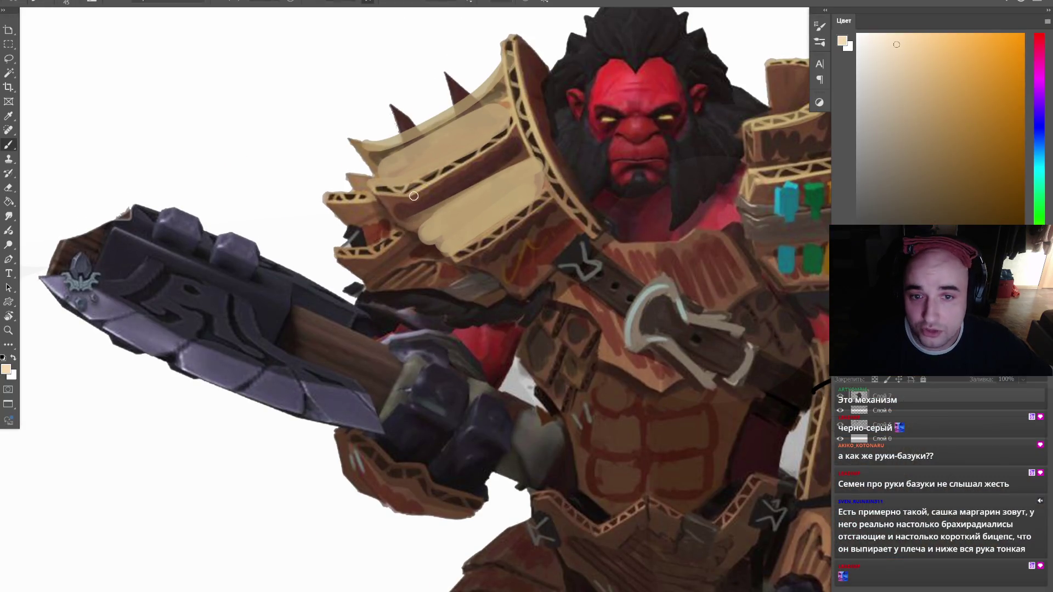
key("bracketleft")
key("bracketleft")
key("bracketleft")
left_click_drag(535, 200, 445, 259)
mouse_move(554, 196)
left_mouse_down()
mouse_move(441, 267)
mouse_move(557, 194)
left_mouse_up()
key("ctrl+z")
key("bracketleft")
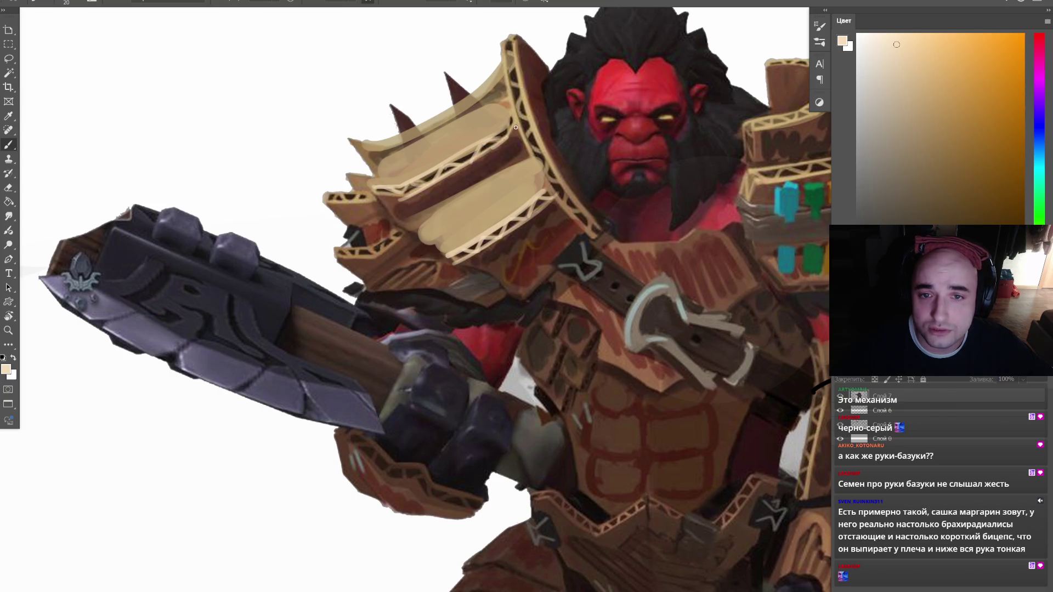
scroll(493, 145, "up", 2)
scroll(519, 106, "right", 2)
mouse_move(454, 143)
left_mouse_down()
mouse_move(460, 184)
mouse_move(445, 184)
left_mouse_up()
left_click_drag(338, 226, 404, 192)
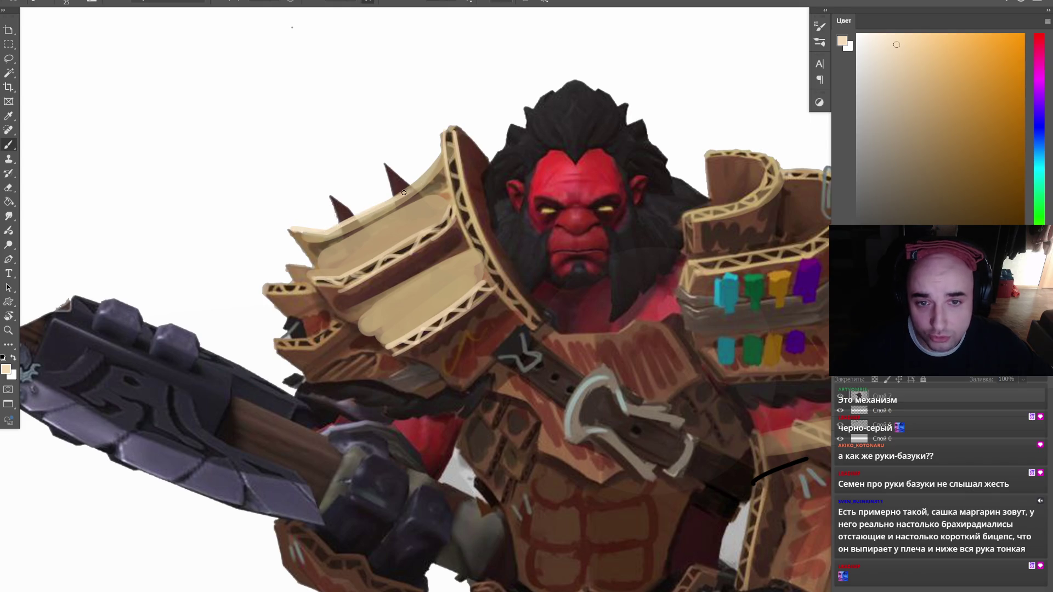
- Erase marks near the shoulder spikes and paint a sampled brown band along the shoulder pad's top
key("e")
mouse_move(337, 217)
left_mouse_down()
mouse_move(384, 190)
mouse_move(319, 209)
mouse_move(339, 211)
mouse_move(395, 178)
mouse_move(338, 231)
mouse_move(441, 198)
mouse_move(351, 230)
left_mouse_up()
key("ctrl+z")
key("b")
left_click(373, 152, "alt")
left_click(459, 238, "alt")
key("bracketright")
mouse_move(433, 241)
left_mouse_down()
mouse_move(443, 249)
mouse_move(351, 290)
mouse_move(433, 230)
left_mouse_up()
- Wash sampled tan over the warrior's chest, collar and left hand
left_click(443, 249, "alt")
key("bracketright")
key("bracketright")
key("bracketright")
key("bracketleft")
key("bracketleft")
mouse_move(694, 222)
left_mouse_down()
mouse_move(518, 186)
mouse_move(623, 176)
mouse_move(571, 308)
mouse_move(674, 308)
mouse_move(626, 214)
left_mouse_up()
scroll(626, 214, "down", 5)
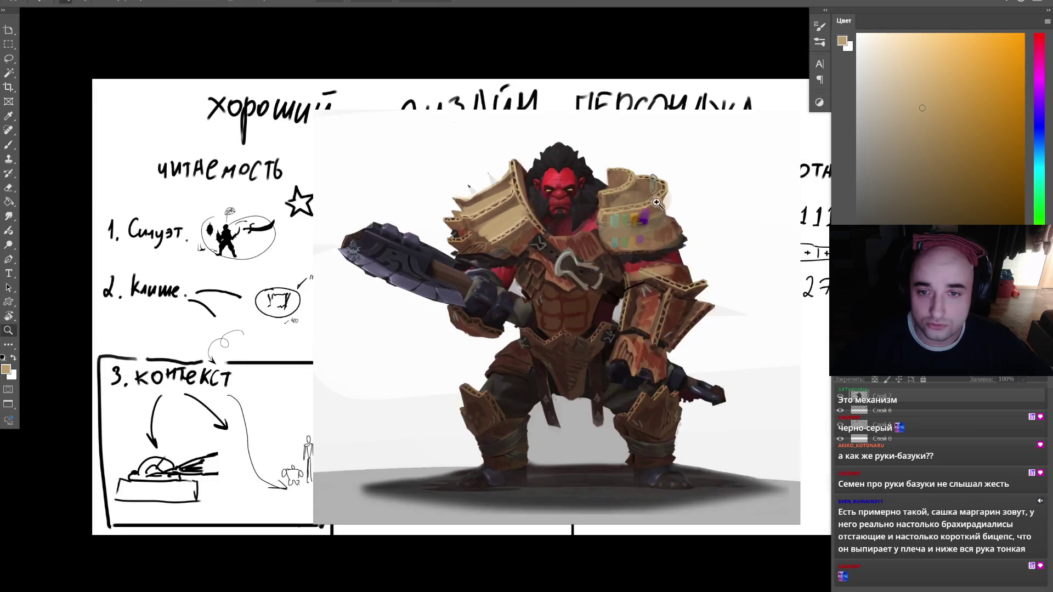
scroll(499, 270, "up", 2)
key("bracketleft")
key("bracketleft")
mouse_move(499, 271)
left_mouse_down()
mouse_move(521, 299)
mouse_move(540, 263)
mouse_move(556, 265)
left_mouse_up()
key("bracketleft")
key("bracketleft")
mouse_move(419, 334)
left_mouse_down()
mouse_move(400, 353)
mouse_move(453, 369)
left_mouse_up()
- Paint light tan over the right forearm and bracer, highlighting the bracer's top edge
key("bracketleft")
key("bracketleft")
key("bracketleft")
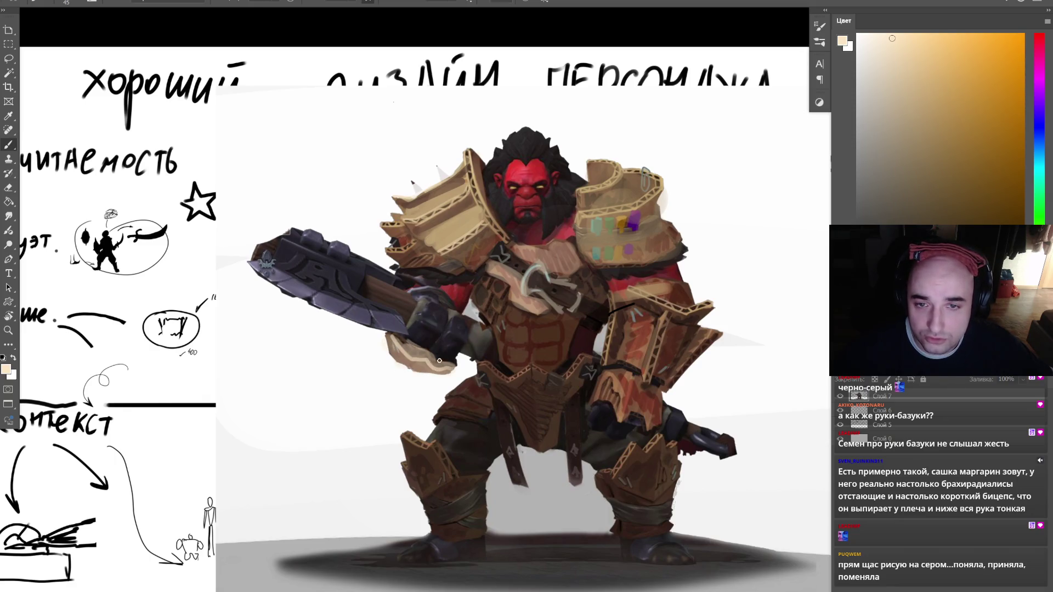
key("bracketright")
key("bracketright")
key("bracketright")
mouse_move(623, 359)
left_mouse_down()
mouse_move(619, 312)
mouse_move(631, 346)
mouse_move(678, 310)
mouse_move(630, 291)
left_mouse_up()
key("bracketleft")
key("bracketleft")
key("bracketleft")
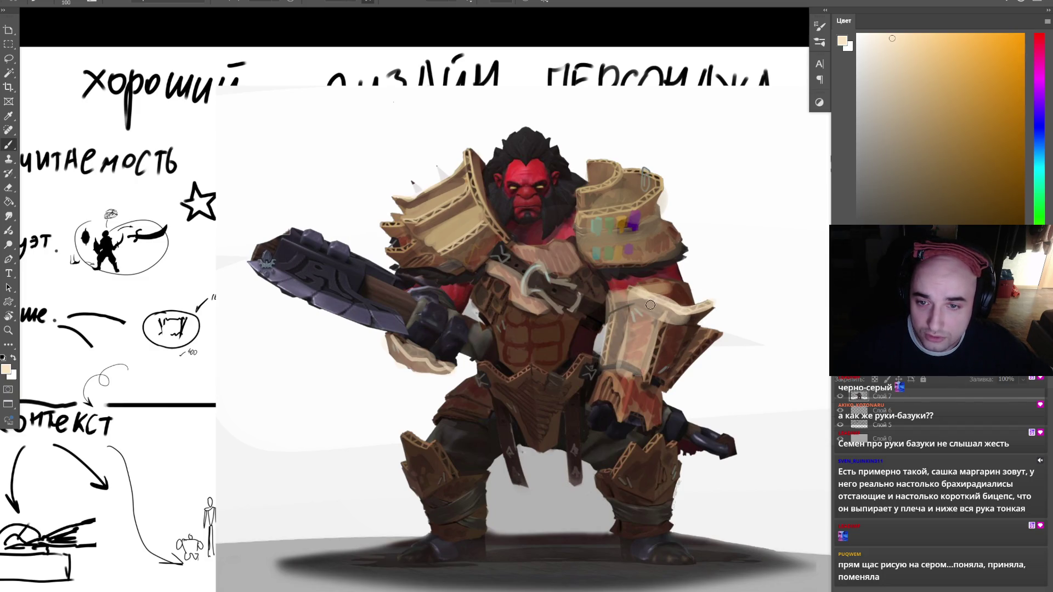
left_click_drag(668, 323, 648, 381)
key("bracketright")
key("bracketright")
key("bracketright")
mouse_move(715, 333)
left_mouse_down()
mouse_move(683, 384)
mouse_move(658, 329)
mouse_move(609, 395)
mouse_move(637, 391)
left_mouse_up()
- Wash light tan over both knee guards, the left thigh and the shin armour
key("bracketright")
key("bracketright")
key("bracketright")
mouse_move(420, 453)
left_mouse_down()
mouse_move(451, 523)
mouse_move(472, 494)
left_mouse_up()
mouse_move(467, 398)
left_mouse_down()
mouse_move(475, 388)
mouse_move(461, 401)
left_mouse_up()
left_click_drag(612, 485, 660, 454)
- Cover the coloured marks on the right shoulder pad and zoom out to the whole piece
key("bracketleft")
key("bracketleft")
key("bracketleft")
mouse_move(596, 225)
left_mouse_down()
mouse_move(650, 222)
mouse_move(605, 213)
mouse_move(644, 222)
left_mouse_up()
key("z")
left_click_drag(526, 296, 512, 297)
scroll(606, 238, "down", 6)
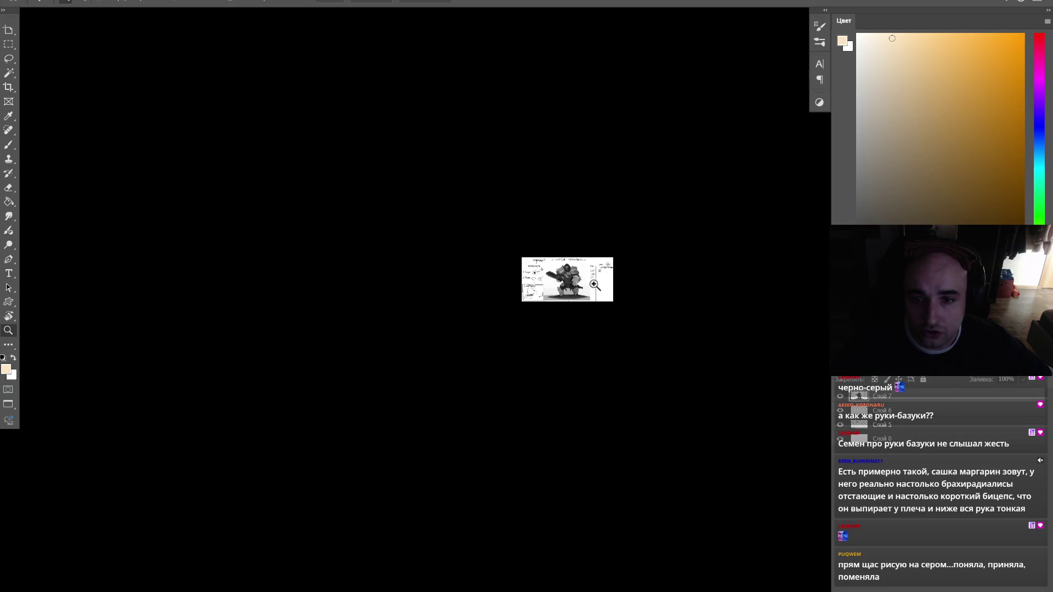
- Zoom in closely on the character's torso and armour
scroll(589, 278, "down", 2)
scroll(593, 281, "up", 2)
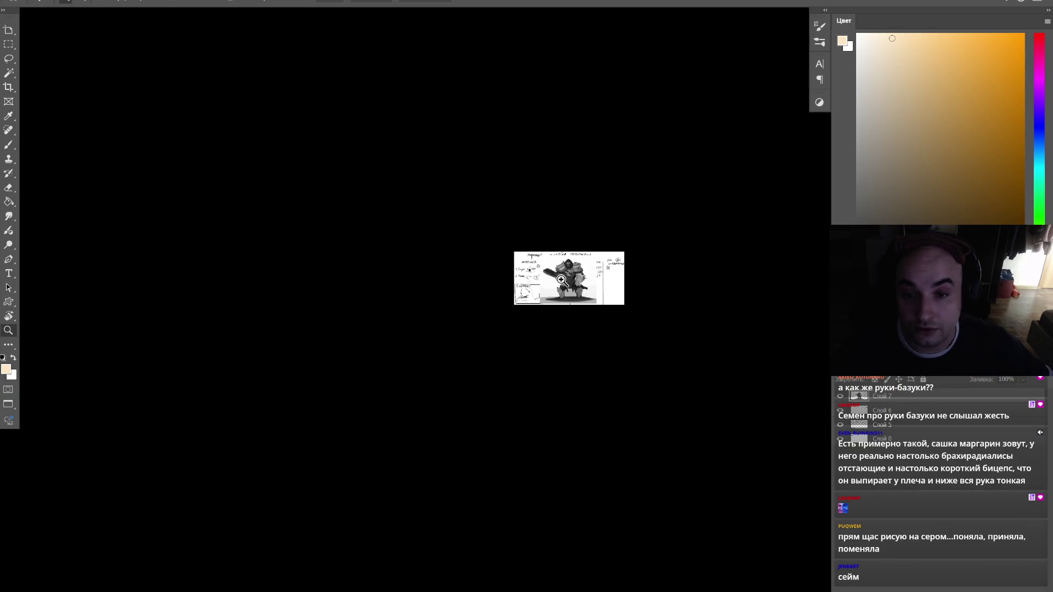
left_click(599, 283)
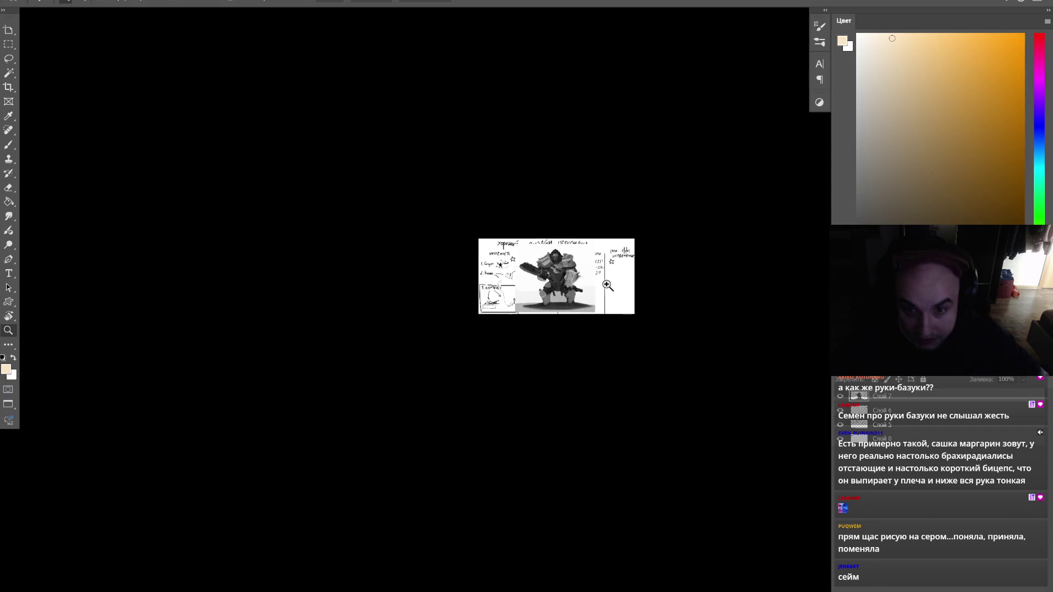
mouse_move(576, 288)
left_mouse_down()
mouse_move(641, 266)
mouse_move(565, 289)
mouse_move(604, 271)
mouse_move(568, 274)
left_mouse_up()
left_click(572, 271)
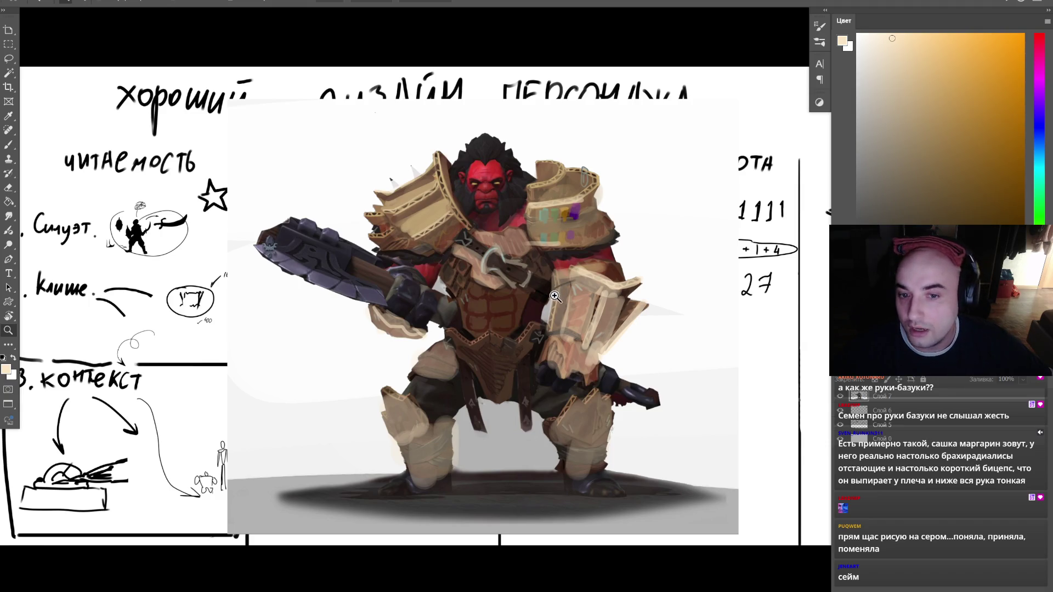
left_click_drag(557, 290, 563, 292)
- Sample darker browns and paint dark brown shading on the right arm armour
key("b")
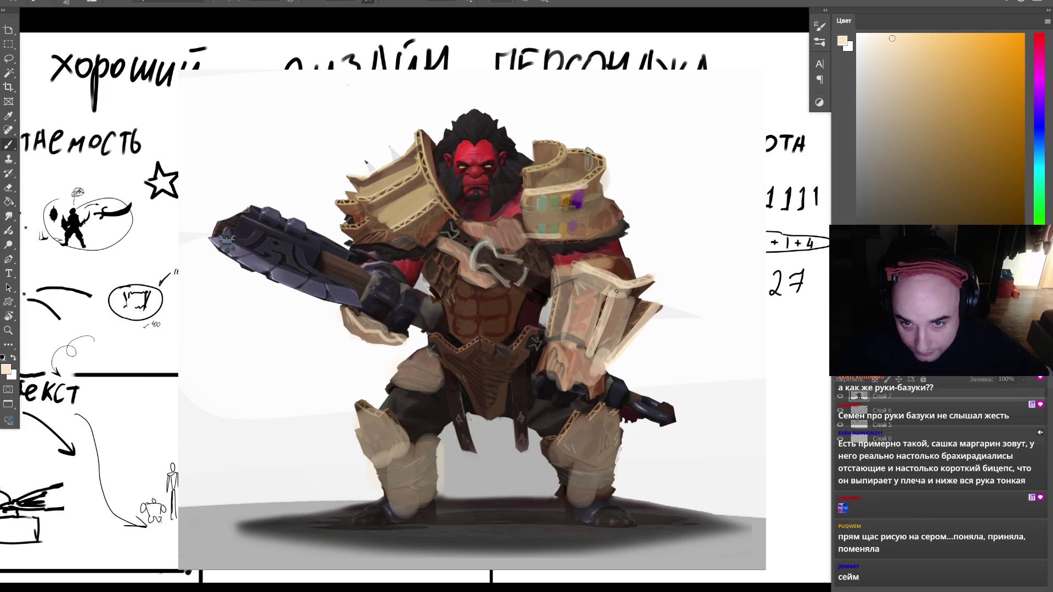
left_click(602, 298, "alt")
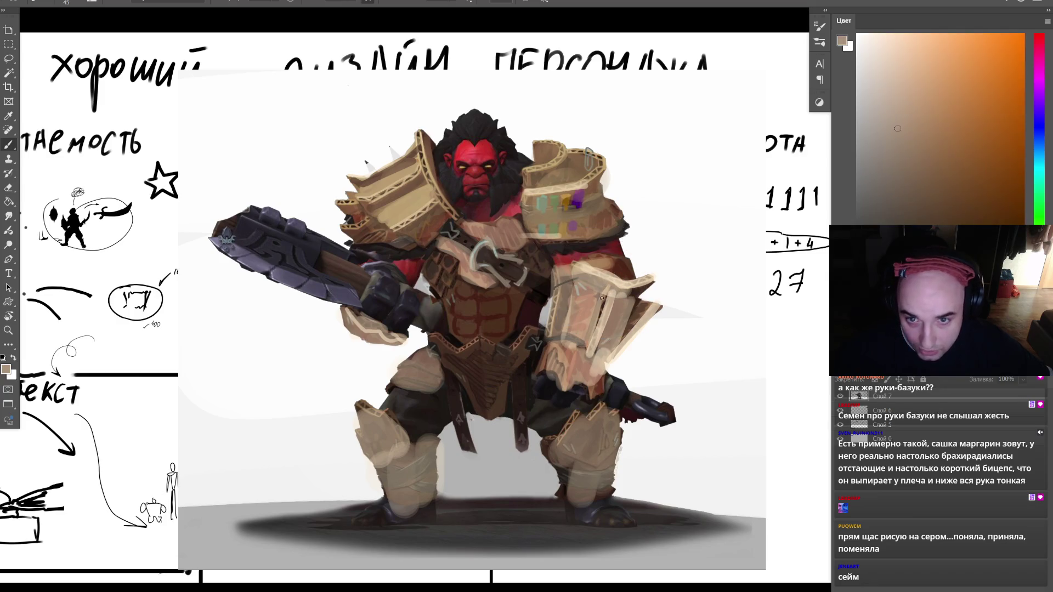
left_click(632, 297, "alt")
key("bracketright")
mouse_move(609, 292)
left_mouse_down()
mouse_move(588, 343)
mouse_move(618, 309)
left_mouse_up()
key("bracketright")
key("bracketright")
mouse_move(568, 283)
left_mouse_down()
mouse_move(560, 324)
mouse_move(580, 298)
left_mouse_up()
- Sample the light tan and paint a stroke along the arm armour's edge
left_click(591, 270, "alt")
scroll(576, 285, "up", 4)
key("bracketleft")
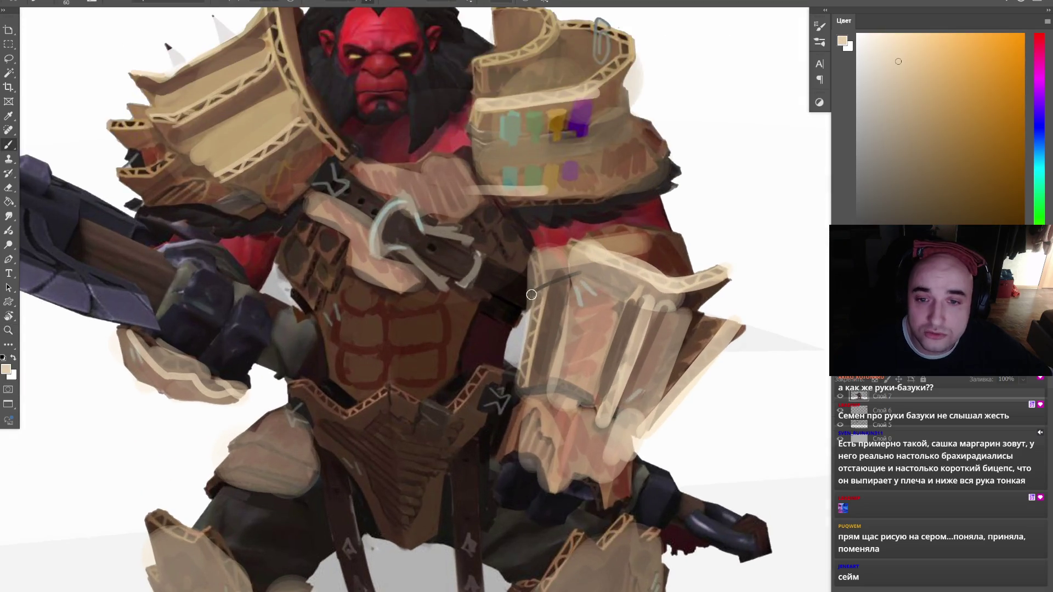
mouse_move(541, 261)
left_mouse_down()
mouse_move(518, 384)
mouse_move(535, 271)
left_mouse_up()
key("bracketleft")
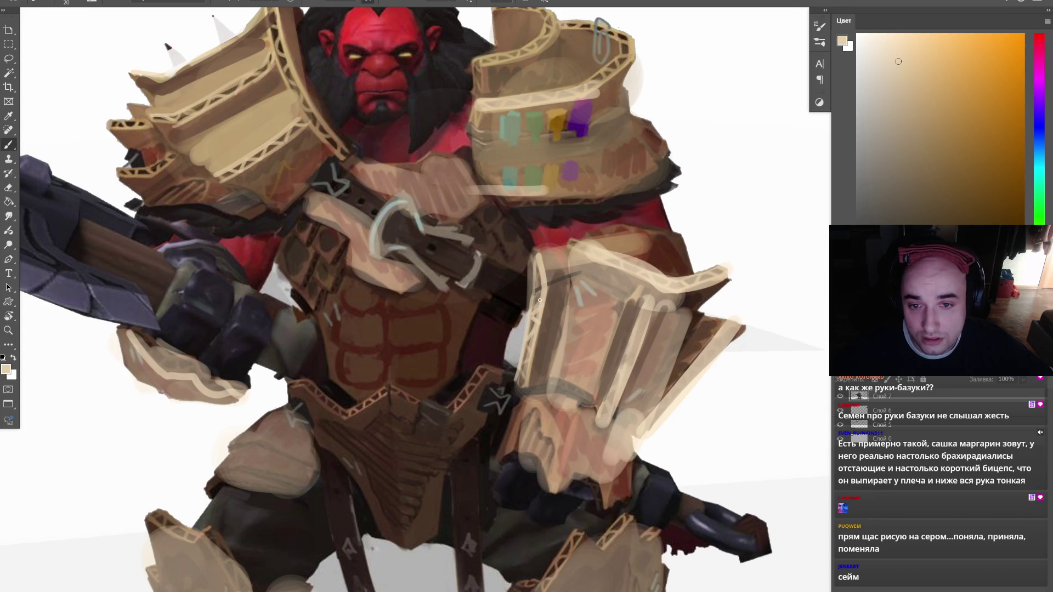
scroll(592, 186, "down", 1)
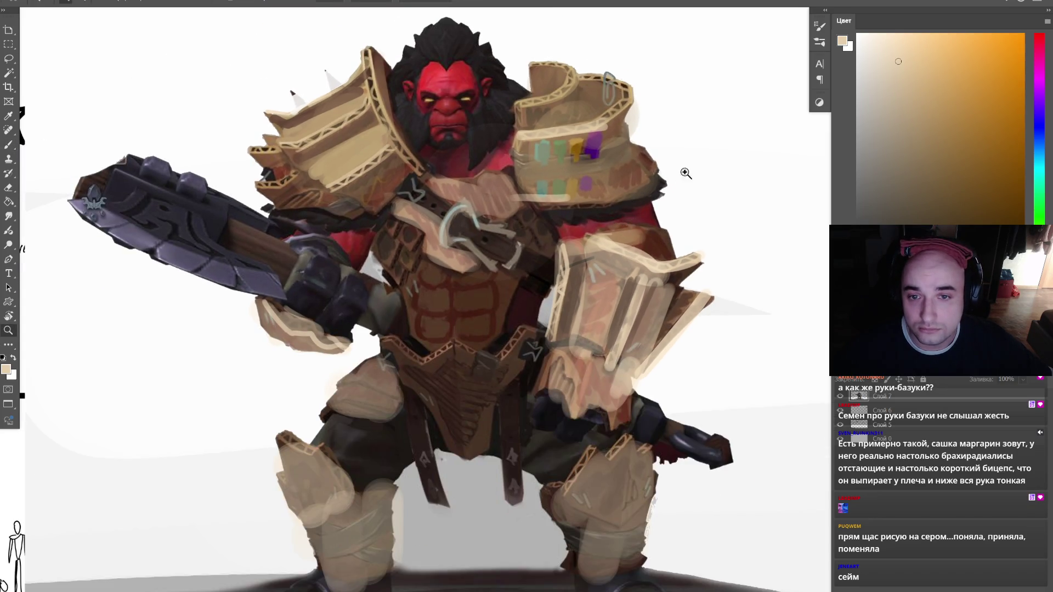
- Paint a large light beige stroke across the right shoulder guard
left_click(682, 174)
key("bracketright")
key("bracketright")
key("bracketright")
left_click(526, 204, "alt")
mouse_move(479, 190)
left_mouse_down()
mouse_move(521, 219)
mouse_move(511, 219)
left_mouse_up()
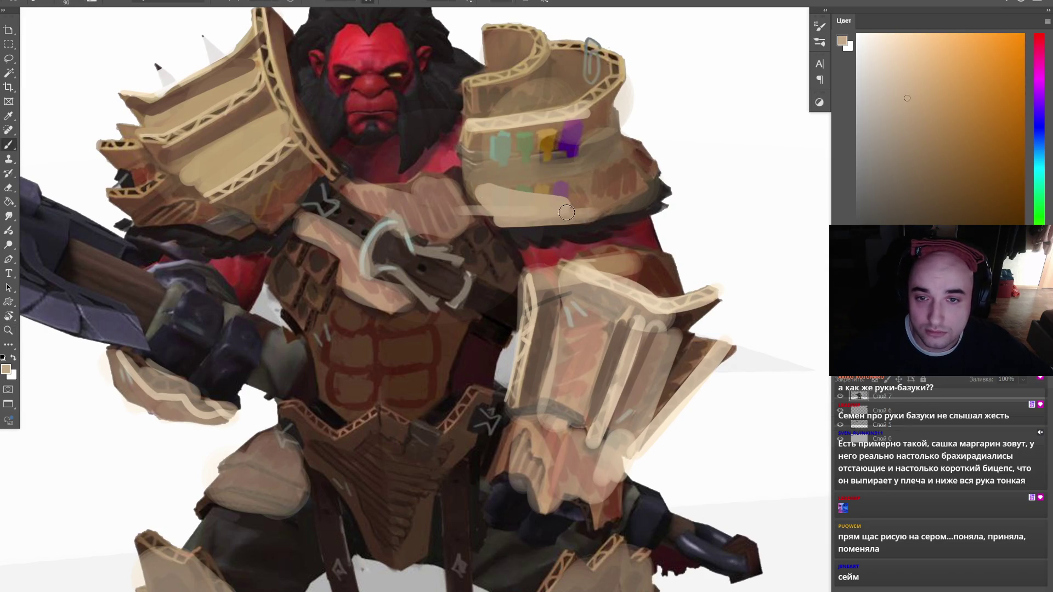
key("z")
scroll(587, 179, "down", 5)
scroll(587, 179, "up", 1)
scroll(587, 179, "up", 3)
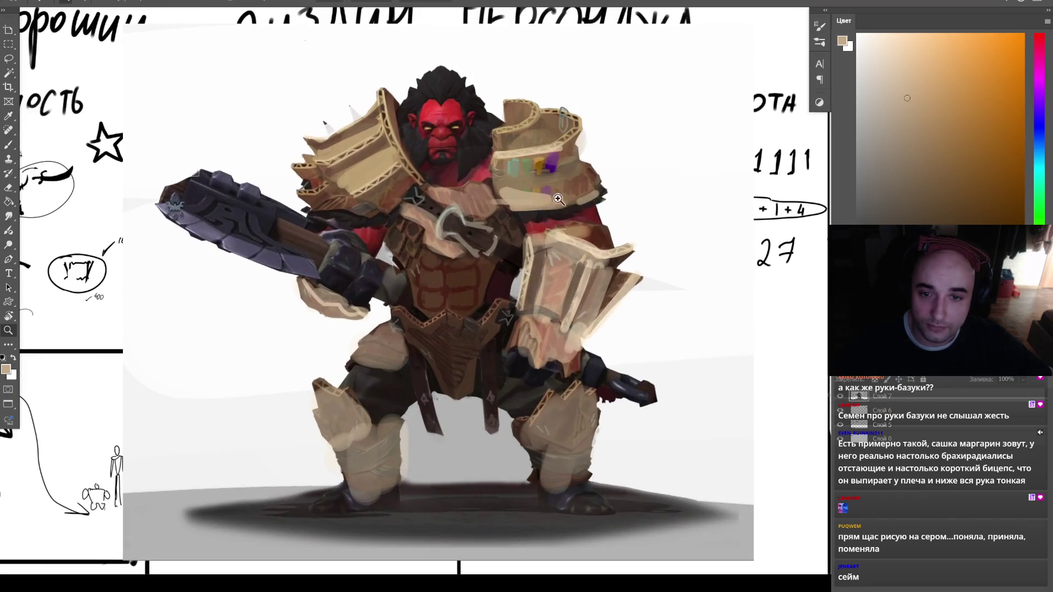
scroll(491, 282, "down", 2)
scroll(507, 277, "up", 1)
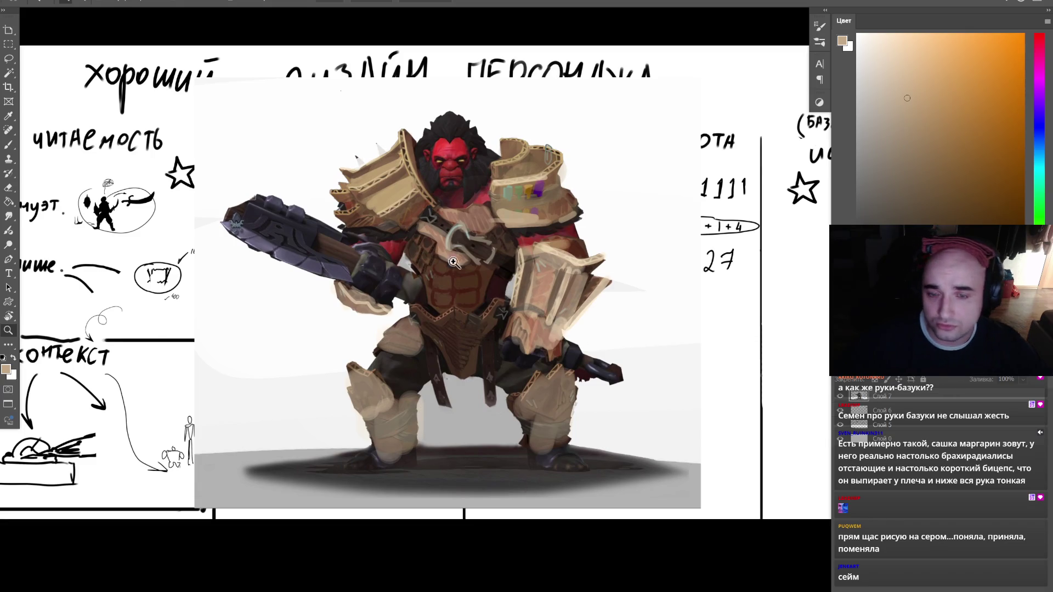
scroll(517, 263, "up", 2)
- Check the painting's values in a grayscale preview, then return it to full colour
key("b")
left_click(859, 396, "ctrl")
key("ctrl+u")
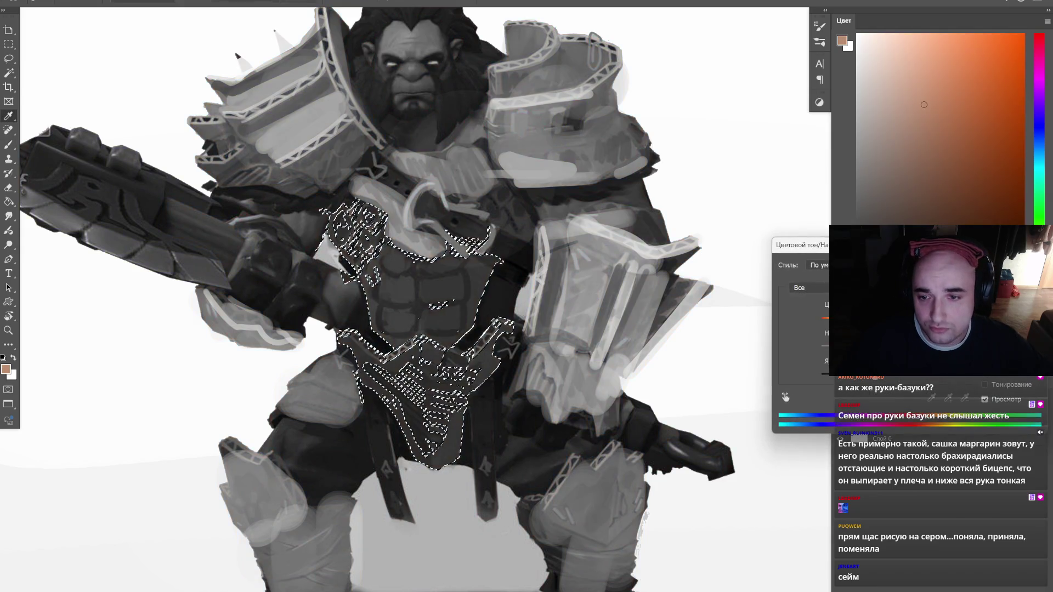
key("ctrl+t")
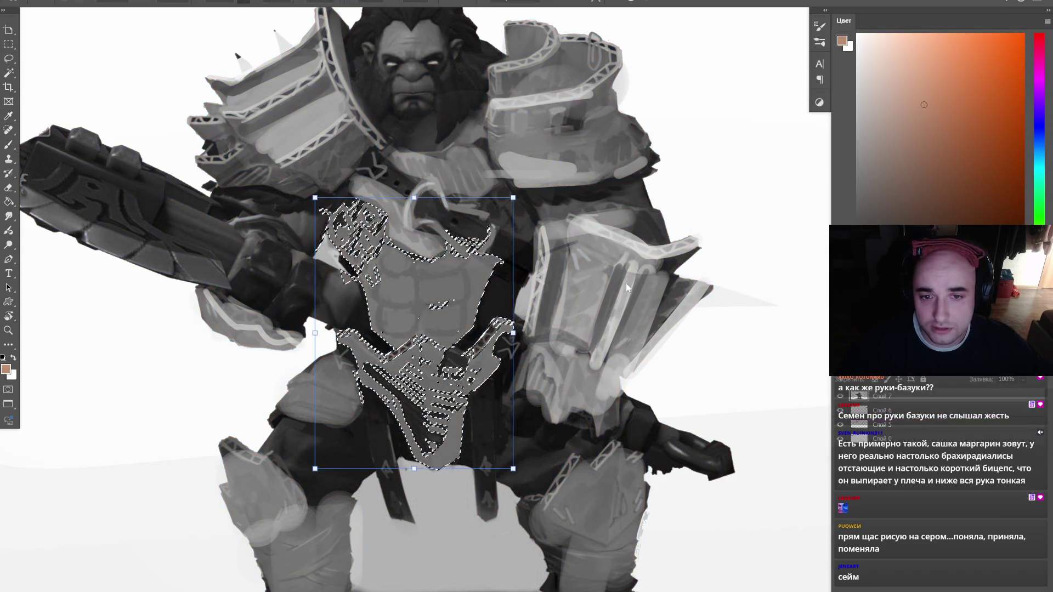
key("ctrl+y")
- Darken and redden the selected torso with Hue/Saturation, then deselect it
key("Escape")
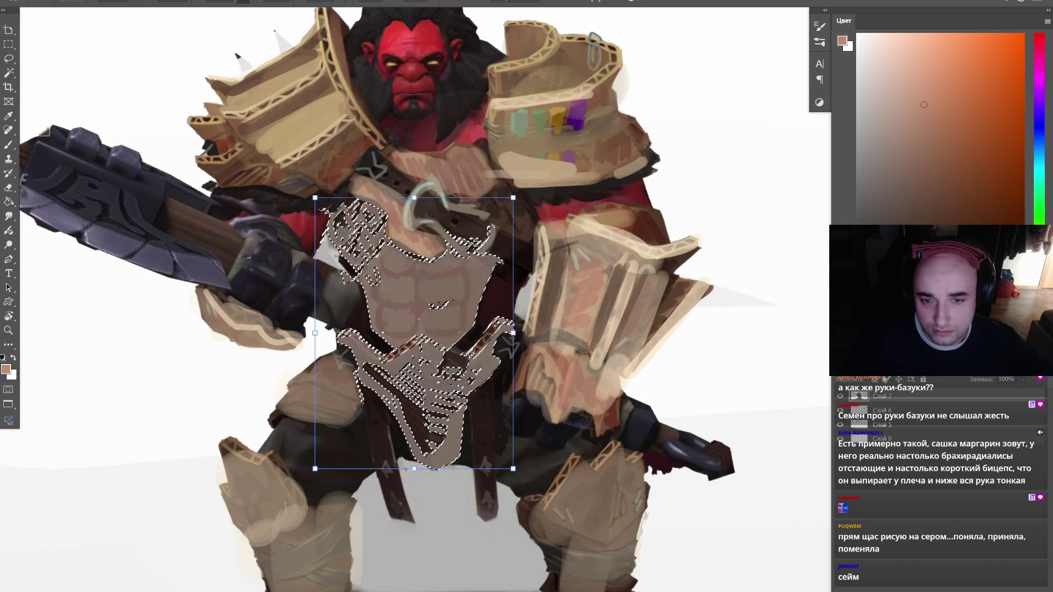
key("ctrl+u")
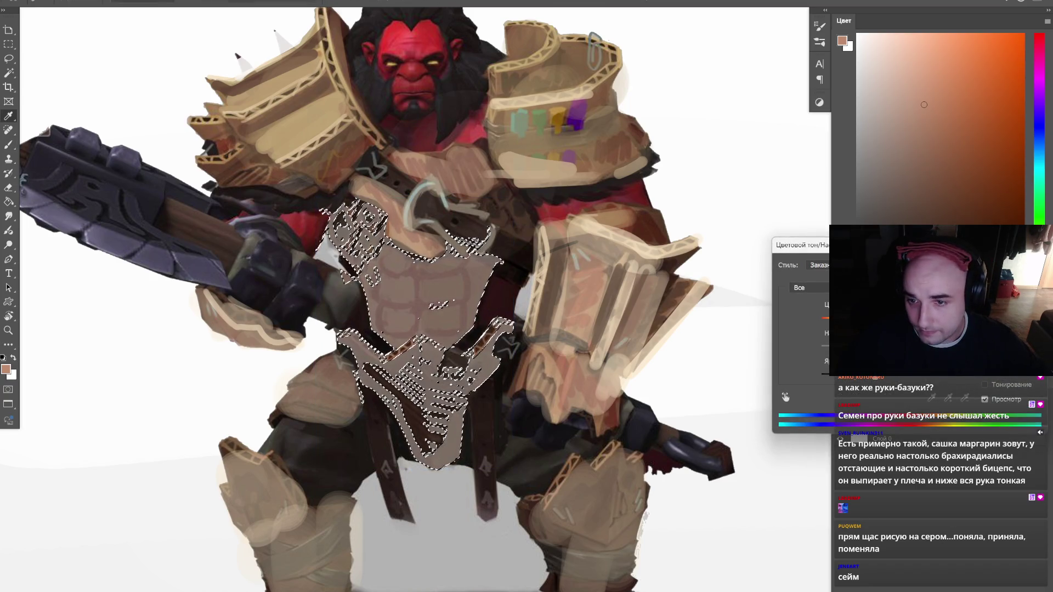
key("Down")
key("Return")
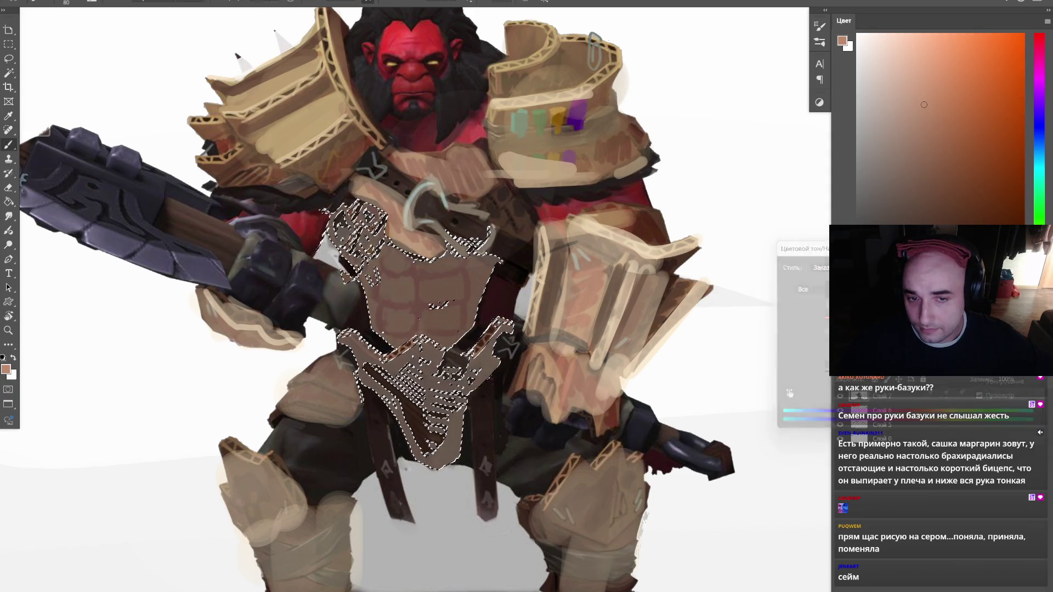
key("ctrl+d")
key("z")
- Hide the character painting and the interface panels so only the whiteboard notes show
left_click(566, 294, "alt")
left_click(566, 294, "alt")
key("ctrl+w")
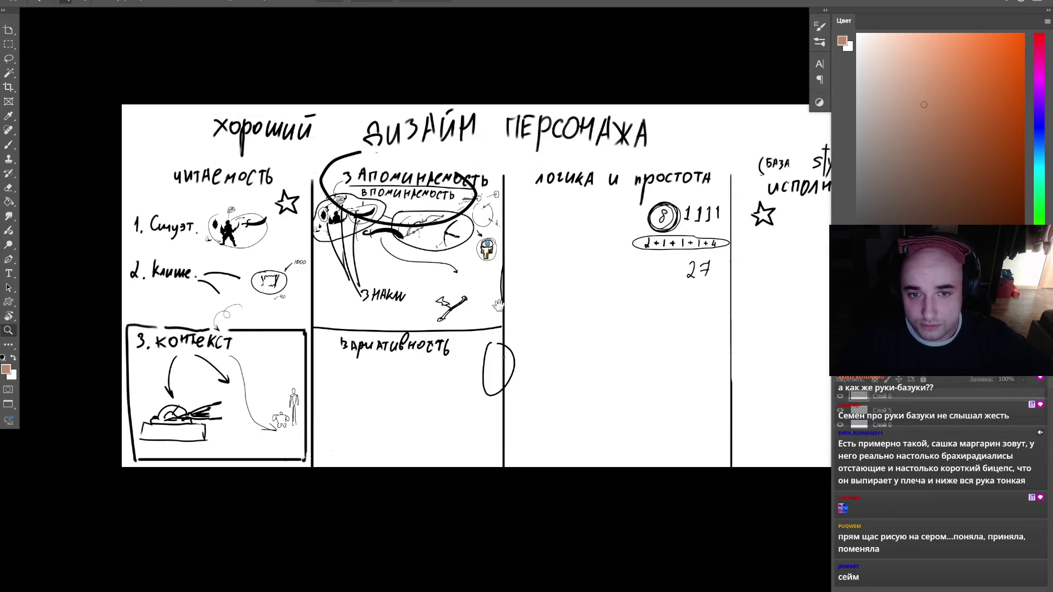
key("f")
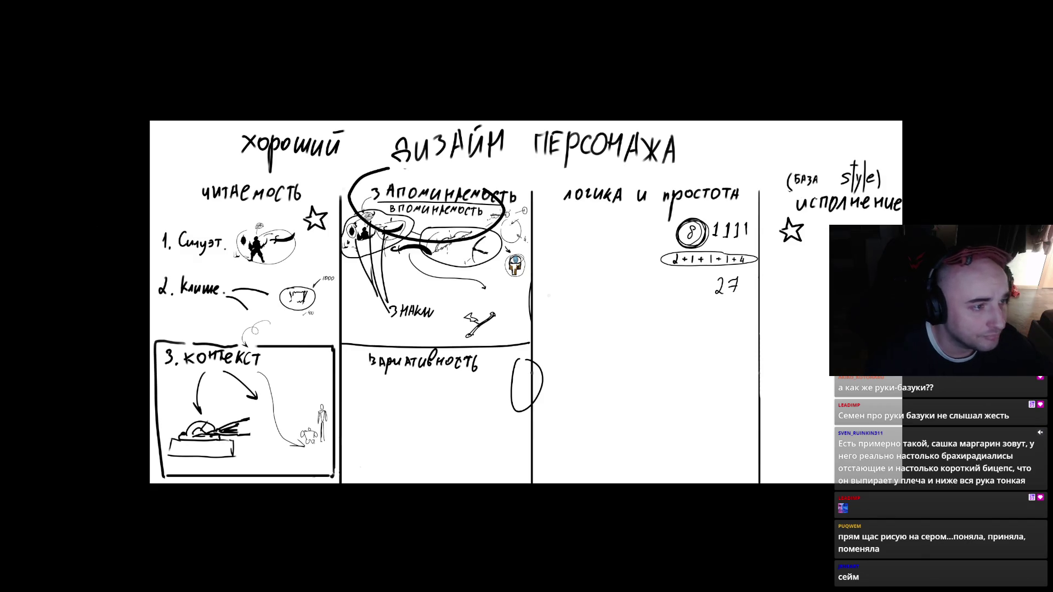
key("ctrl+v")
mouse_move(535, 346)
left_mouse_down()
mouse_move(558, 218)
mouse_move(580, 272)
left_mouse_up()
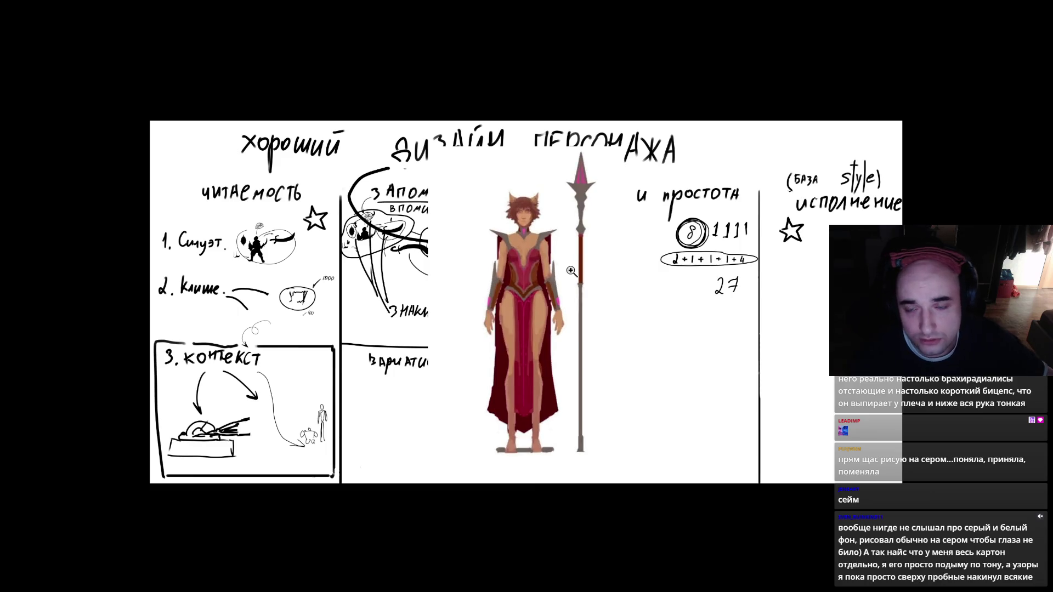
left_click(598, 279)
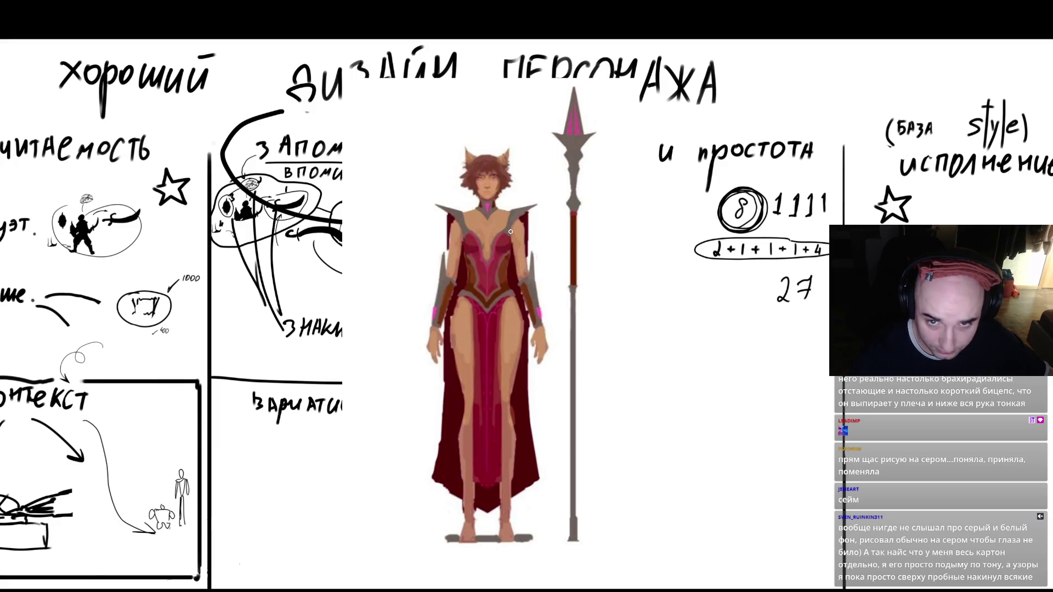
mouse_move(464, 127)
left_mouse_down()
mouse_move(584, 219)
mouse_move(516, 159)
left_mouse_up()
key("ctrl+z")
mouse_move(507, 118)
left_mouse_down()
mouse_move(398, 194)
mouse_move(598, 321)
left_mouse_up()
mouse_move(575, 178)
left_mouse_down()
mouse_move(378, 253)
mouse_move(617, 313)
mouse_move(378, 252)
mouse_move(643, 377)
left_mouse_up()
key("ctrl+z")
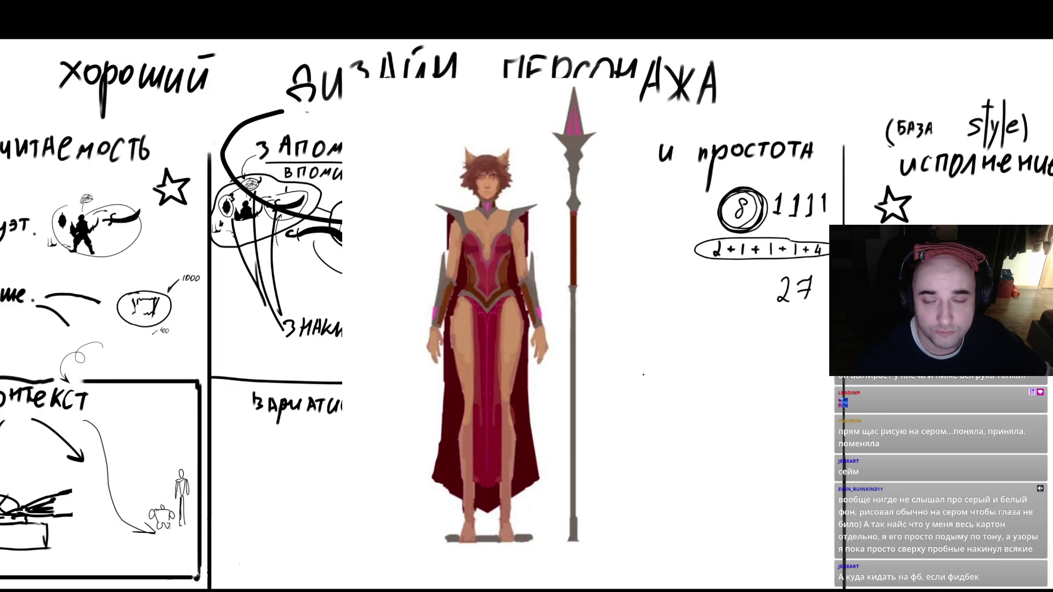
mouse_move(458, 102)
left_mouse_down()
mouse_move(359, 313)
mouse_move(576, 85)
mouse_move(390, 239)
left_mouse_up()
key("ctrl+z")
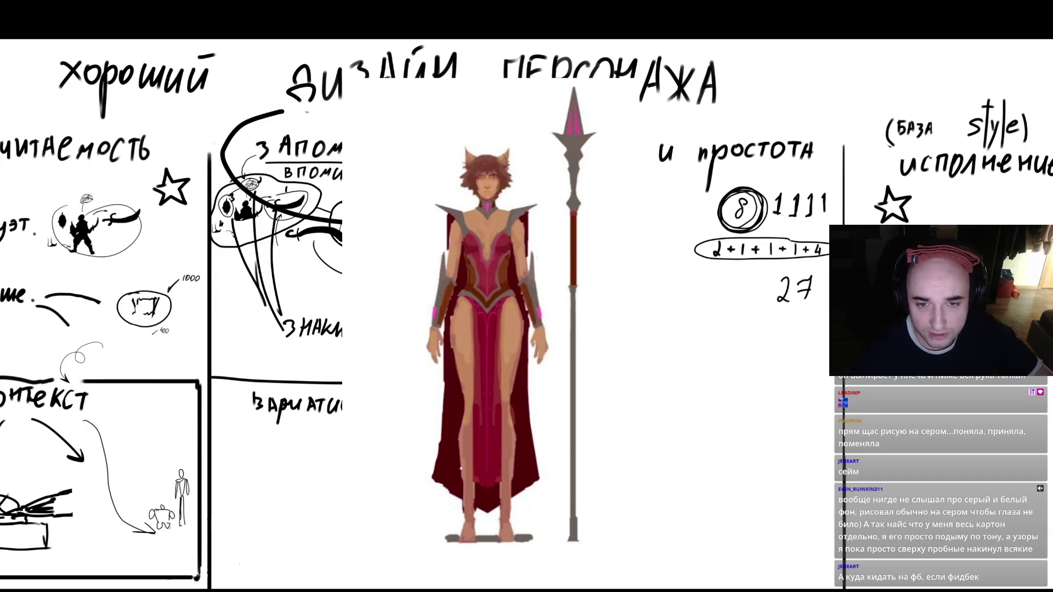
key("Escape")
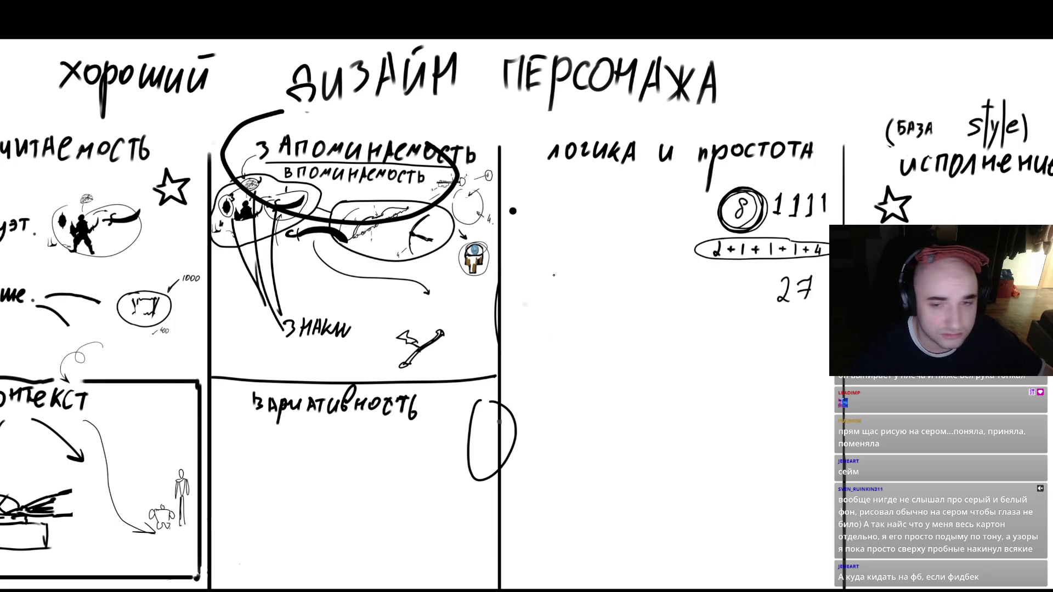
key("ctrl+v")
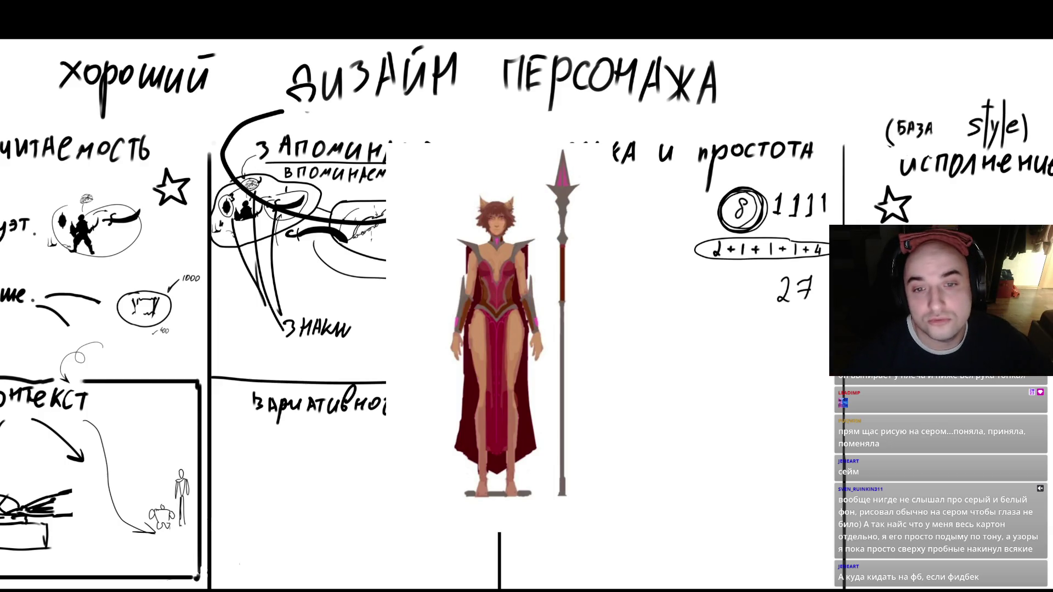
mouse_move(746, 90)
left_mouse_down()
mouse_move(749, 134)
mouse_move(927, 90)
left_mouse_up()
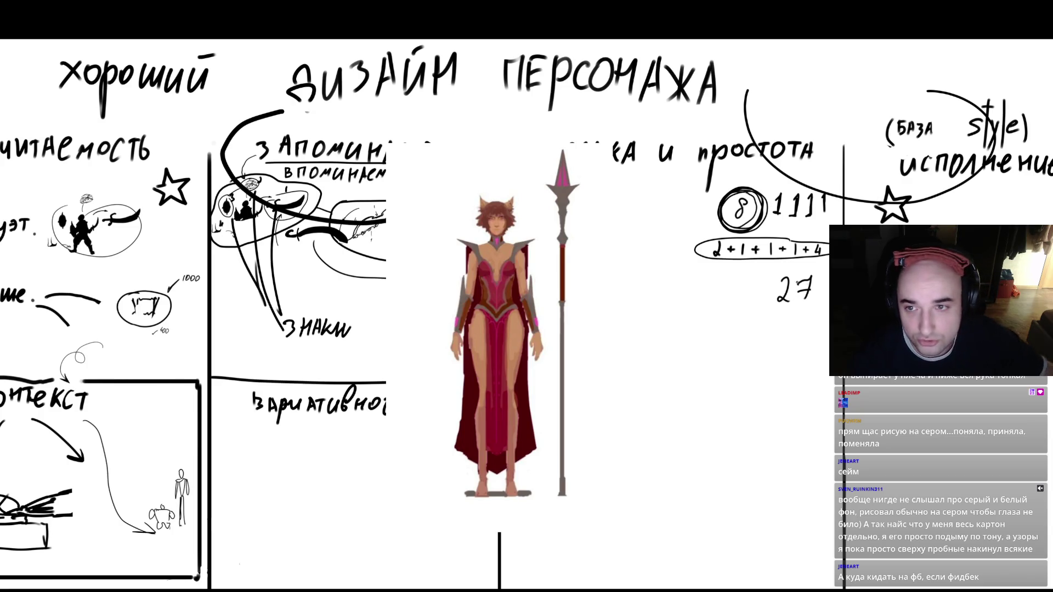
key("ctrl+z")
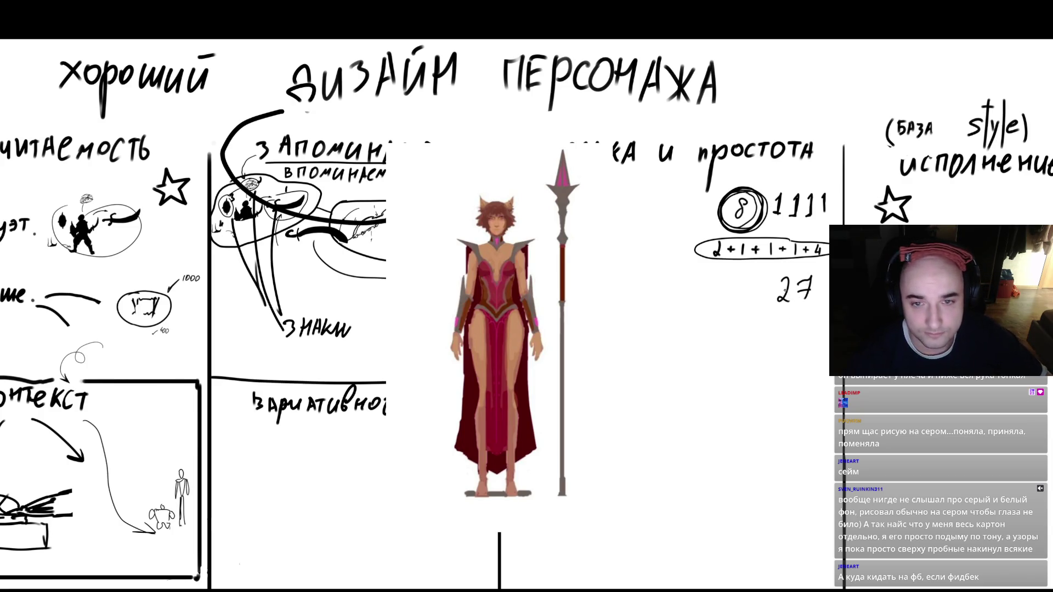
key("ctrl+z")
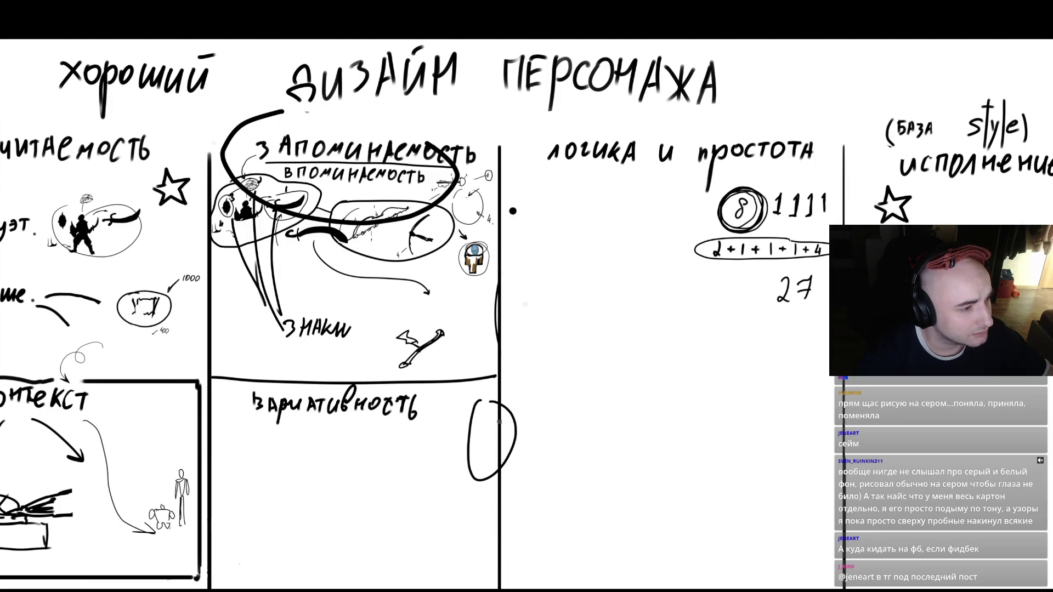
- Paste another reference image onto the board, enlarge and place it, then zoom in
key("ctrl+v")
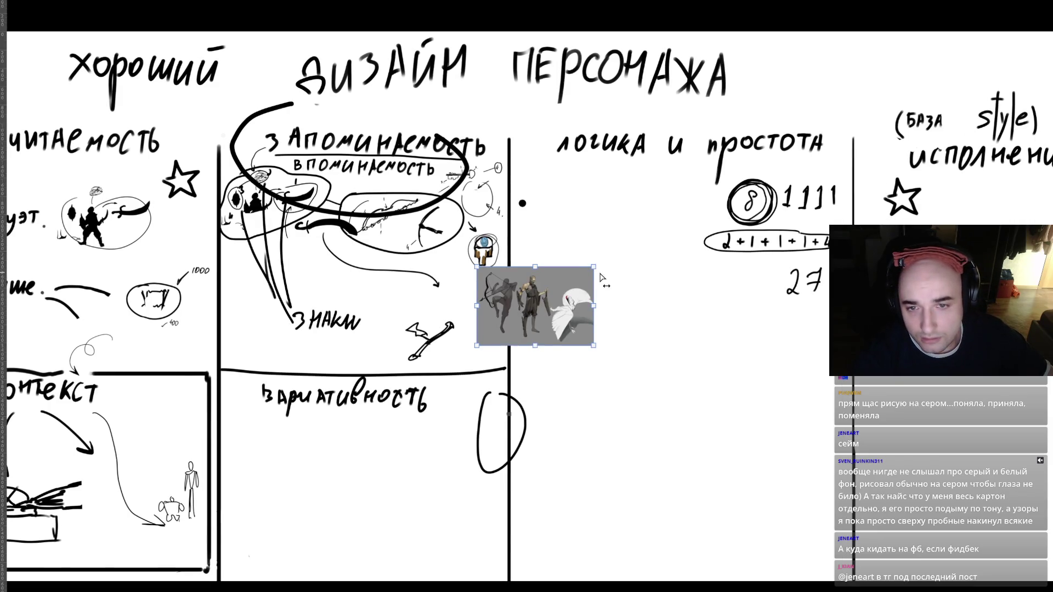
mouse_move(585, 262)
left_mouse_down()
mouse_move(683, 200)
mouse_move(684, 281)
mouse_move(637, 328)
mouse_move(768, 247)
left_mouse_up()
mouse_move(792, 210)
left_mouse_down()
mouse_move(869, 193)
mouse_move(581, 288)
mouse_move(565, 280)
left_mouse_up()
key("Return")
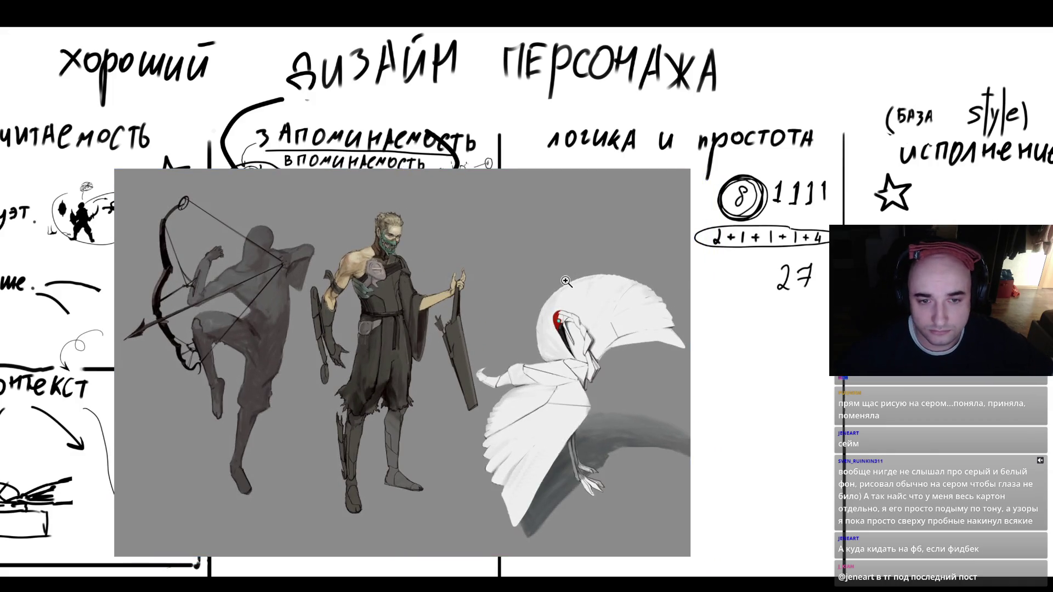
left_click(439, 309)
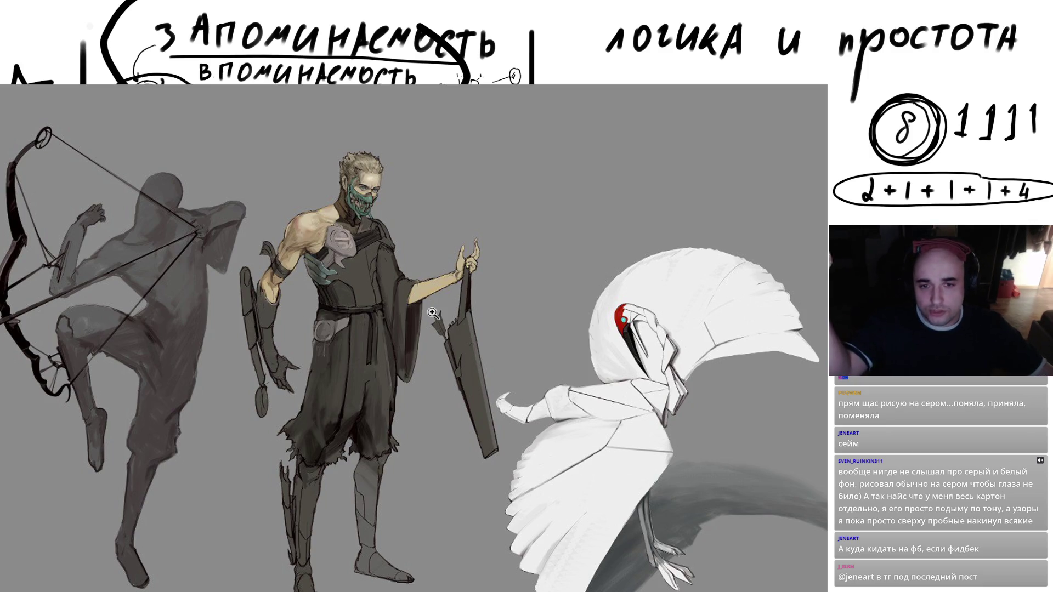
- With a smaller brush, paint thin dark test strokes down the sword
key("Tab")
key("b")
mouse_move(434, 417)
left_mouse_down()
mouse_move(404, 355)
mouse_move(407, 377)
mouse_move(439, 411)
mouse_move(451, 362)
mouse_move(418, 328)
mouse_move(445, 252)
mouse_move(464, 384)
left_mouse_up()
key("bracketleft")
key("bracketleft")
key("bracketleft")
left_click_drag(445, 312, 439, 362)
left_click_drag(439, 235, 422, 294)
left_click_drag(412, 309, 405, 356)
- Sample a colour from the crane, paint light strokes over the ovals, then undo them
key("bracketright")
left_click(529, 372, "alt")
key("bracketleft")
key("bracketleft")
mouse_move(434, 389)
left_mouse_down()
mouse_move(456, 313)
mouse_move(422, 307)
mouse_move(436, 252)
left_mouse_up()
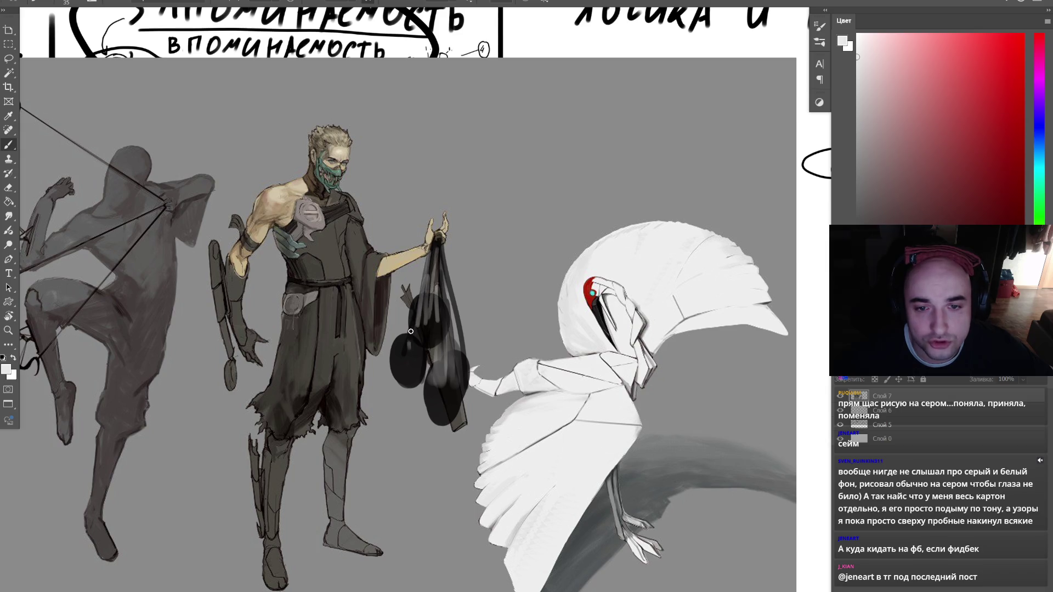
key("ctrl+z")
key("ctrl+z")
key("ctrl+z")
key("ctrl+z")
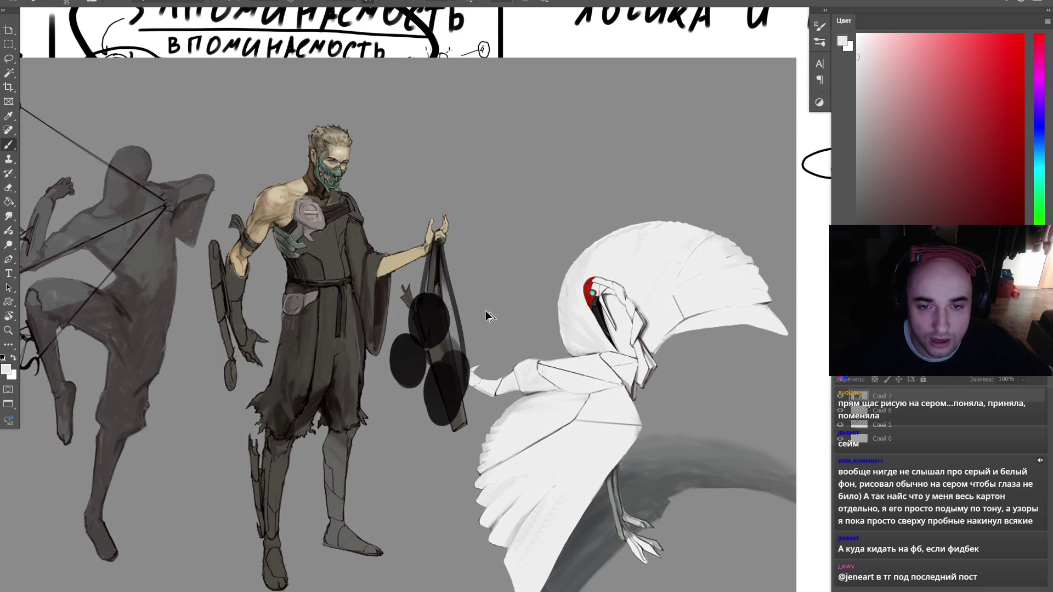
key("ctrl+Tab")
left_click(489, 316)
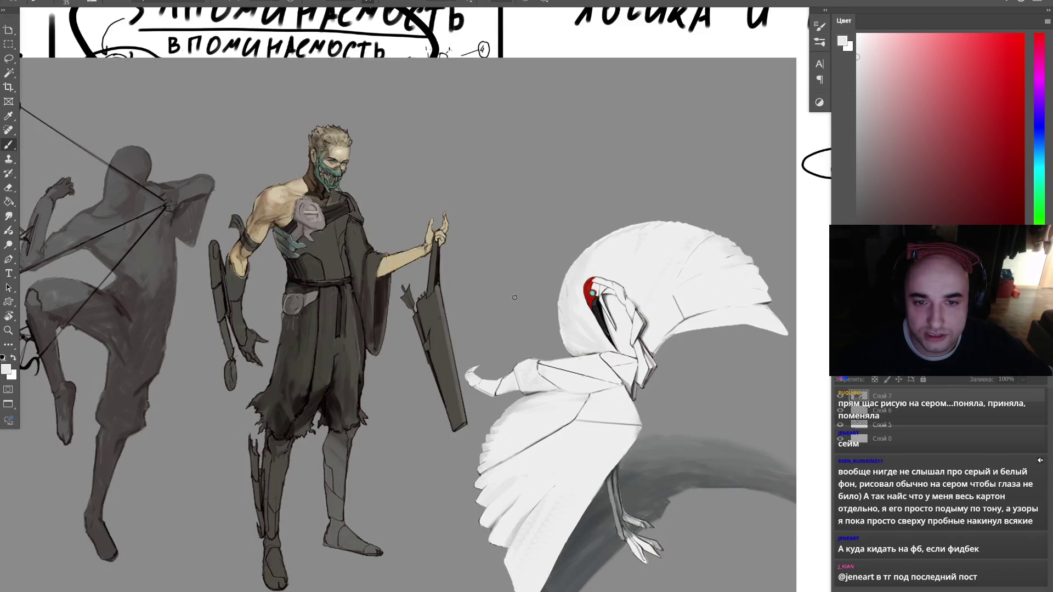
- In black, circle the words 'логика и простота' and zoom in on the centre figure
key("d")
scroll(461, 318, "down", 5)
left_click_drag(637, 165, 601, 164)
key("z")
left_click(535, 285)
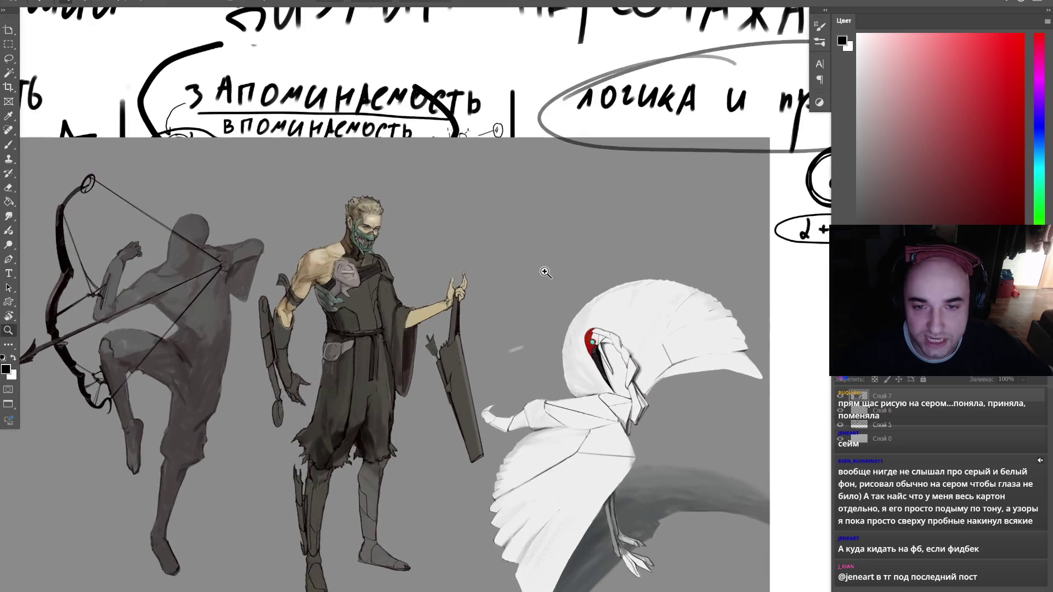
scroll(447, 365, "up", 2)
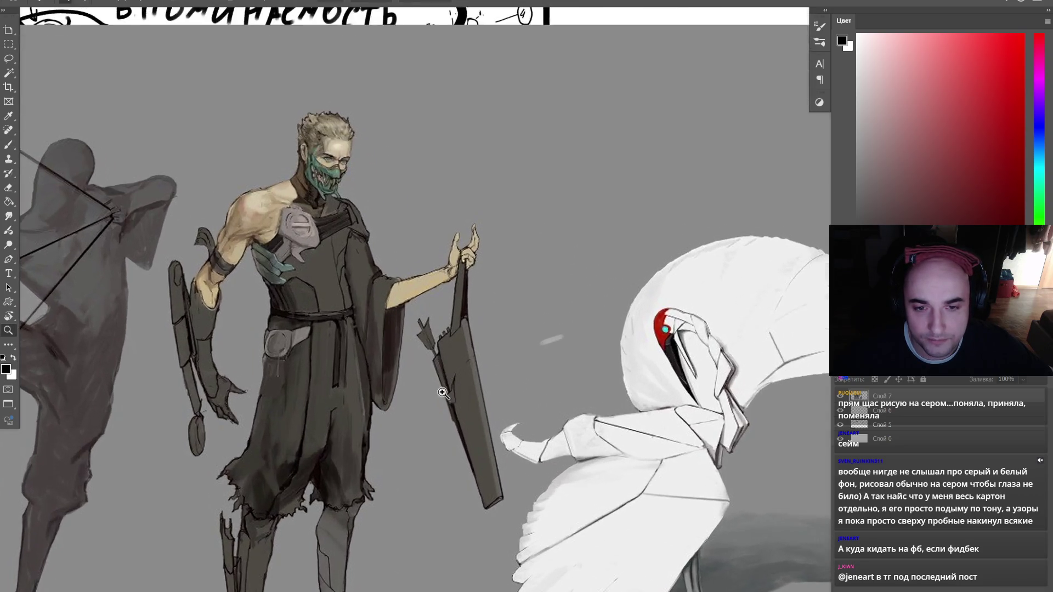
scroll(471, 357, "down", 1)
- Sketch a curved stroke and a wide light-grey pill with a grey band beside the masked figure
mouse_move(596, 147)
left_mouse_down()
mouse_move(524, 233)
mouse_move(559, 239)
mouse_move(542, 233)
mouse_move(603, 157)
left_mouse_up()
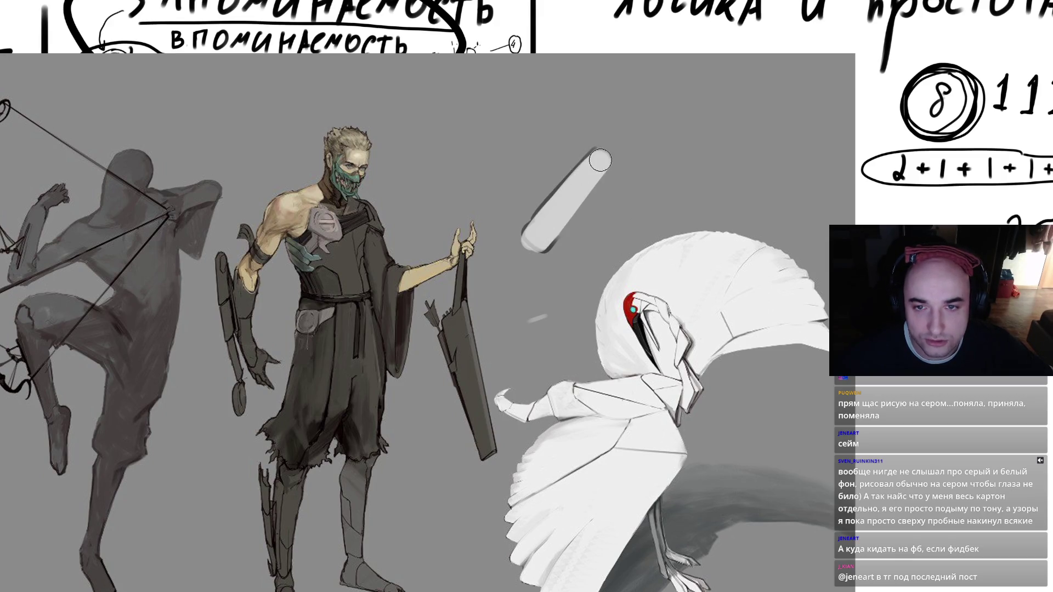
left_click_drag(534, 244, 617, 145)
left_click_drag(551, 203, 587, 241)
key("Tab")
key("d")
- Lasso the pill, drag and transform a copy, then undo the copy and deselect
key("l")
mouse_move(527, 326)
left_mouse_down()
mouse_move(603, 168)
mouse_move(526, 327)
left_mouse_up()
left_click_drag(596, 223, 482, 362)
key("ctrl+t")
left_click_drag(527, 285, 548, 296)
key("Escape")
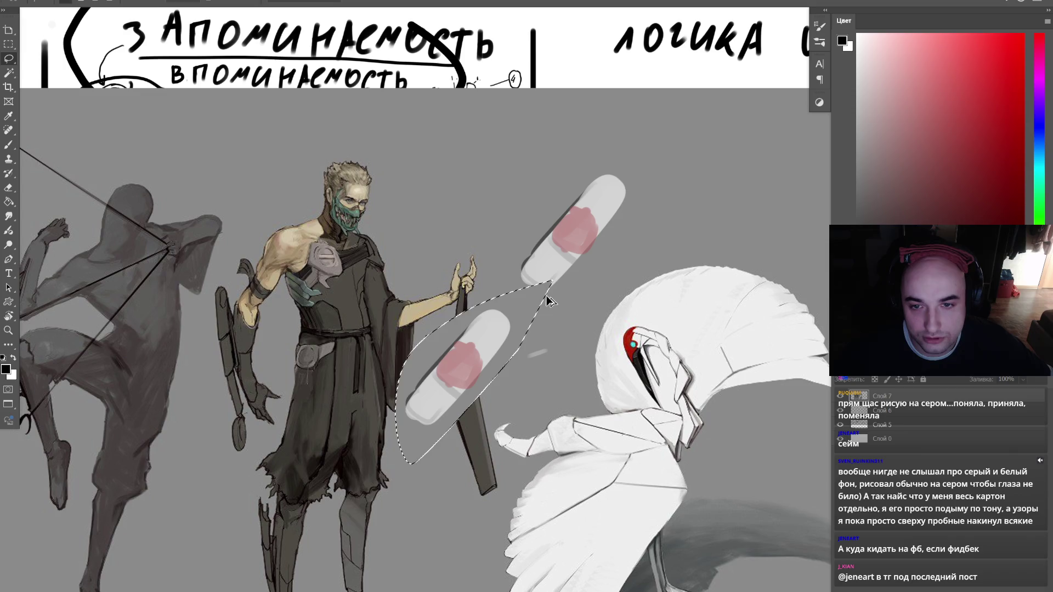
key("ctrl+z")
key("ctrl+z")
key("ctrl+d")
- Paint over the white pill in grey with a 300 brush
key("b")
left_click(537, 296, "alt")
key("bracketright")
key("bracketright")
key("bracketright")
mouse_move(522, 263)
left_mouse_down()
mouse_move(494, 306)
mouse_move(562, 238)
left_mouse_up()
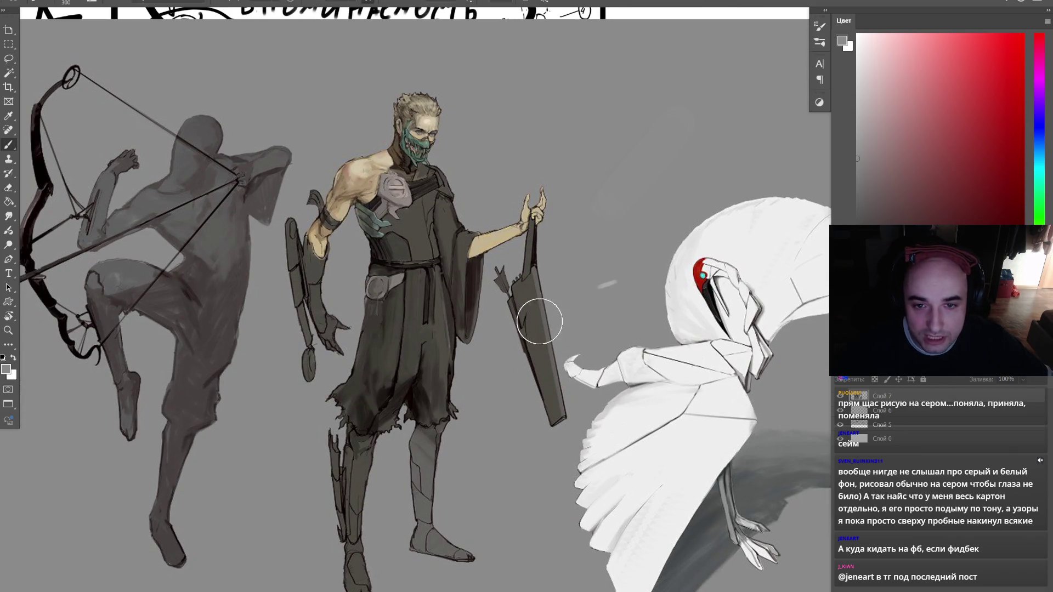
- Try near-black strokes on the robe with an 80 brush, then undo them
left_click(529, 264, "alt")
key("bracketleft")
key("bracketleft")
key("bracketleft")
mouse_move(367, 311)
left_mouse_down()
mouse_move(352, 329)
mouse_move(384, 286)
mouse_move(371, 271)
mouse_move(330, 324)
mouse_move(357, 268)
mouse_move(307, 351)
mouse_move(462, 210)
left_mouse_up()
key("ctrl+z")
key("ctrl+z")
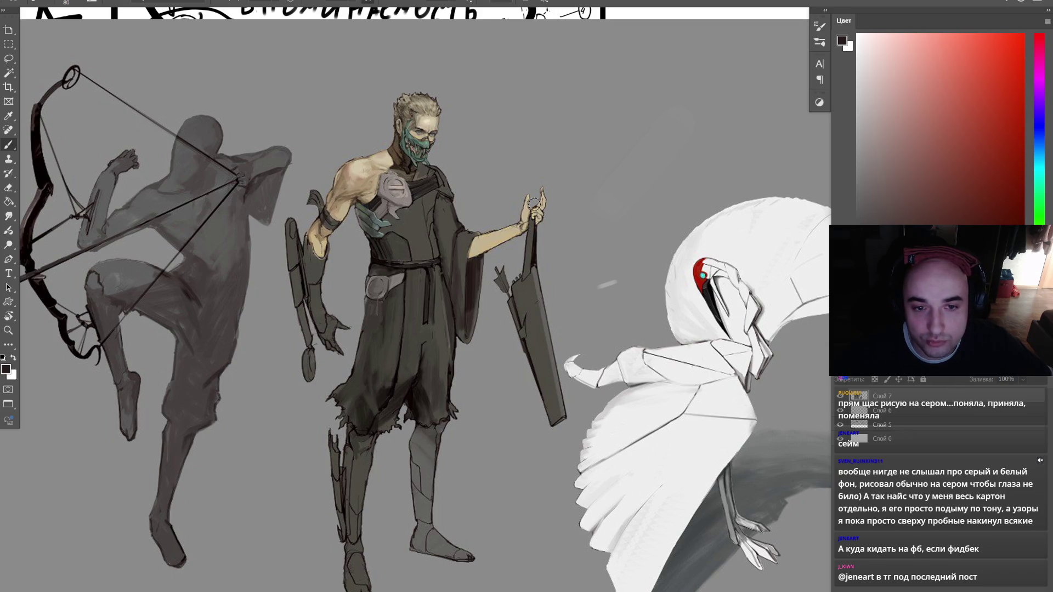
- With a 30 brush, test loops around the bow and the middle figure's arm, undoing both
key("bracketleft")
key("bracketleft")
key("bracketleft")
left_click_drag(304, 322, 363, 342)
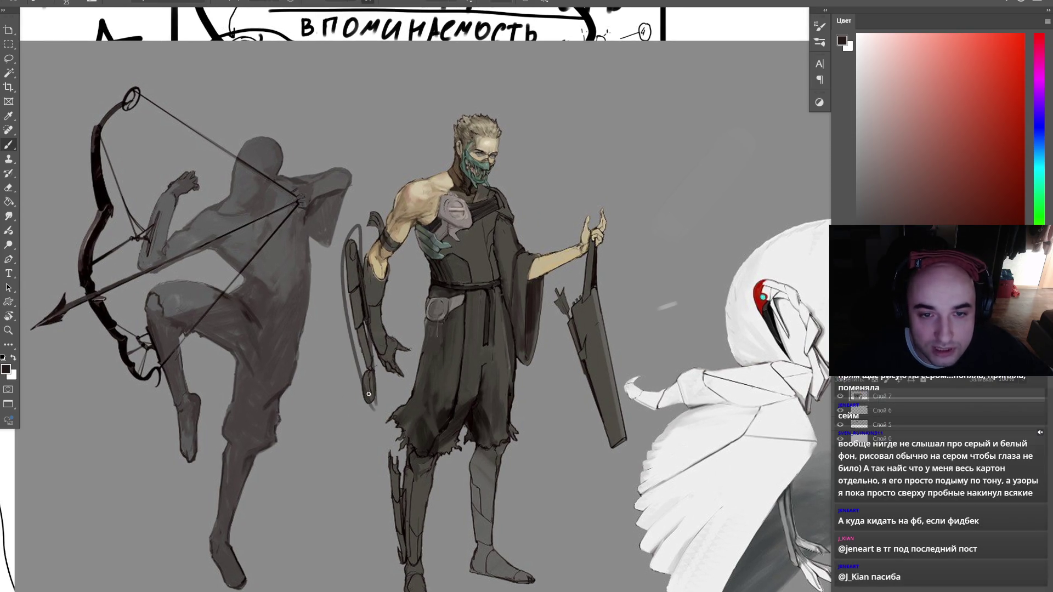
left_click_drag(125, 286, 165, 325)
mouse_move(123, 390)
left_mouse_down()
mouse_move(208, 384)
mouse_move(138, 354)
left_mouse_up()
key("ctrl+z")
left_click_drag(378, 273, 388, 286)
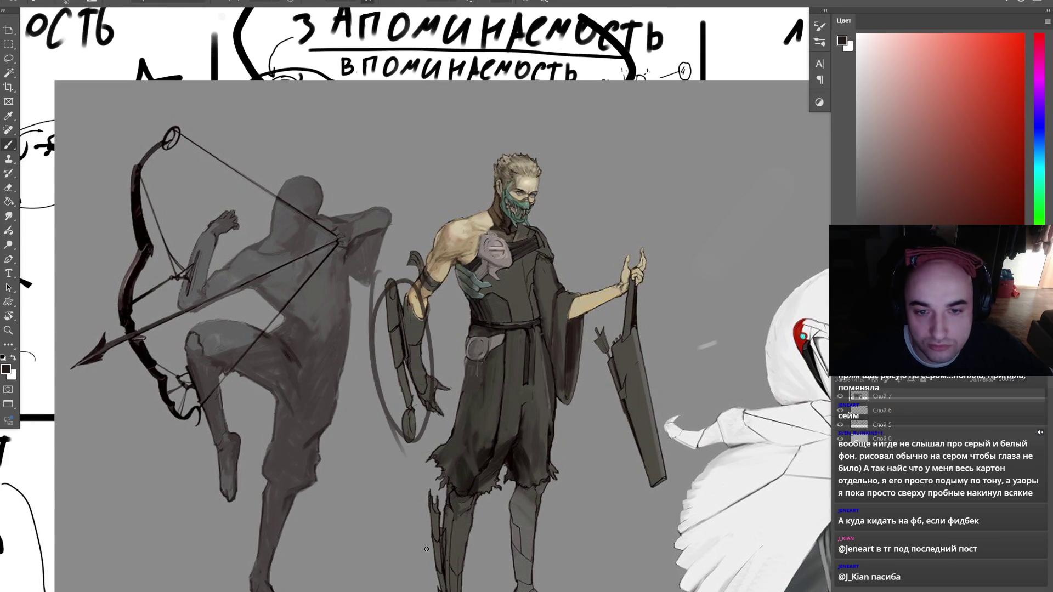
key("ctrl+z")
- Zoom out to see more of the board and delete the grey character-reference image
left_click_drag(543, 328, 473, 281)
key("z")
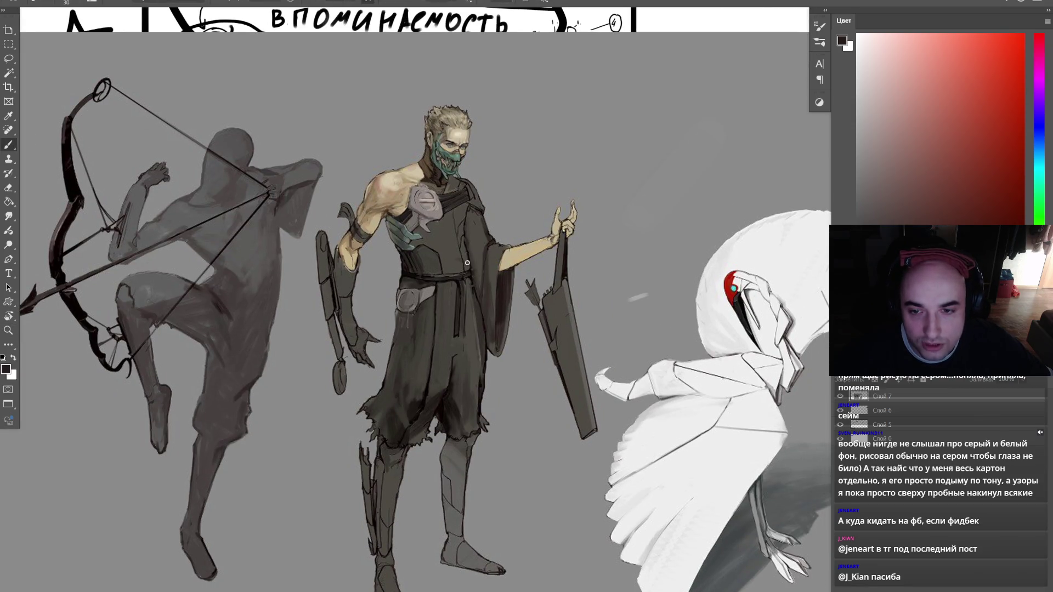
left_click(473, 280, "alt")
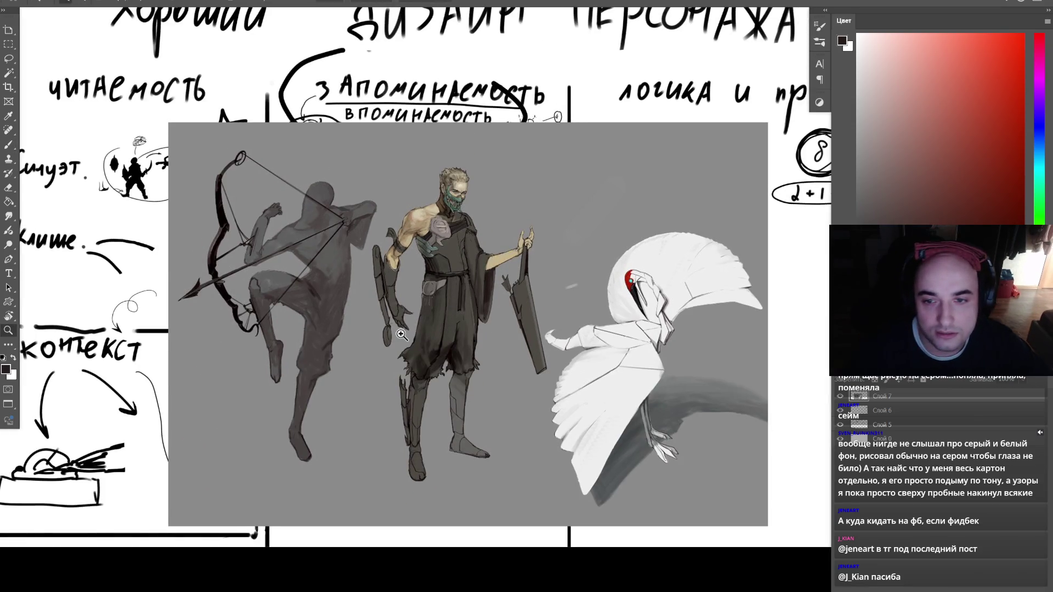
key("Delete")
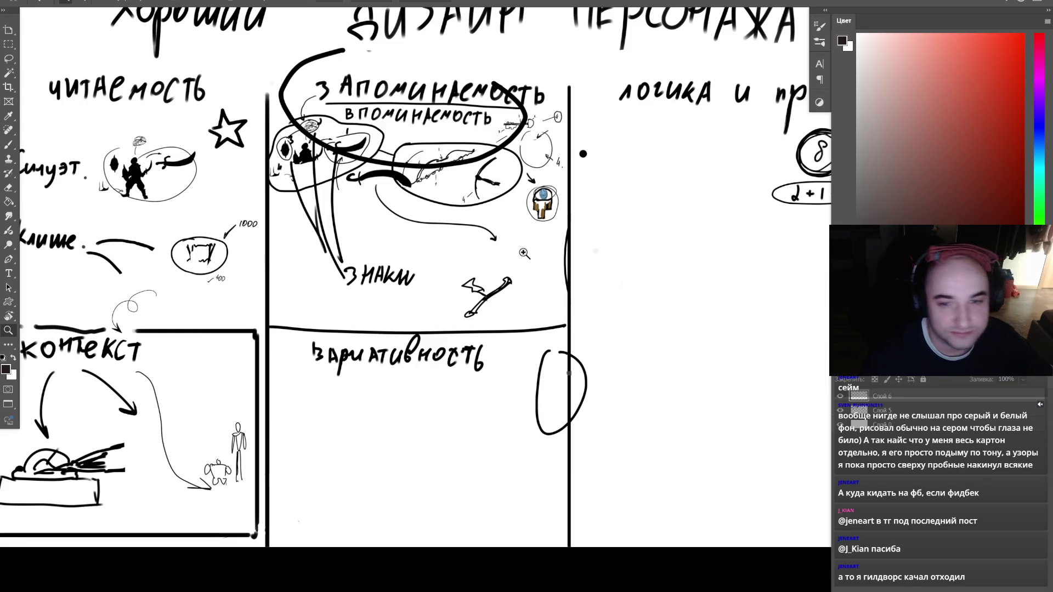
left_click_drag(524, 254, 543, 269)
left_click_drag(594, 196, 430, 327)
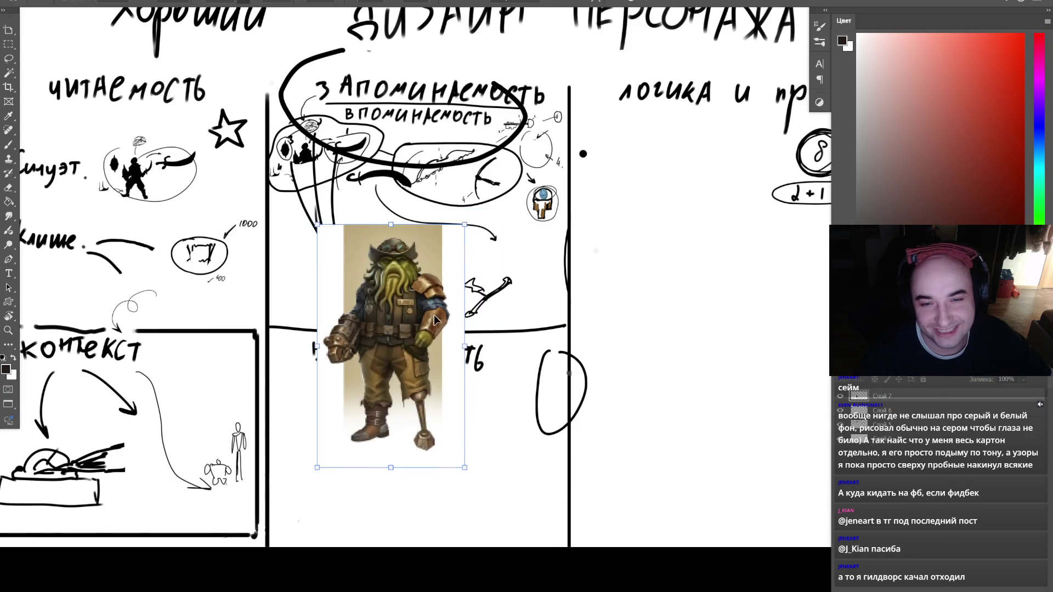
mouse_move(460, 227)
left_mouse_down()
mouse_move(558, 242)
mouse_move(504, 296)
left_mouse_up()
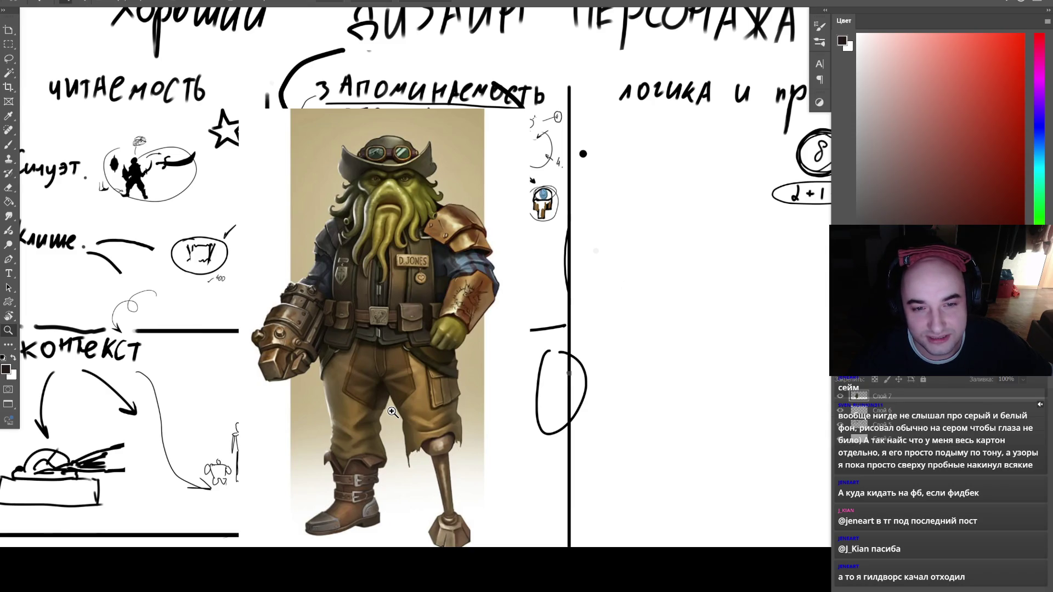
key("ctrl+Tab")
scroll(431, 389, "down", 5)
scroll(433, 388, "down", 2)
scroll(434, 386, "up", 8)
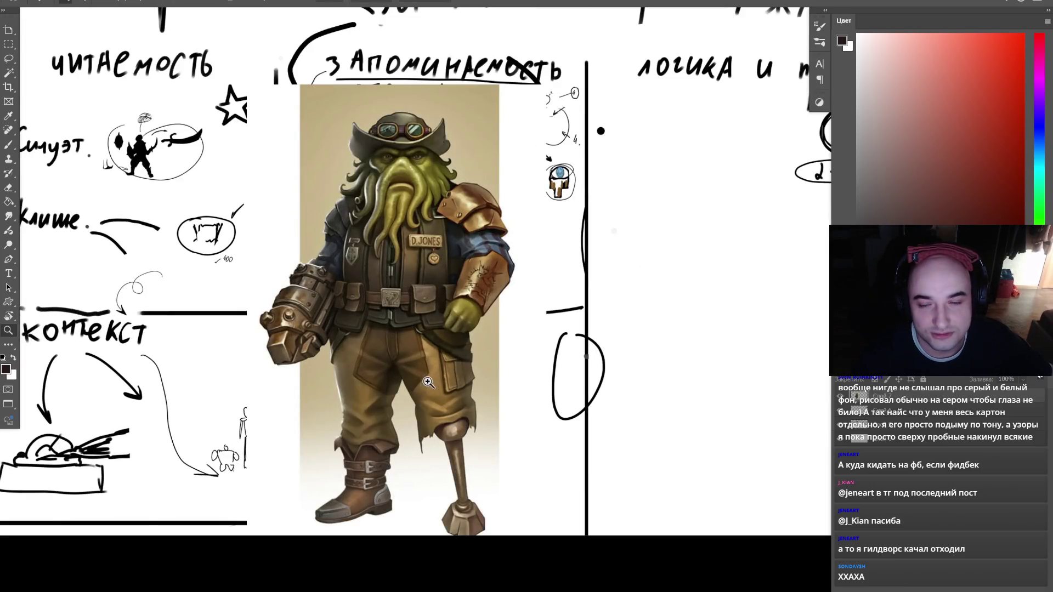
left_click_drag(464, 318, 575, 351)
scroll(453, 252, "right", 3)
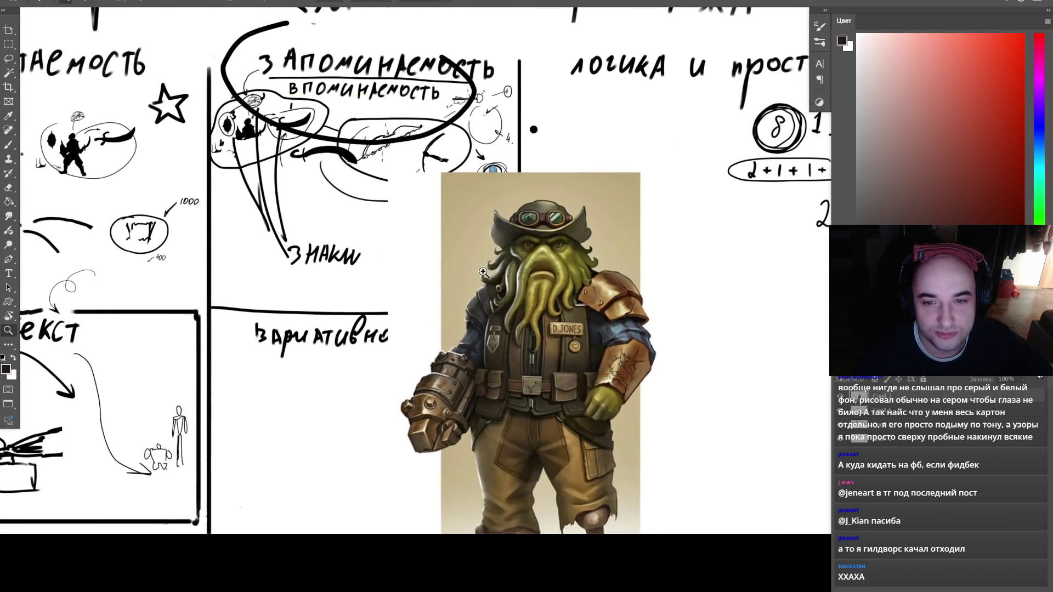
left_click_drag(549, 316, 439, 218)
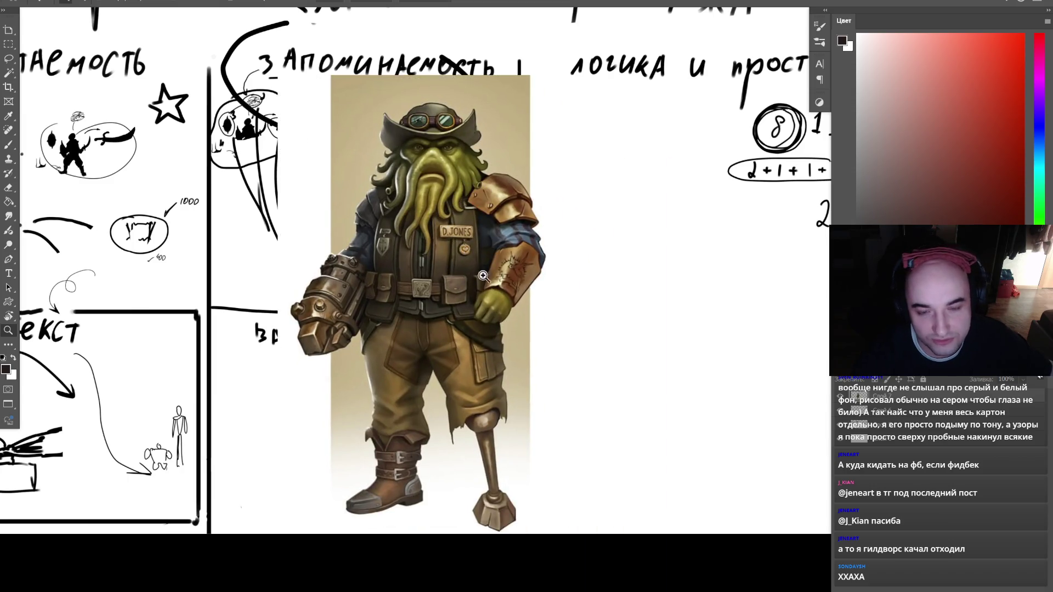
scroll(561, 243, "down", 3)
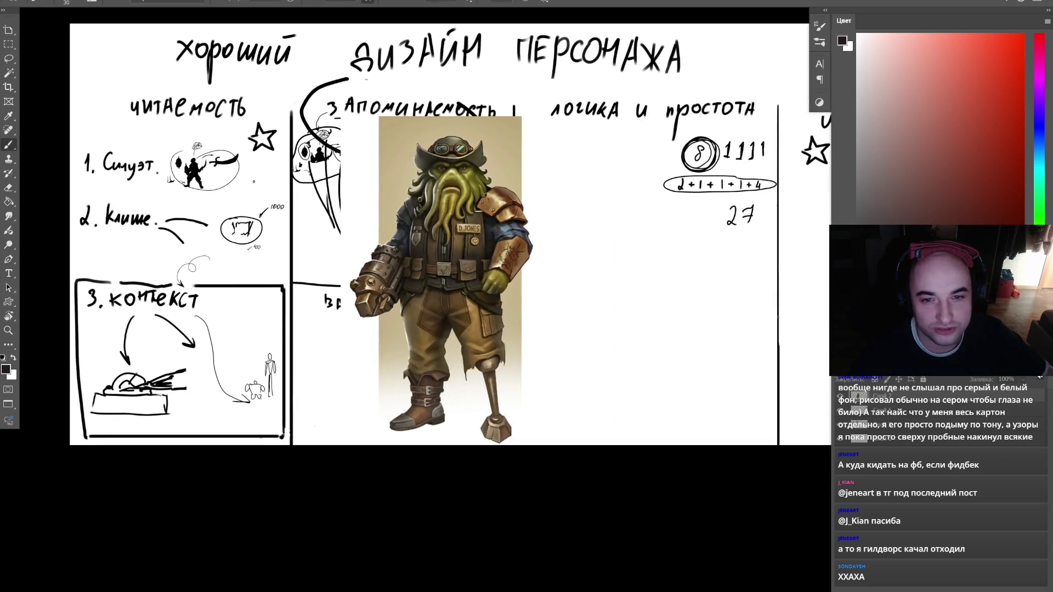
left_click_drag(465, 204, 243, 234)
mouse_move(593, 85)
left_mouse_down()
mouse_move(575, 95)
mouse_move(596, 86)
left_mouse_up()
key("ctrl+z")
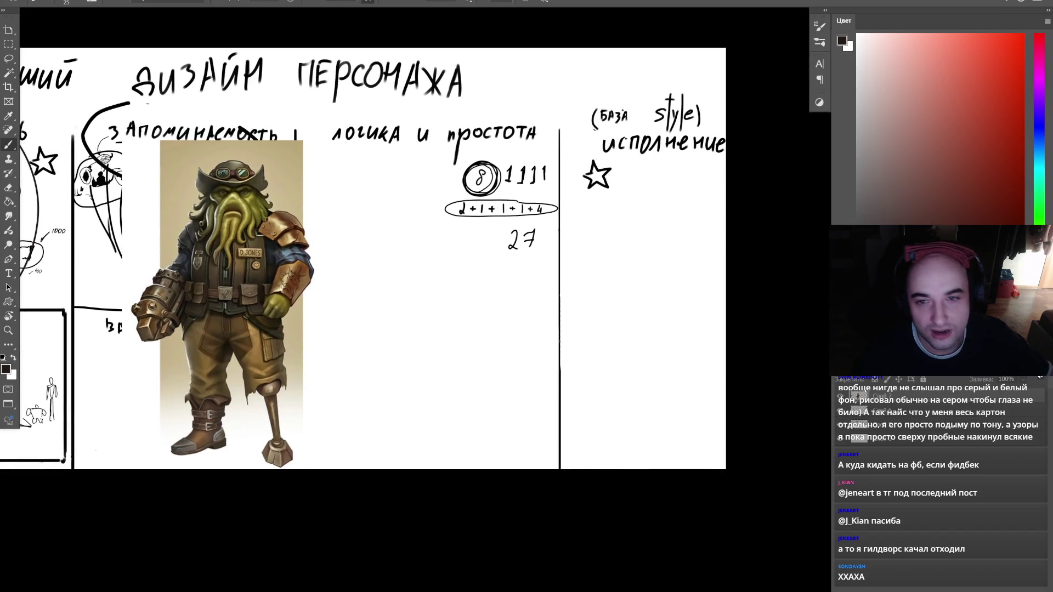
mouse_move(651, 130)
left_mouse_down()
mouse_move(585, 159)
mouse_move(648, 128)
left_mouse_up()
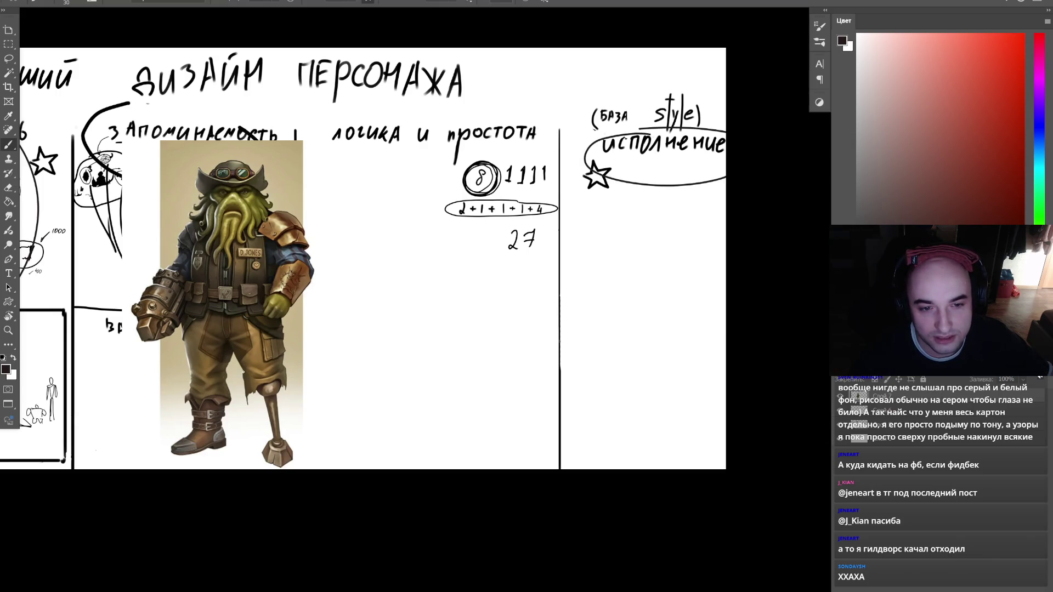
scroll(243, 372, "up", 2)
scroll(302, 380, "up", 2)
mouse_move(301, 380)
left_mouse_down()
mouse_move(296, 430)
mouse_move(352, 415)
left_mouse_up()
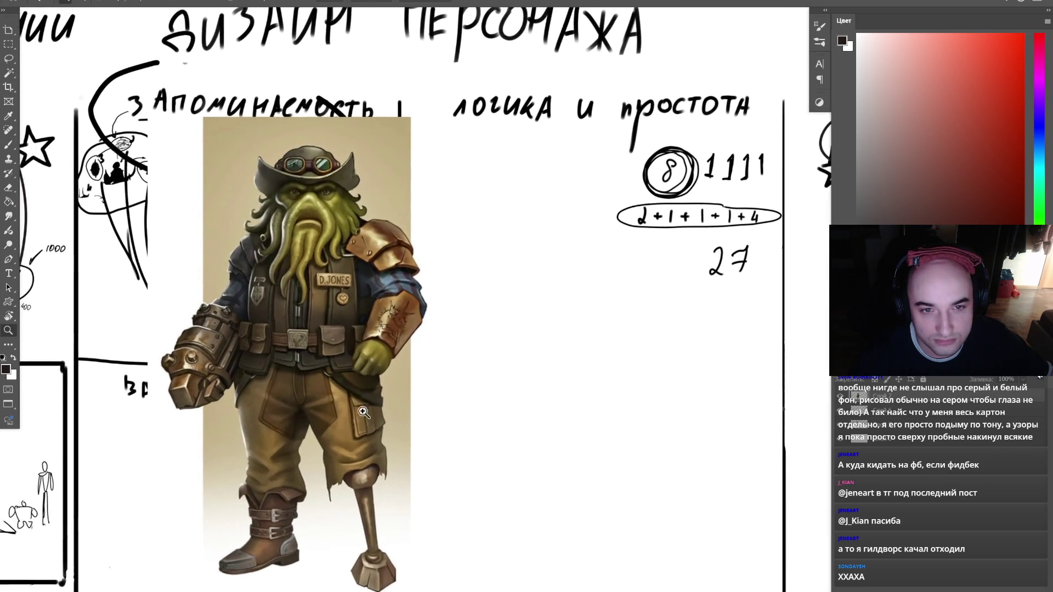
scroll(315, 248, "up", 3)
scroll(307, 255, "down", 4)
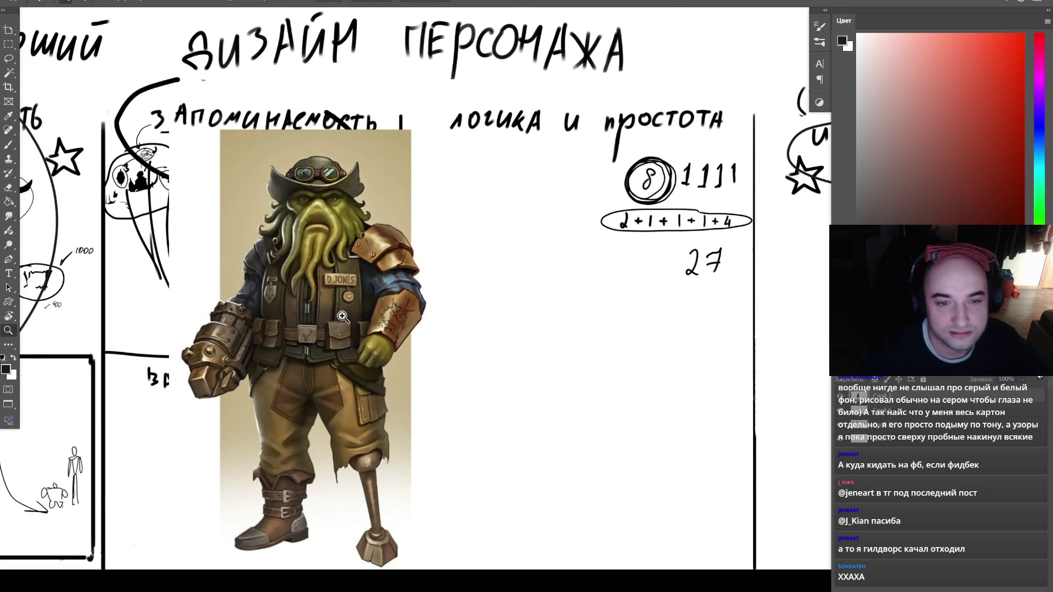
scroll(342, 318, "up", 1)
scroll(340, 318, "down", 1)
scroll(329, 317, "down", 1)
scroll(317, 315, "up", 1)
scroll(316, 315, "up", 1)
scroll(313, 318, "down", 1)
scroll(266, 424, "down", 1)
scroll(259, 442, "down", 1)
scroll(259, 442, "up", 1)
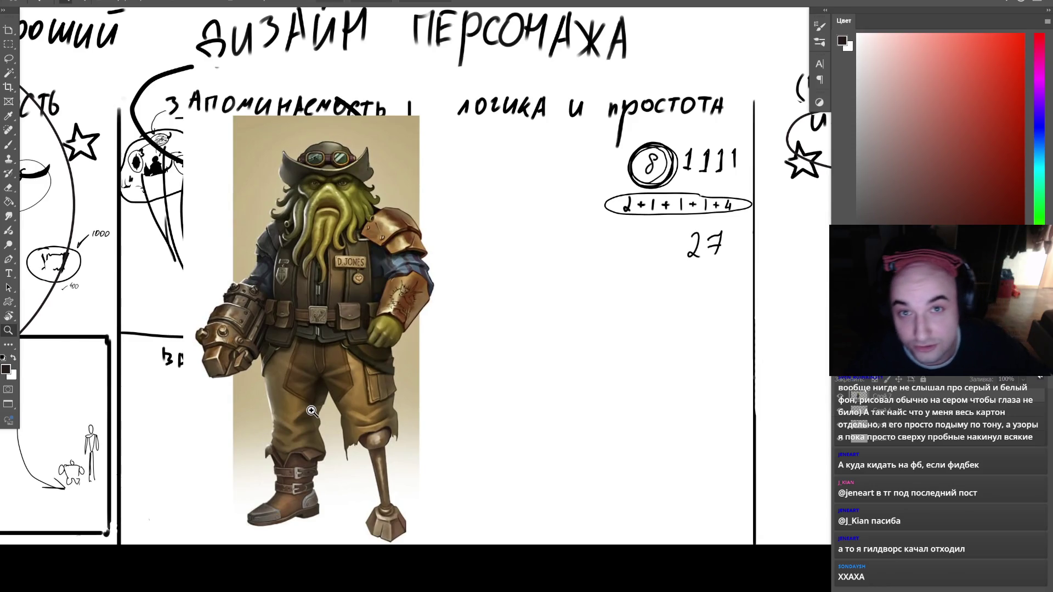
left_click(841, 439)
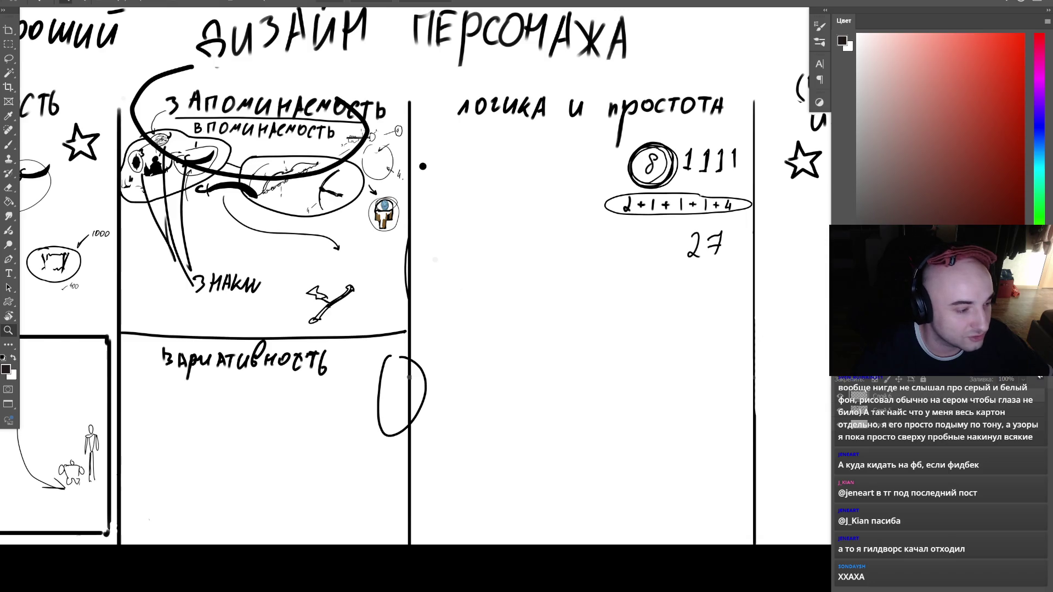
key("alt+Tab")
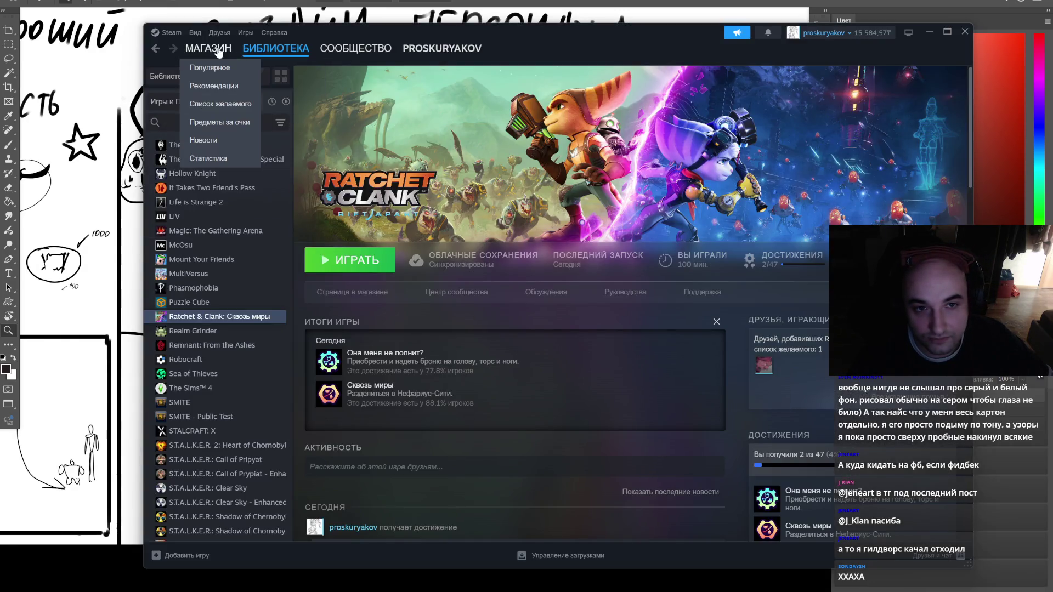
left_click(208, 48)
mouse_move(252, 51)
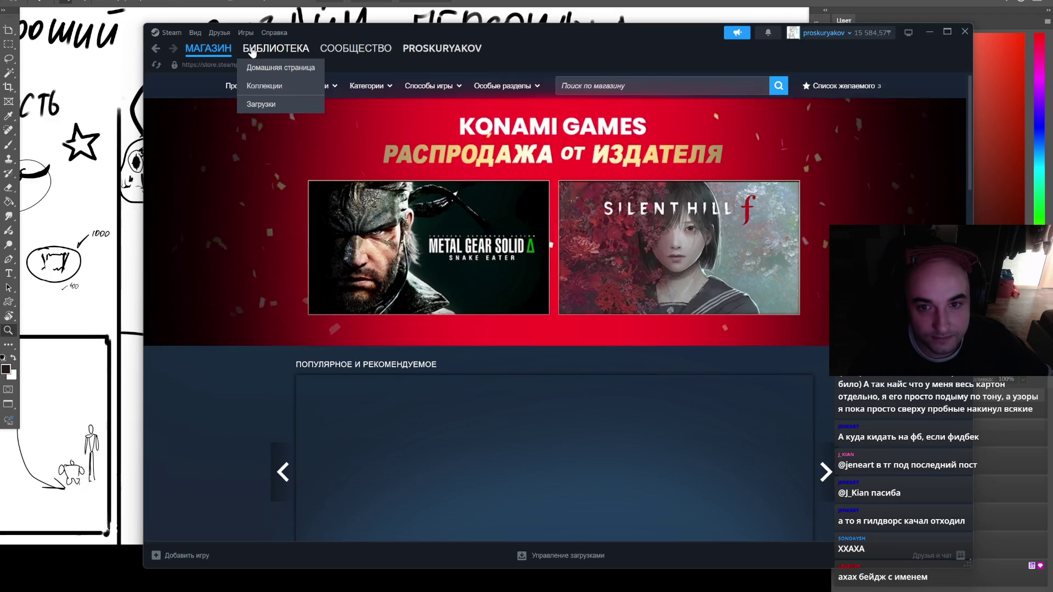
scroll(791, 318, "down", 2)
left_click(825, 362)
left_click(825, 362)
left_click(824, 362)
left_click(824, 362)
left_click(825, 362)
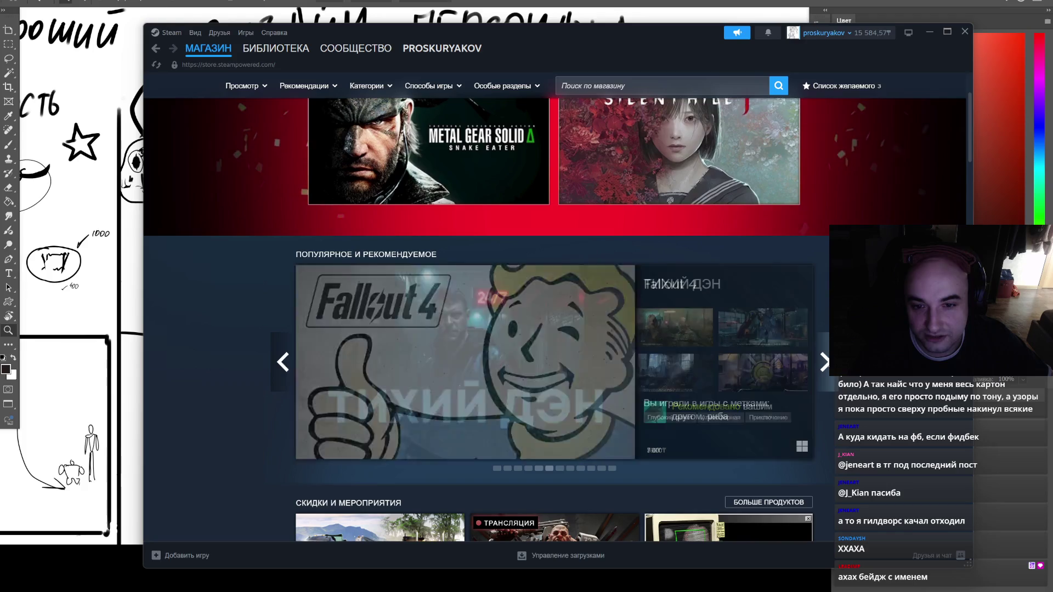
left_click(825, 362)
left_click(824, 362)
left_click(824, 362)
left_click(824, 362)
left_click(825, 362)
left_click(825, 362)
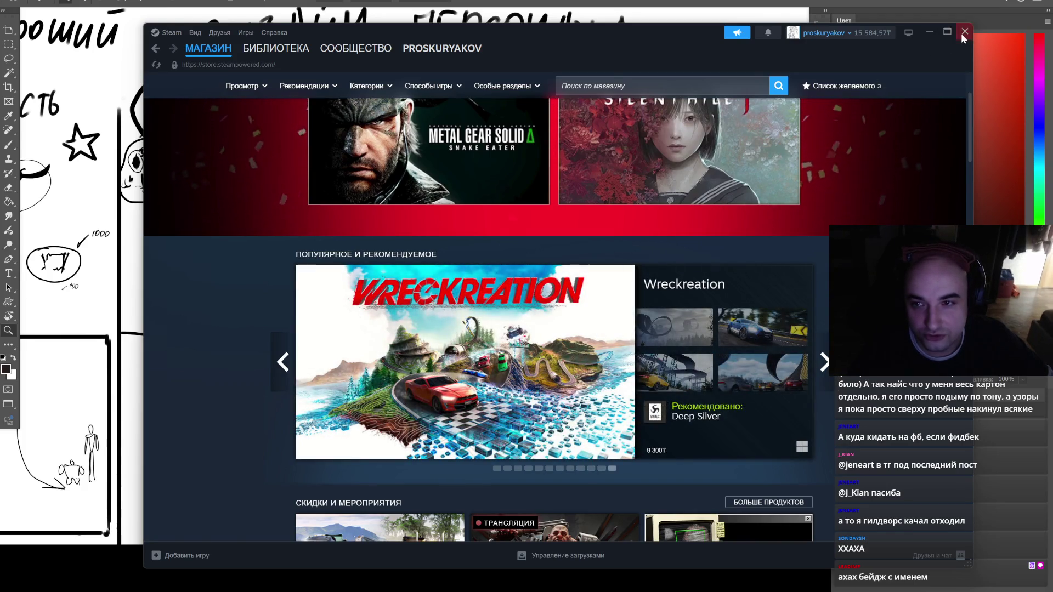
left_click(964, 31)
scroll(516, 199, "down", 3)
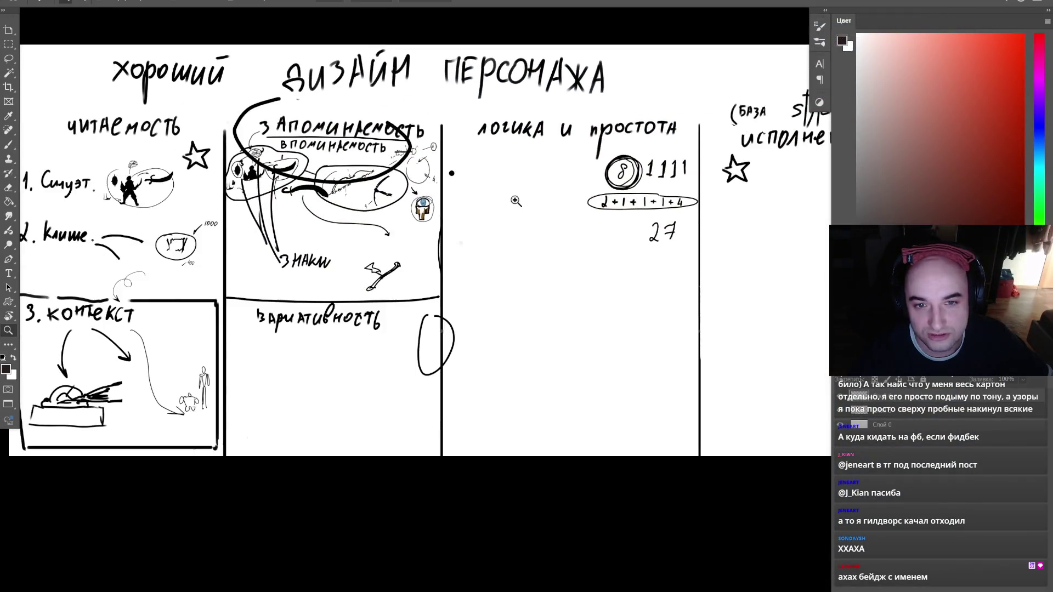
- Hide all toolbars and panels, shift the view, then paste a character reference image onto the sheet
scroll(482, 206, "up", 2)
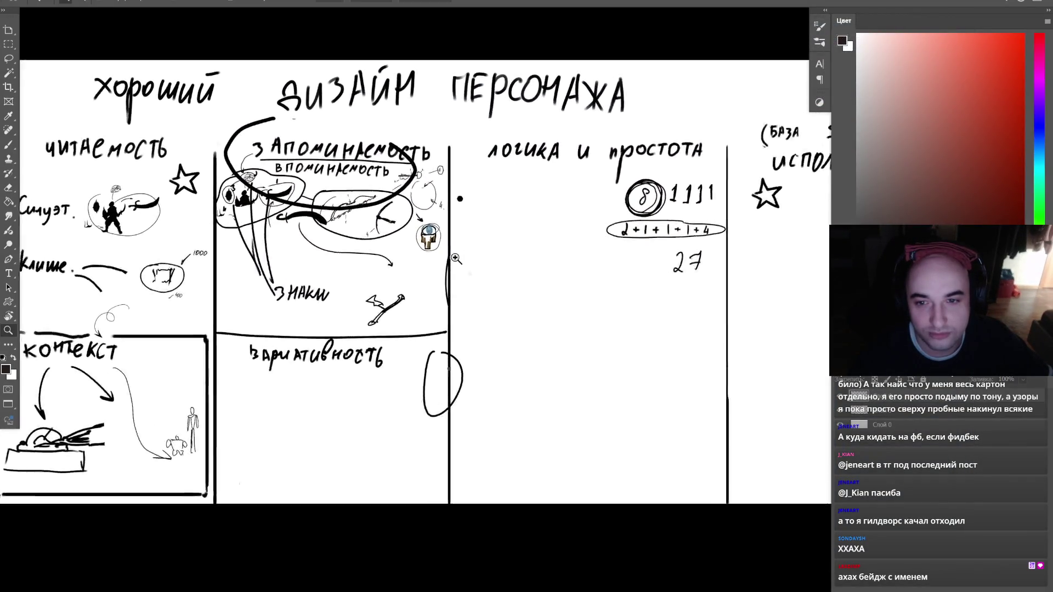
key("Tab")
scroll(417, 259, "down", 3)
scroll(417, 258, "up", 2)
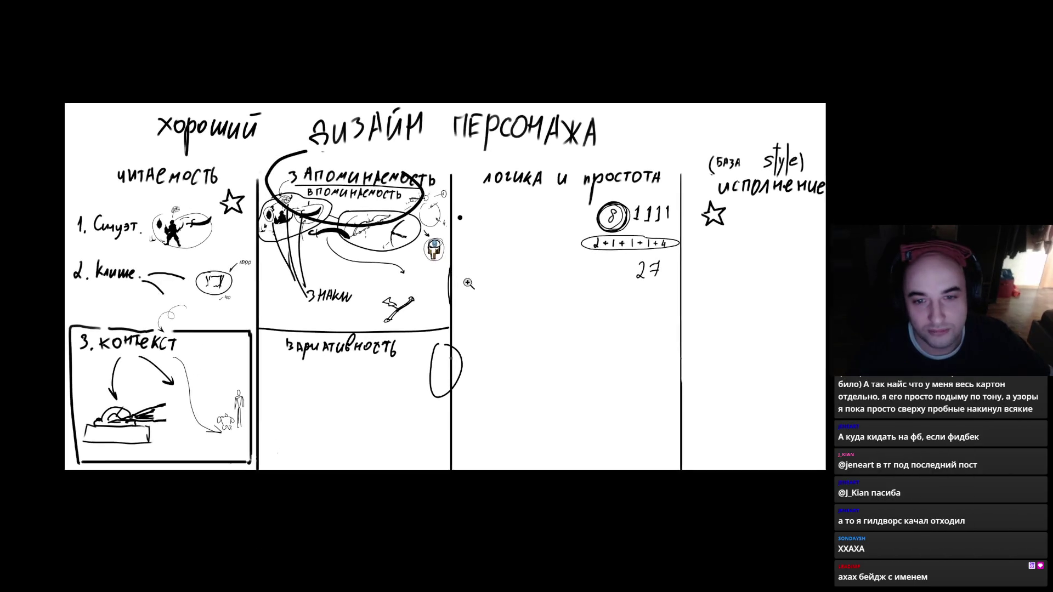
scroll(429, 265, "left", 1)
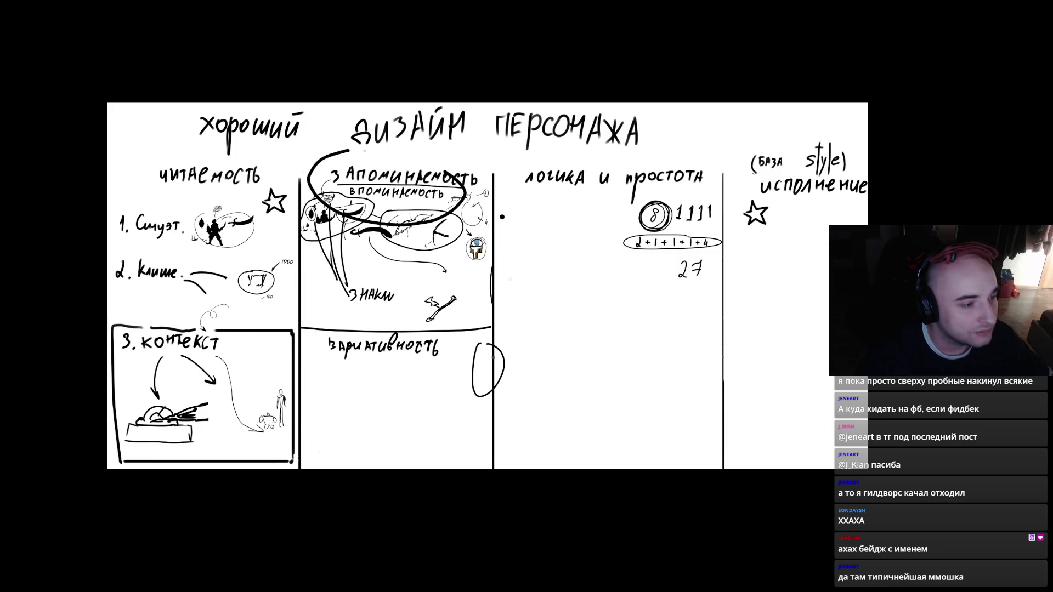
key("ctrl+v")
left_click_drag(579, 260, 548, 395)
key("Return")
left_click(592, 327)
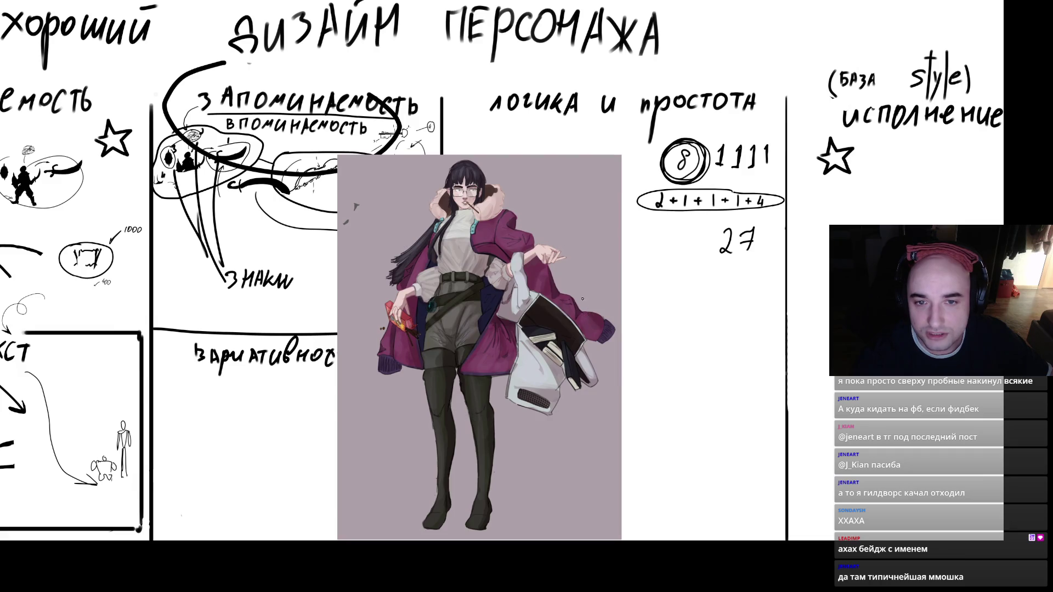
scroll(418, 196, "down", 1)
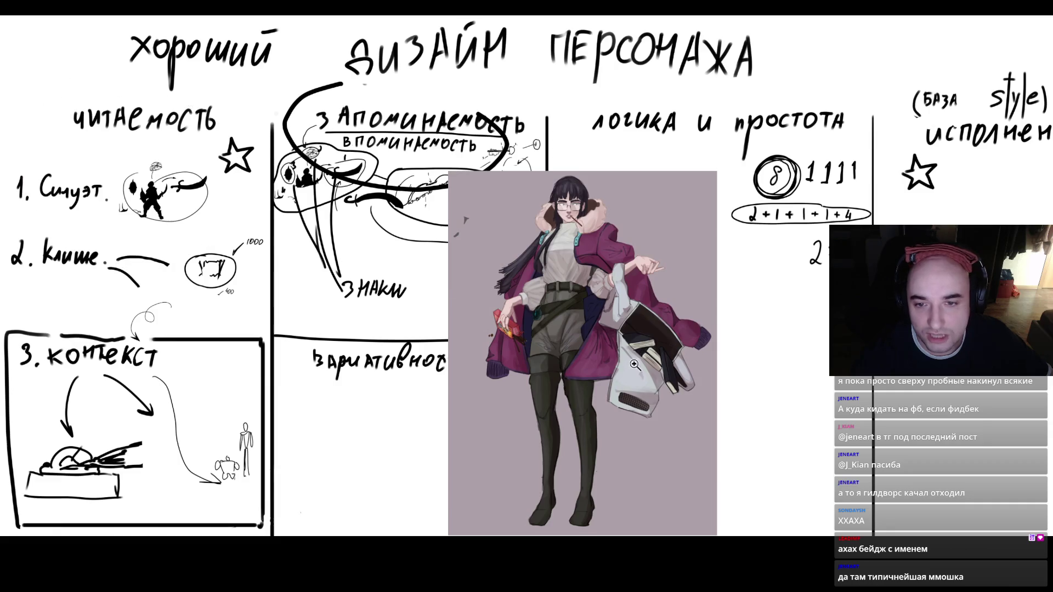
scroll(631, 359, "up", 5)
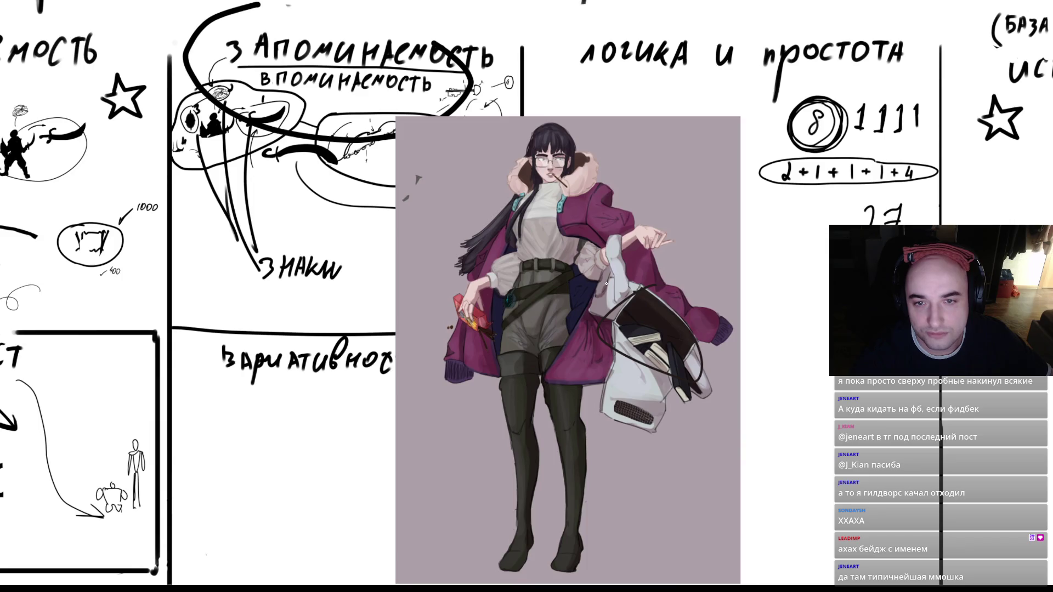
scroll(606, 295, "down", 8)
scroll(586, 298, "up", 5)
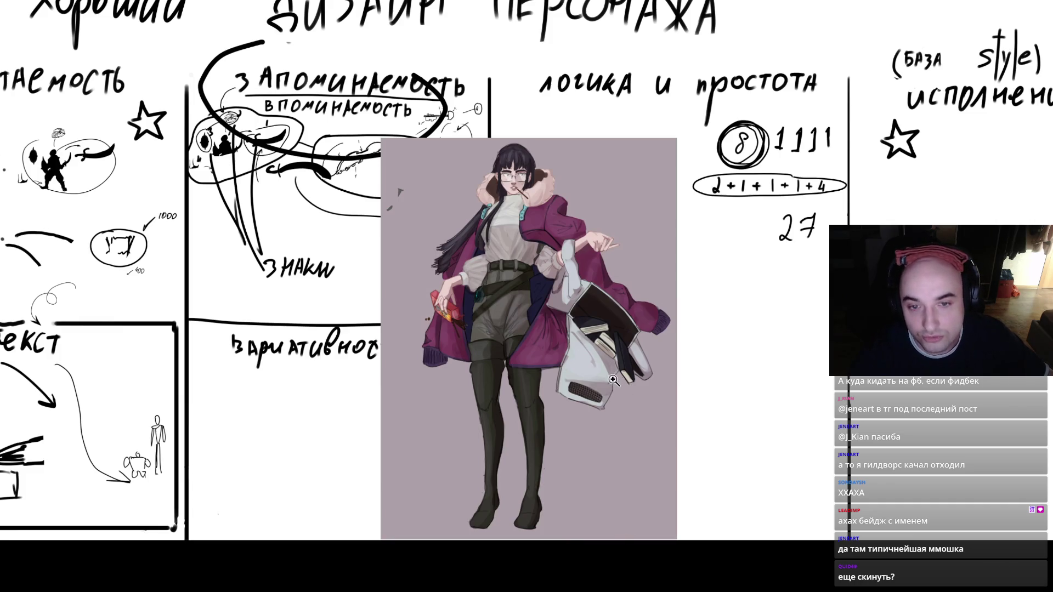
left_click(532, 309)
left_click_drag(483, 136, 482, 256)
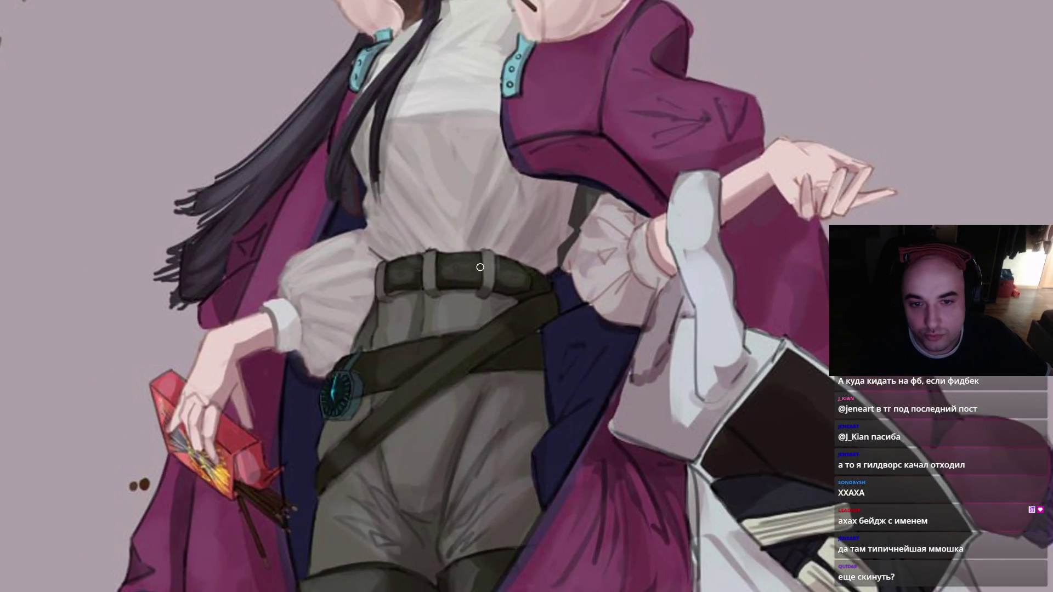
scroll(483, 256, "down", 5)
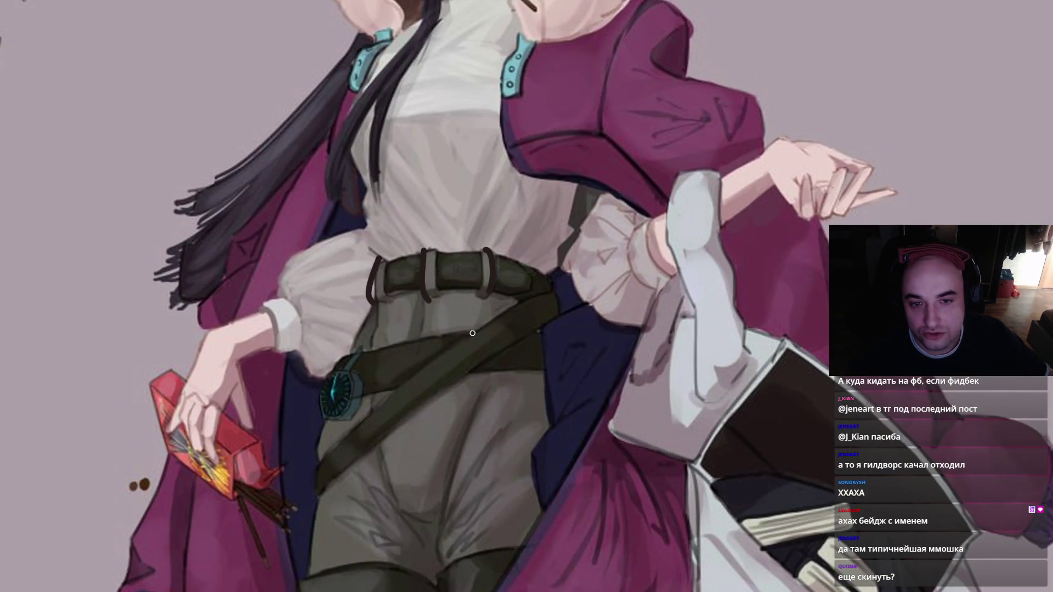
scroll(451, 338, "down", 3)
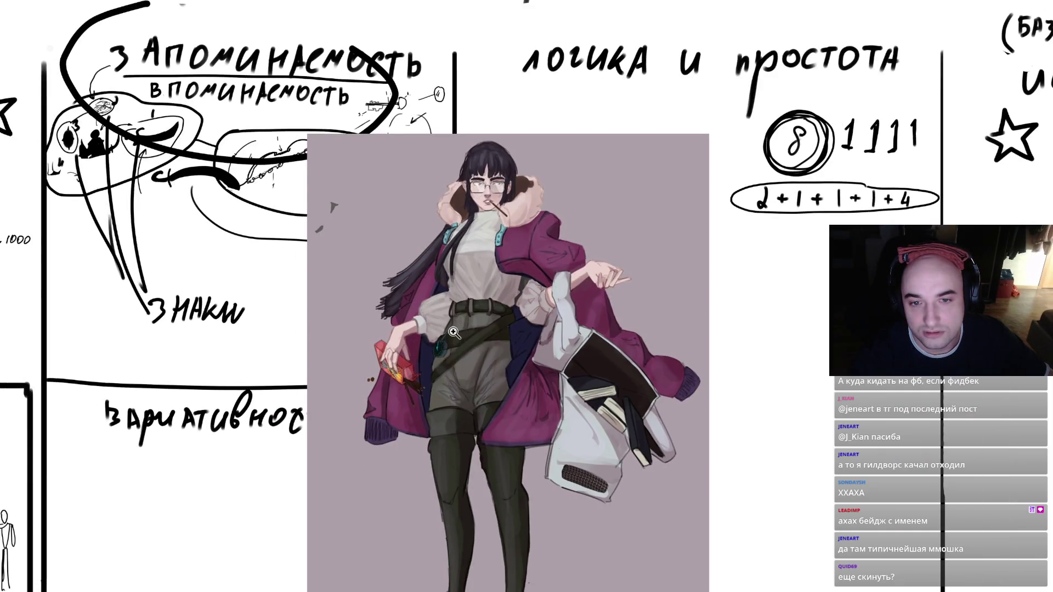
left_click(508, 318)
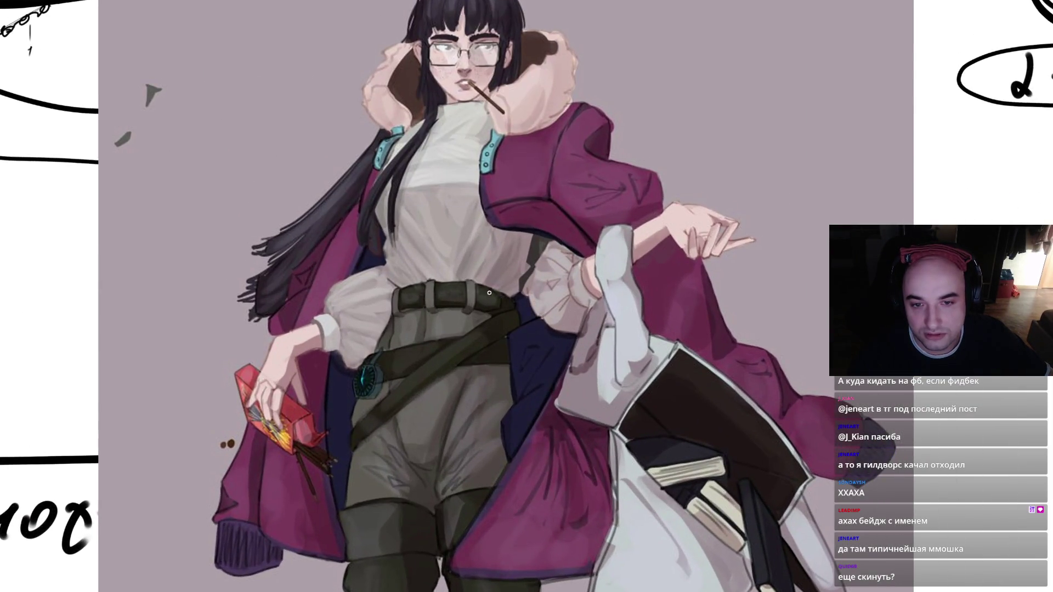
left_click_drag(470, 280, 472, 306)
left_click(489, 310, "alt")
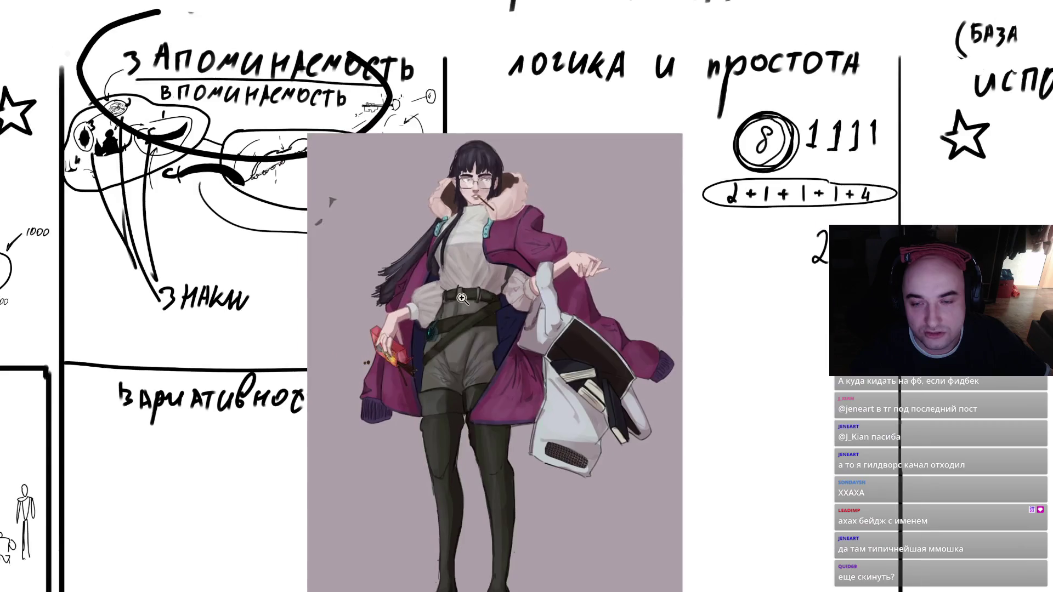
left_click(505, 265)
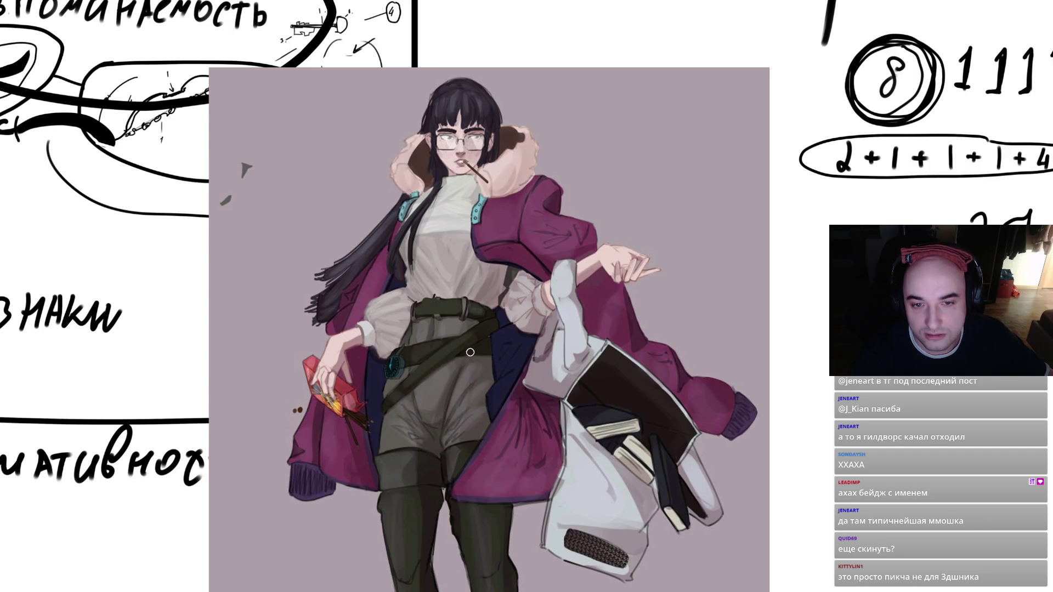
left_click(465, 313, "alt")
left_click(469, 317)
scroll(468, 317, "down", 5)
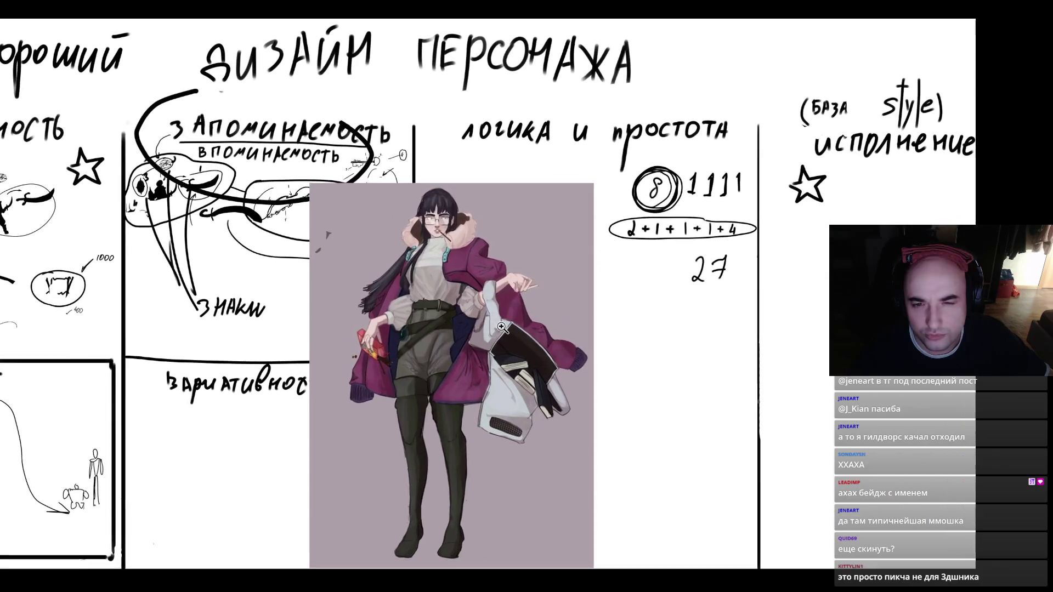
scroll(501, 326, "up", 1)
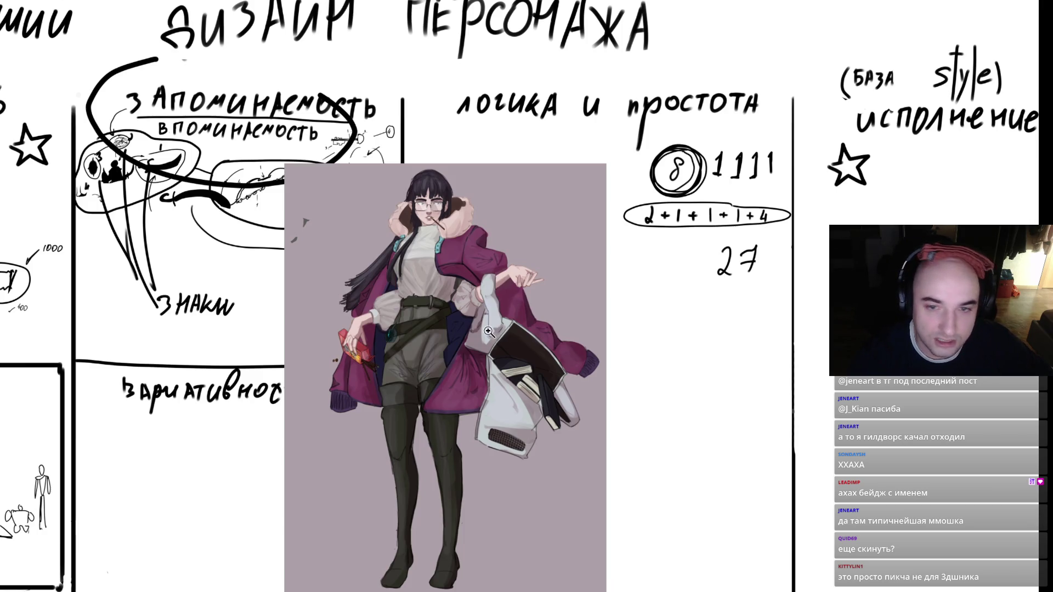
mouse_move(668, 382)
left_mouse_down()
mouse_move(658, 436)
mouse_move(680, 384)
mouse_move(647, 412)
mouse_move(693, 393)
left_mouse_up()
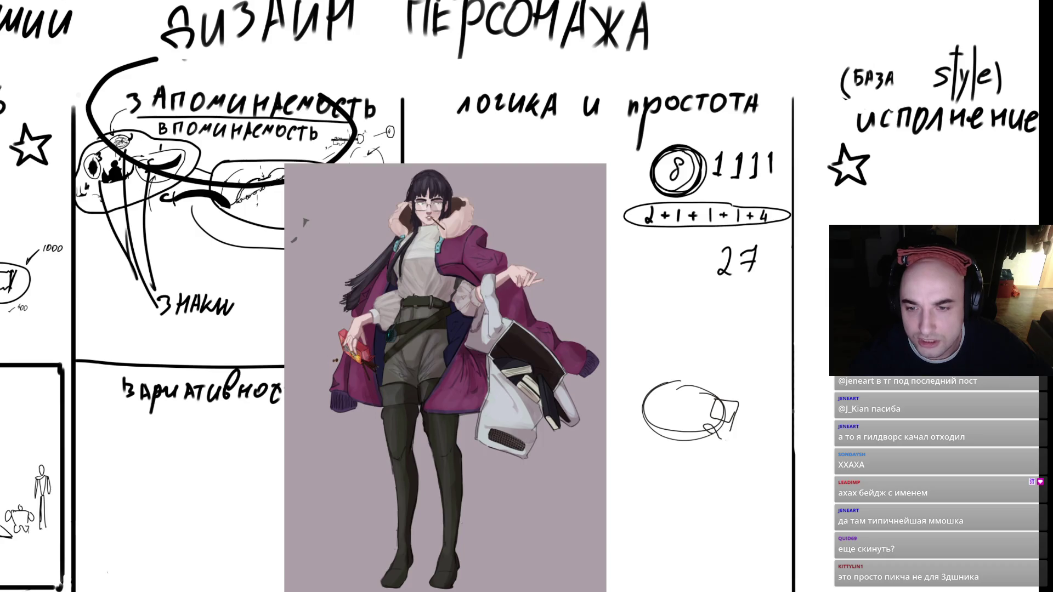
key("ctrl+z")
key("ctrl+z")
key("ctrl+z")
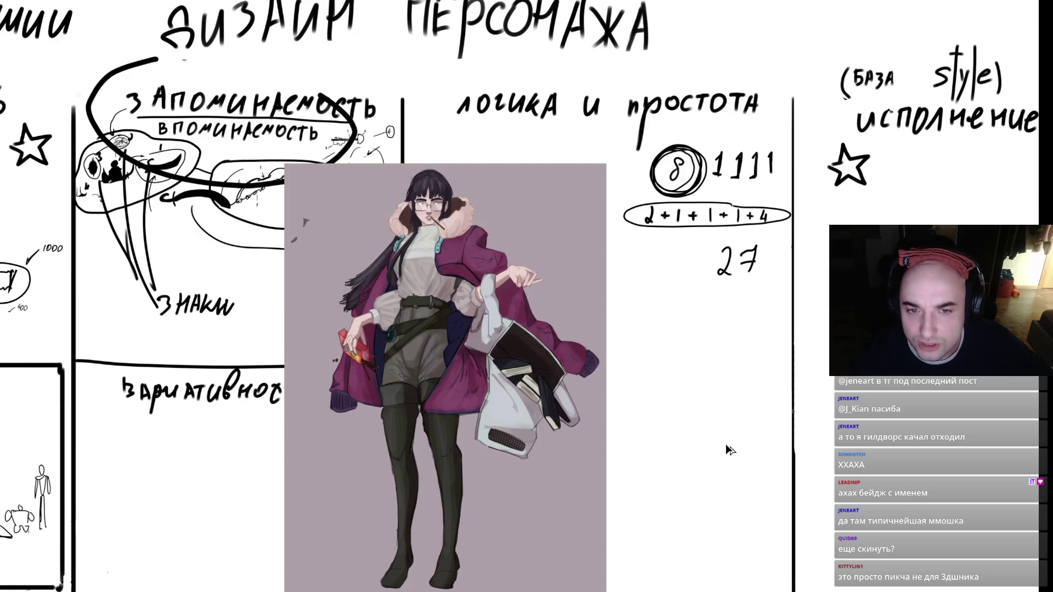
left_click(433, 304)
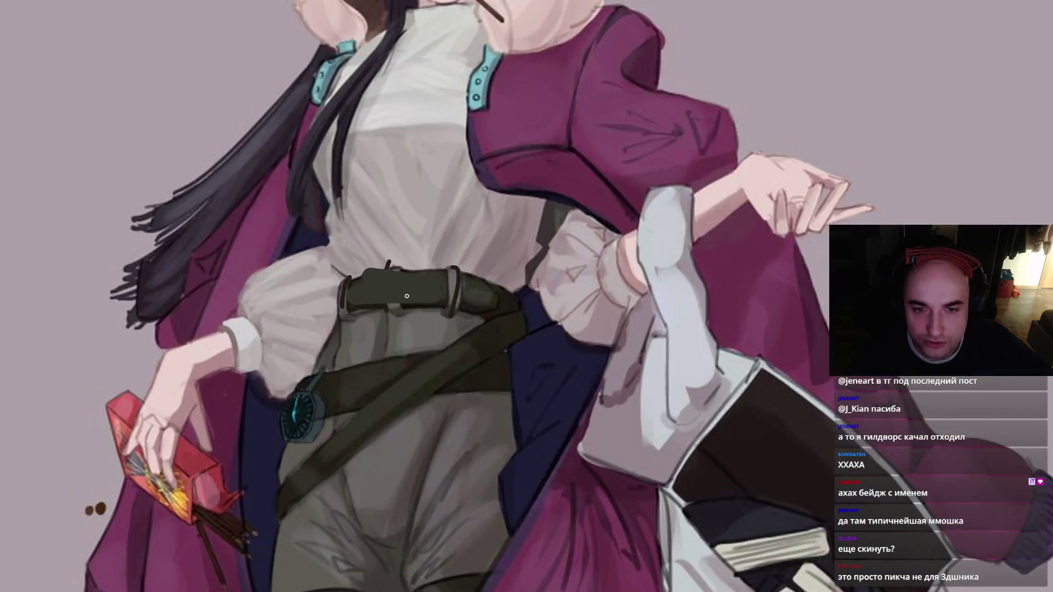
left_click_drag(288, 505, 592, 302)
mouse_move(283, 405)
left_mouse_down()
mouse_move(600, 379)
mouse_move(535, 401)
left_mouse_up()
scroll(580, 407, "down", 6)
scroll(583, 396, "up", 3)
key("ctrl+z")
key("ctrl+z")
key("ctrl+z")
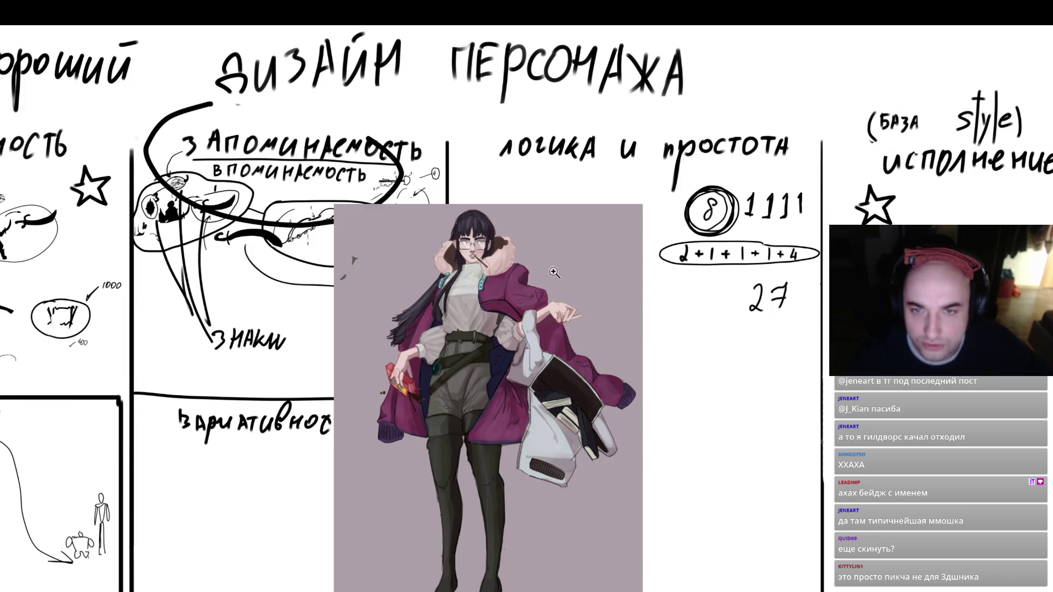
mouse_move(551, 120)
left_mouse_down()
mouse_move(619, 170)
mouse_move(486, 129)
left_mouse_up()
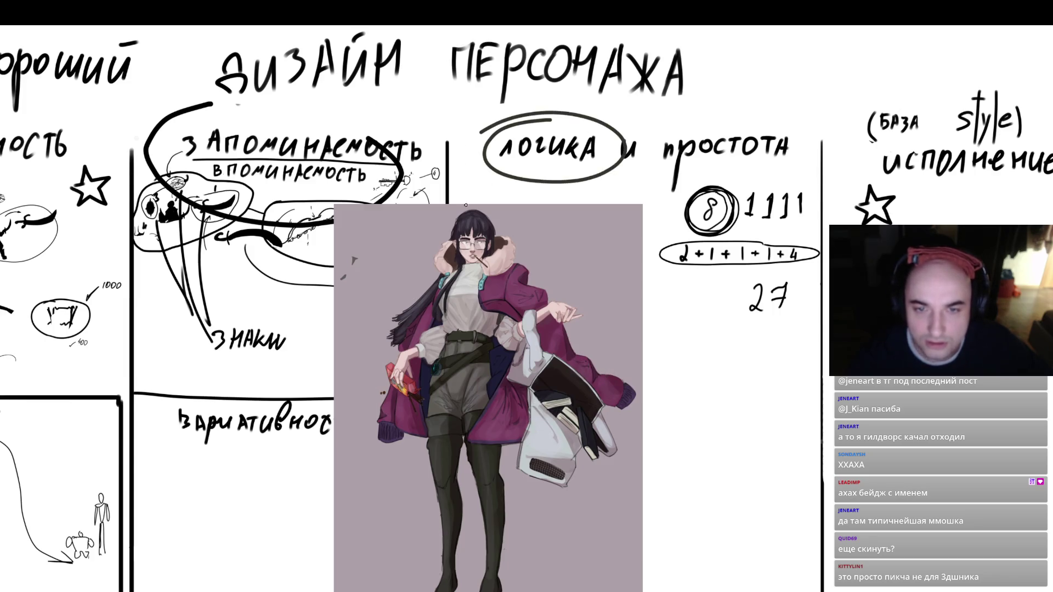
key("ctrl+z")
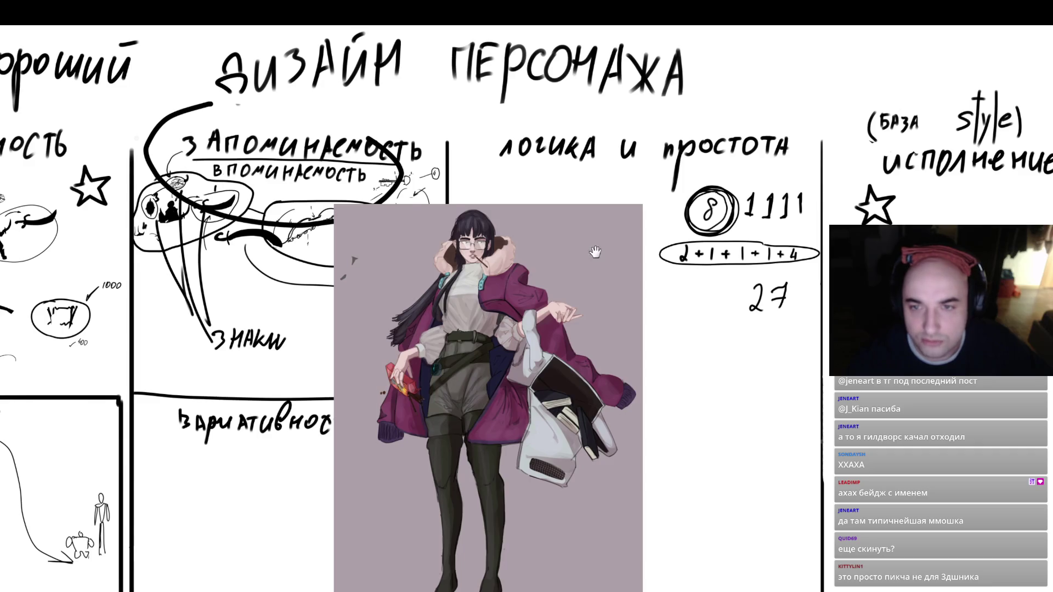
left_click_drag(595, 252, 584, 219)
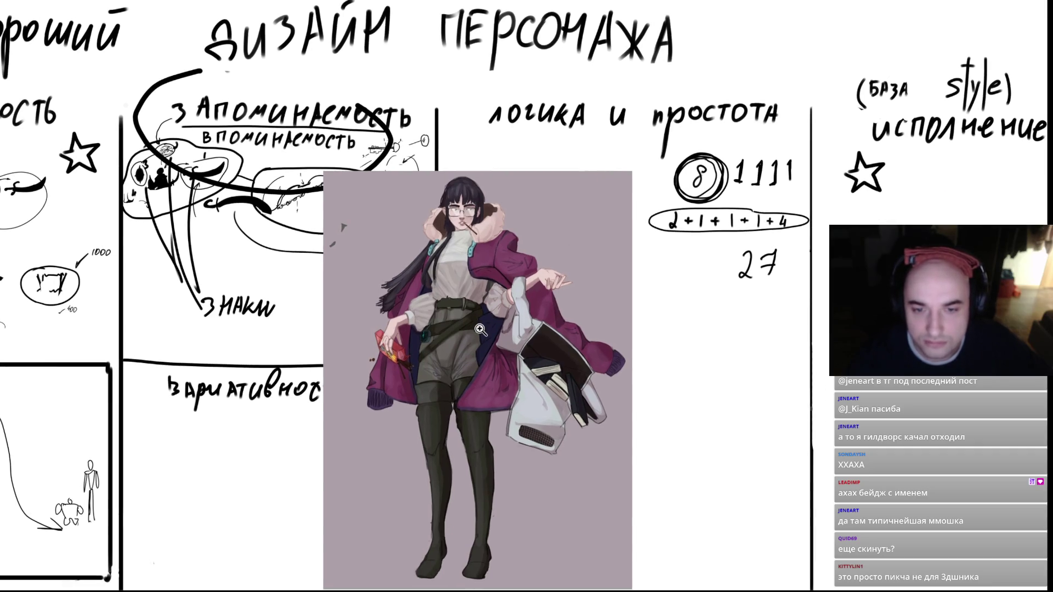
left_click(480, 368)
left_click(464, 430)
left_click(472, 433)
left_click_drag(480, 438, 498, 300)
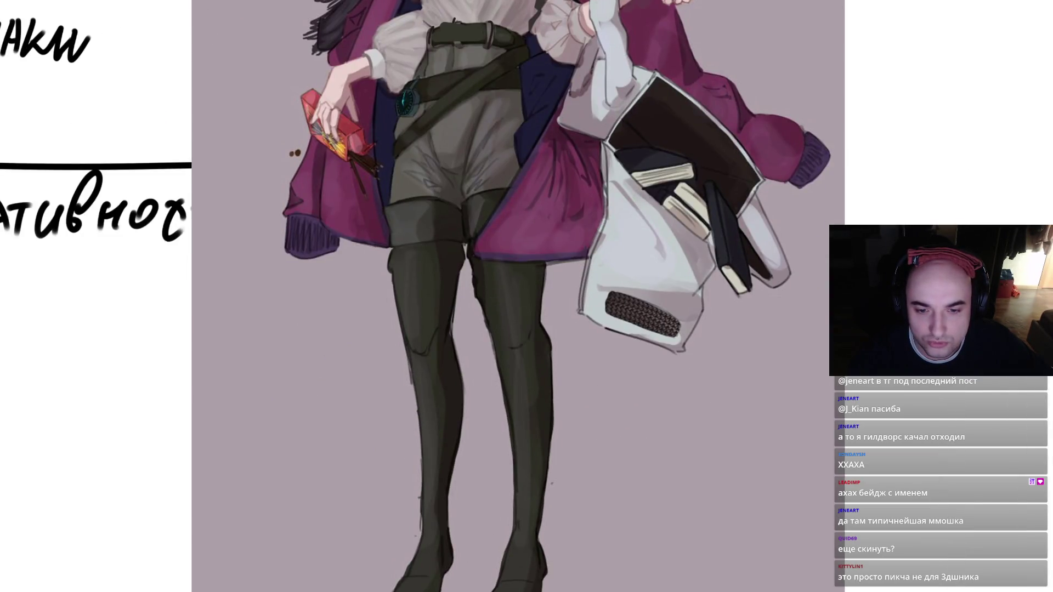
left_click(488, 507, "alt")
left_click(489, 507, "alt")
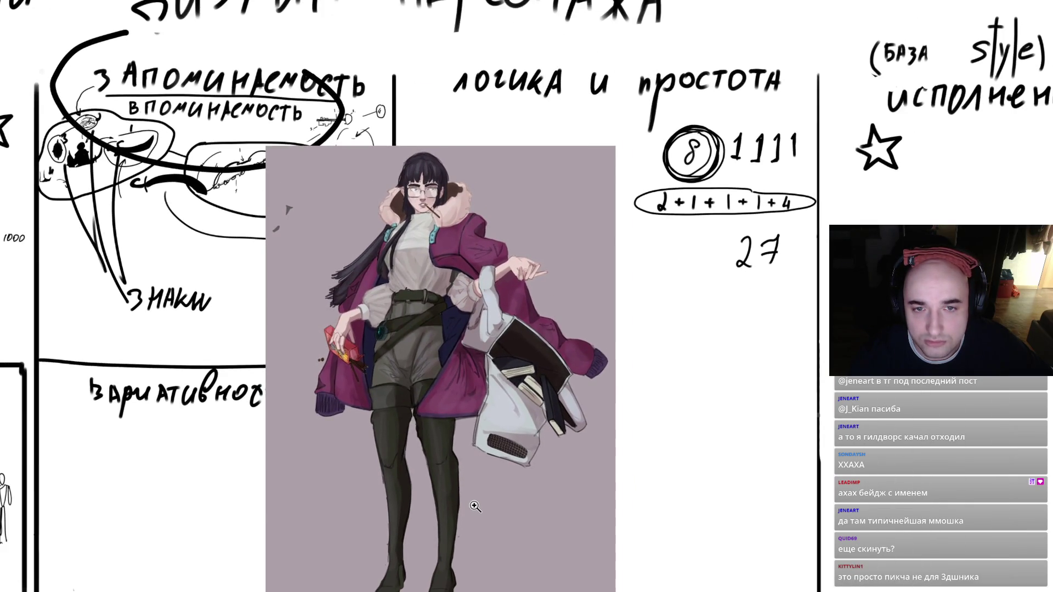
left_click(475, 507, "alt")
left_click_drag(779, 61, 938, 88)
left_click(643, 142, "alt")
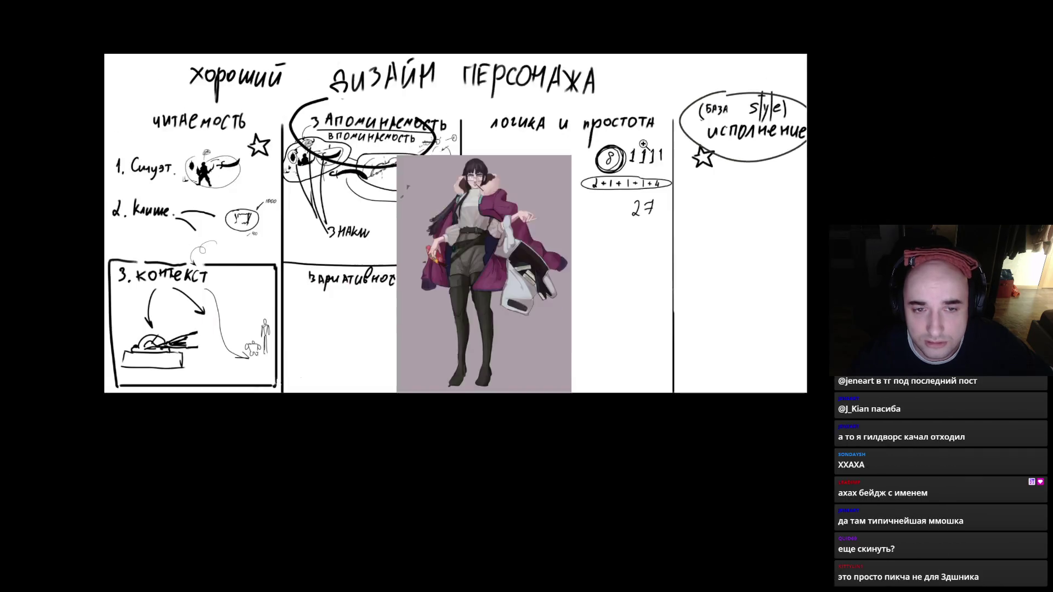
left_click(551, 248)
left_click(551, 248)
key("ctrl+z")
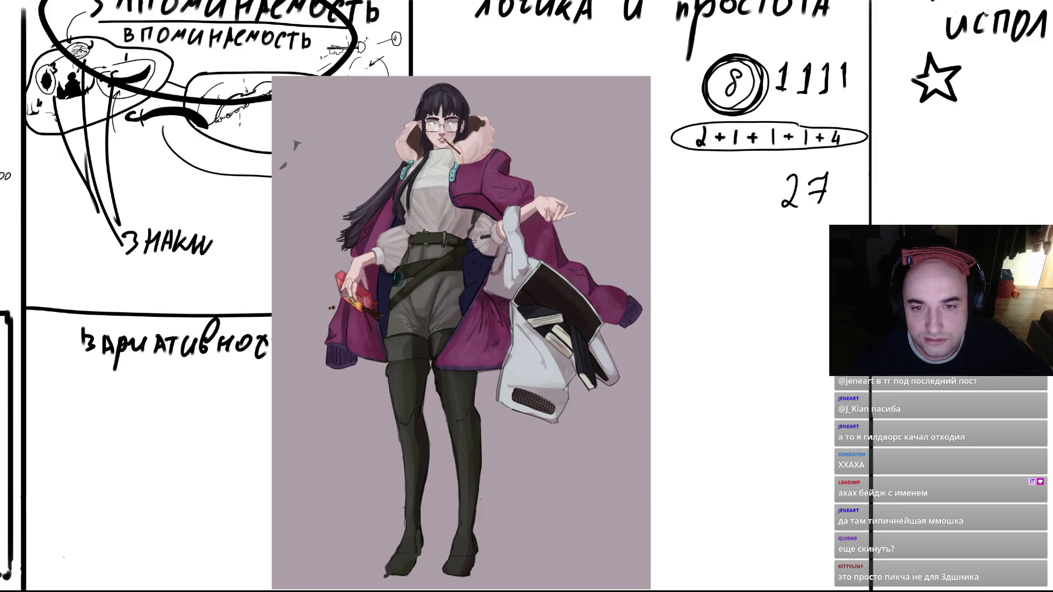
scroll(468, 250, "down", 2)
left_click_drag(440, 291, 442, 322)
scroll(441, 322, "down", 2)
scroll(424, 338, "up", 2)
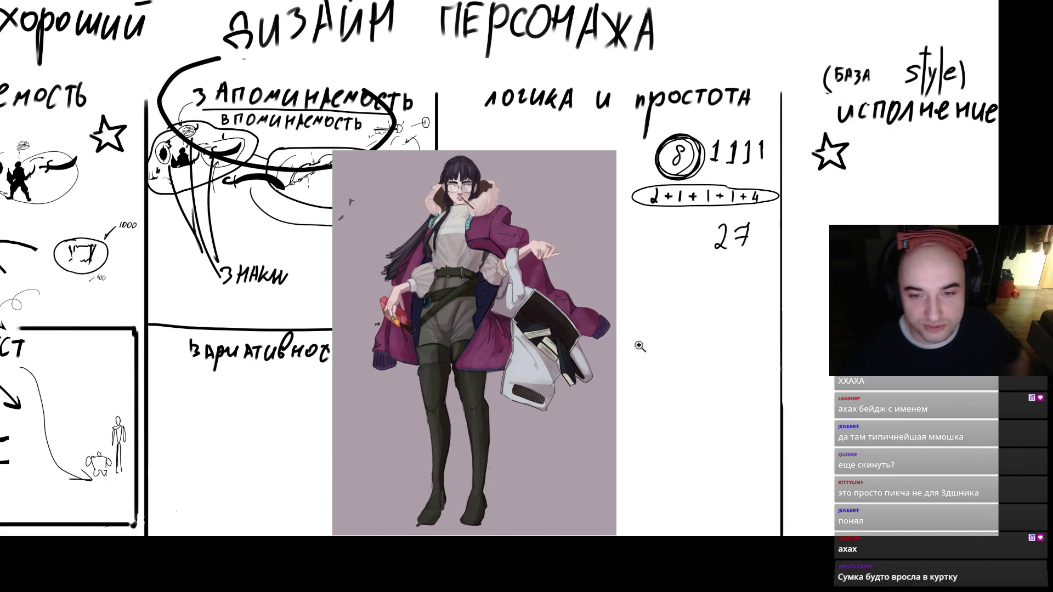
mouse_move(718, 396)
left_mouse_down()
mouse_move(701, 395)
mouse_move(742, 345)
mouse_move(877, 379)
mouse_move(738, 387)
left_mouse_up()
left_click_drag(739, 340, 826, 269)
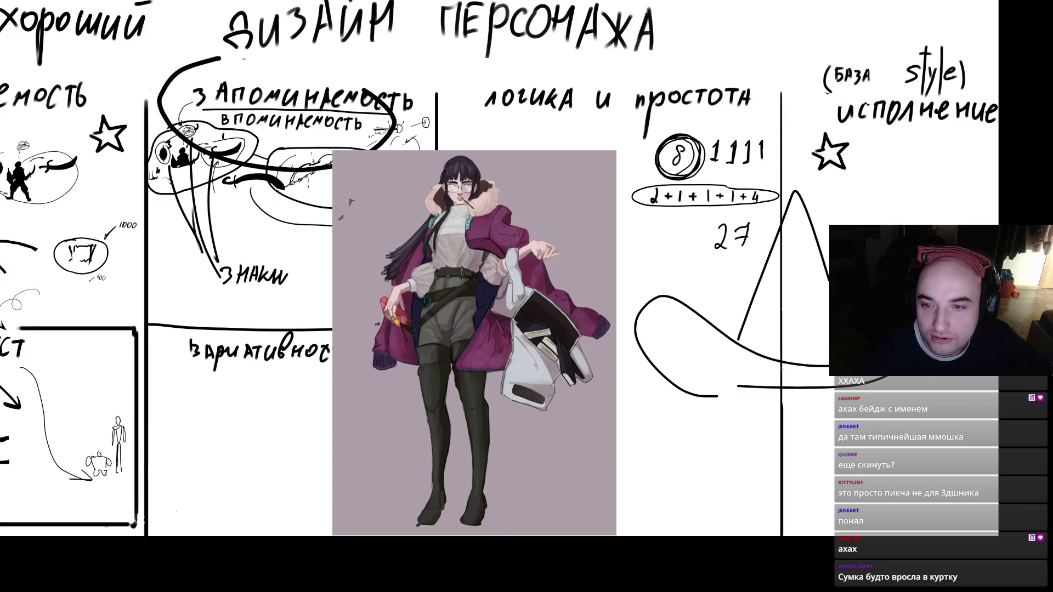
mouse_move(829, 307)
left_mouse_down()
mouse_move(785, 200)
mouse_move(742, 340)
left_mouse_up()
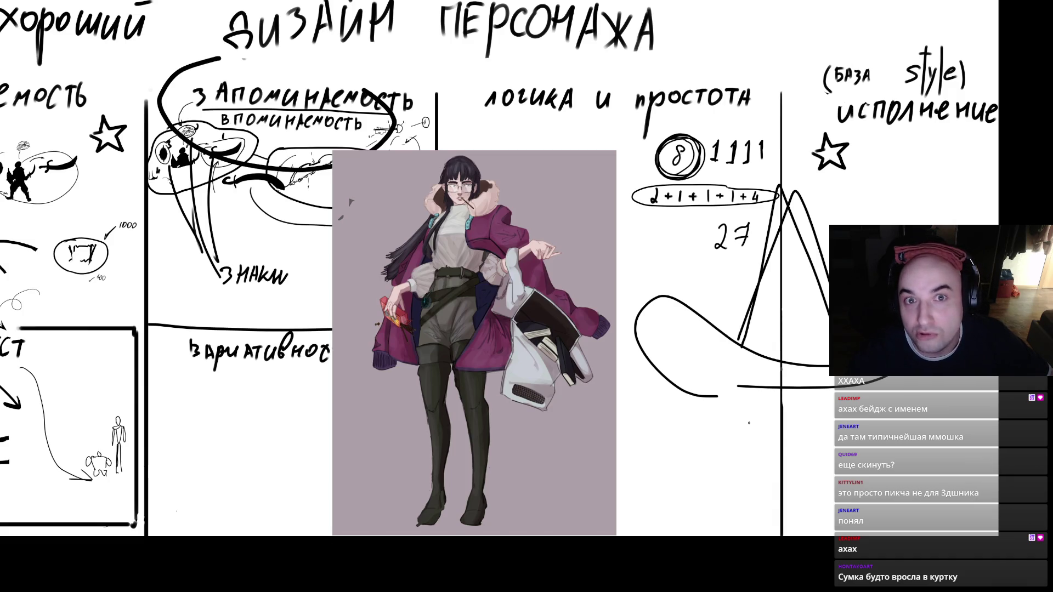
mouse_move(710, 396)
left_mouse_down()
mouse_move(650, 329)
mouse_move(795, 365)
mouse_move(691, 390)
mouse_move(713, 316)
mouse_move(798, 362)
mouse_move(829, 355)
left_mouse_up()
mouse_move(716, 389)
left_mouse_down()
mouse_move(659, 393)
mouse_move(748, 398)
mouse_move(675, 353)
mouse_move(798, 386)
left_mouse_up()
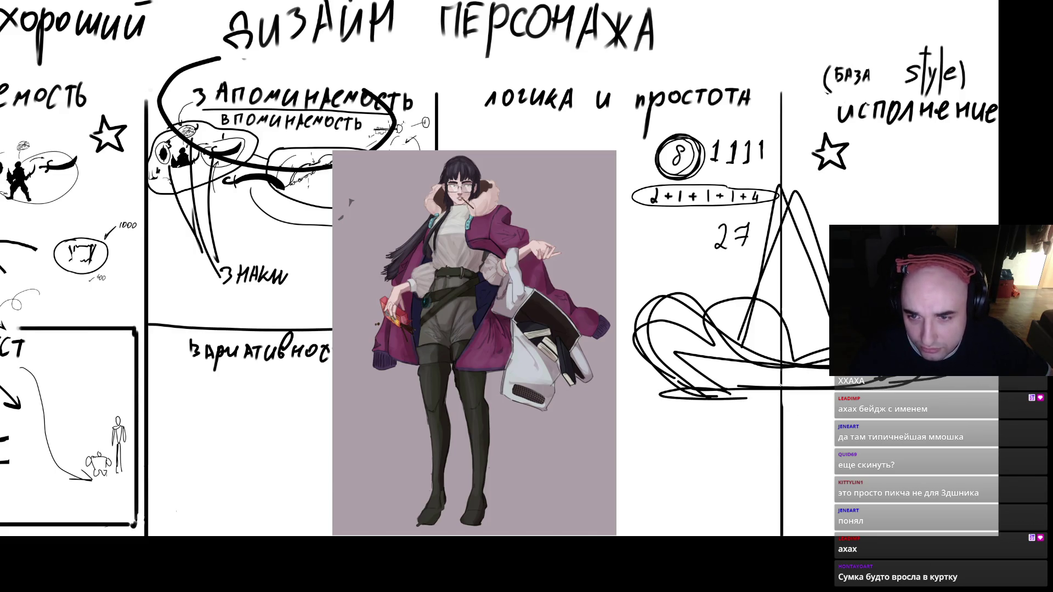
key("ctrl+z")
key("ctrl+z")
key("ctrl+z")
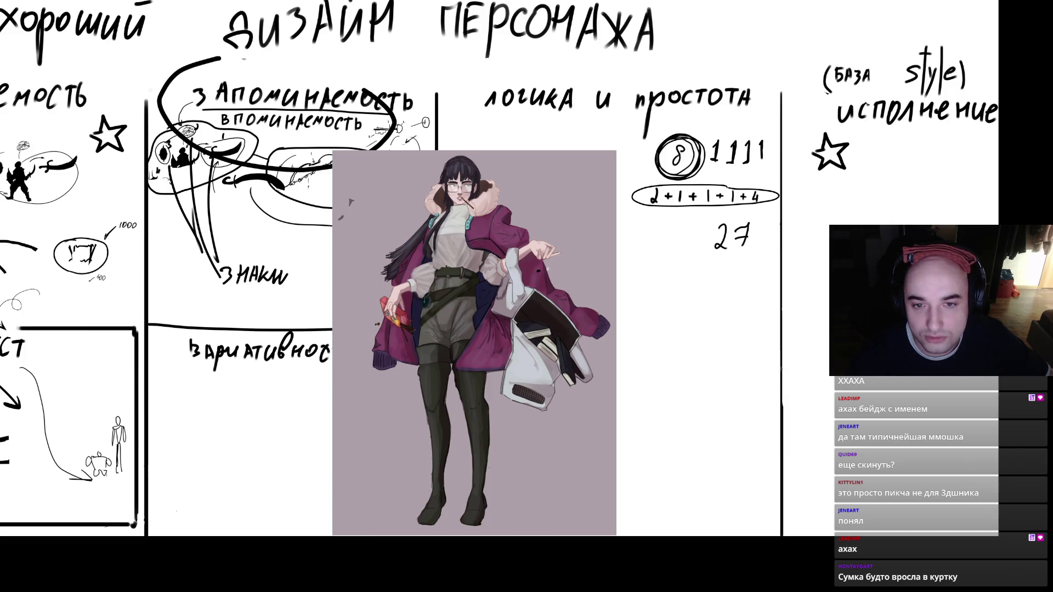
left_click(555, 269)
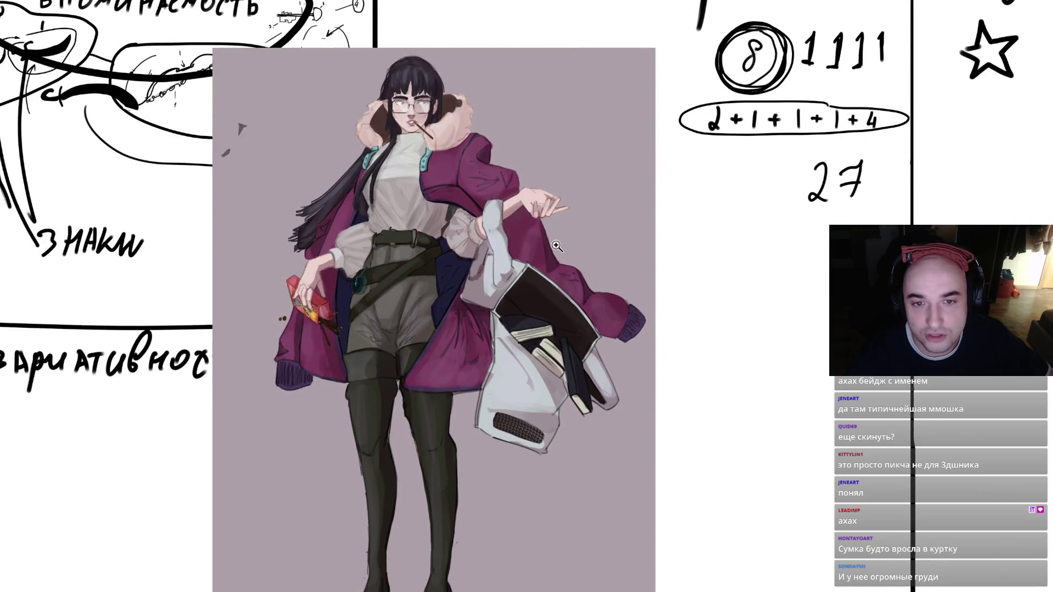
- Draw trial loops around the character's legs and whole figure, undoing each
mouse_move(380, 239)
left_mouse_down()
mouse_move(341, 351)
mouse_move(339, 472)
mouse_move(373, 591)
mouse_move(434, 251)
mouse_move(368, 236)
mouse_move(355, 473)
mouse_move(407, 590)
left_mouse_up()
key("ctrl+z")
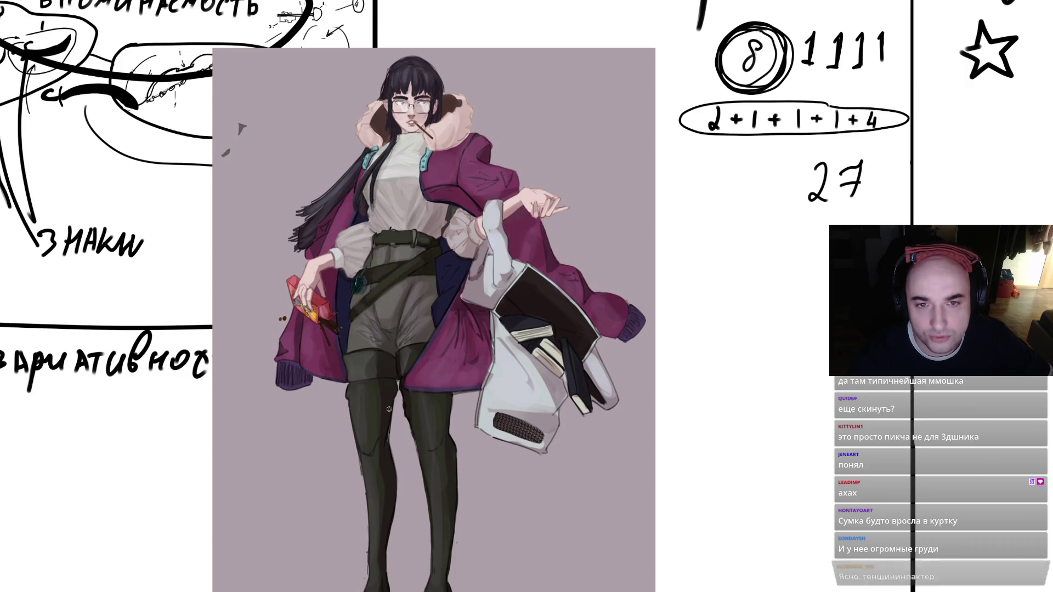
left_click_drag(520, 420, 521, 428)
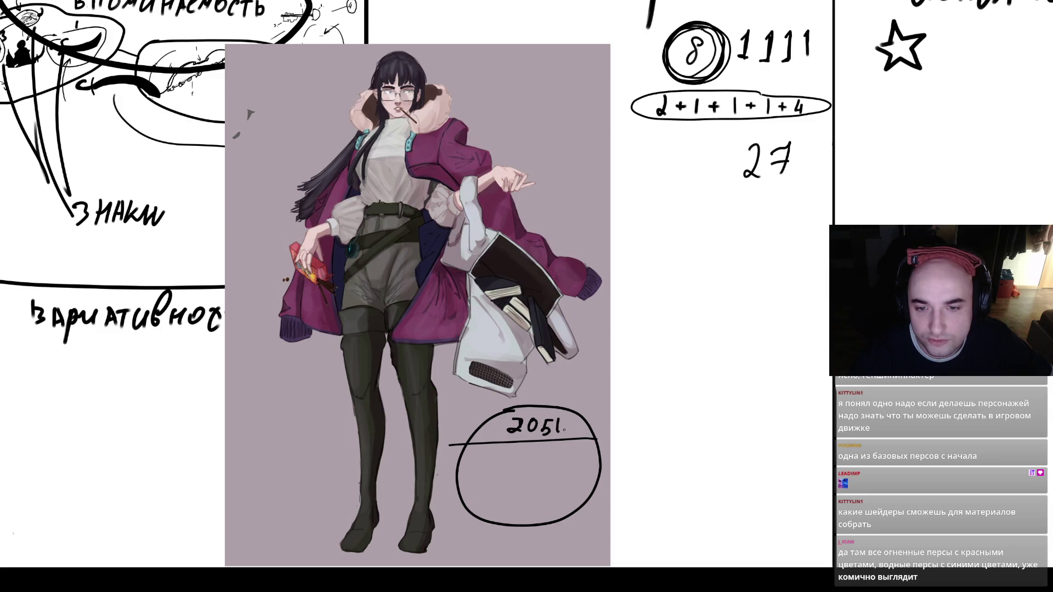
mouse_move(384, 63)
left_mouse_down()
mouse_move(504, 164)
mouse_move(395, 93)
left_mouse_up()
key("ctrl+z")
- Undo a test curve in the '3. контекст' box, a sleeve stroke and the circle annotation
left_click_drag(352, 338, 487, 353)
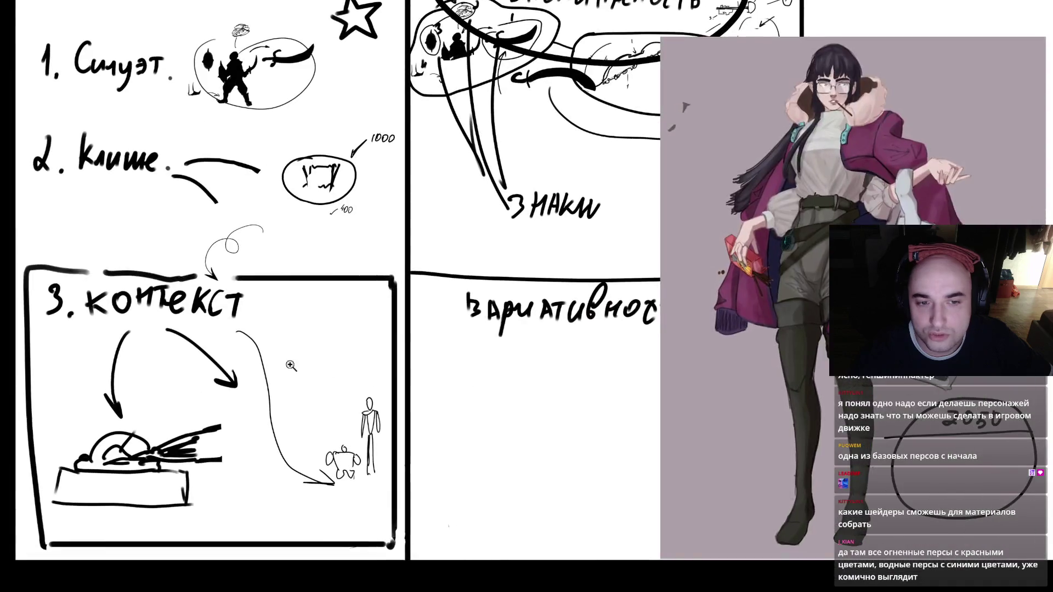
mouse_move(36, 254)
left_mouse_down()
mouse_move(354, 395)
mouse_move(124, 258)
left_mouse_up()
left_click_drag(839, 295, 513, 295)
key("ctrl+z")
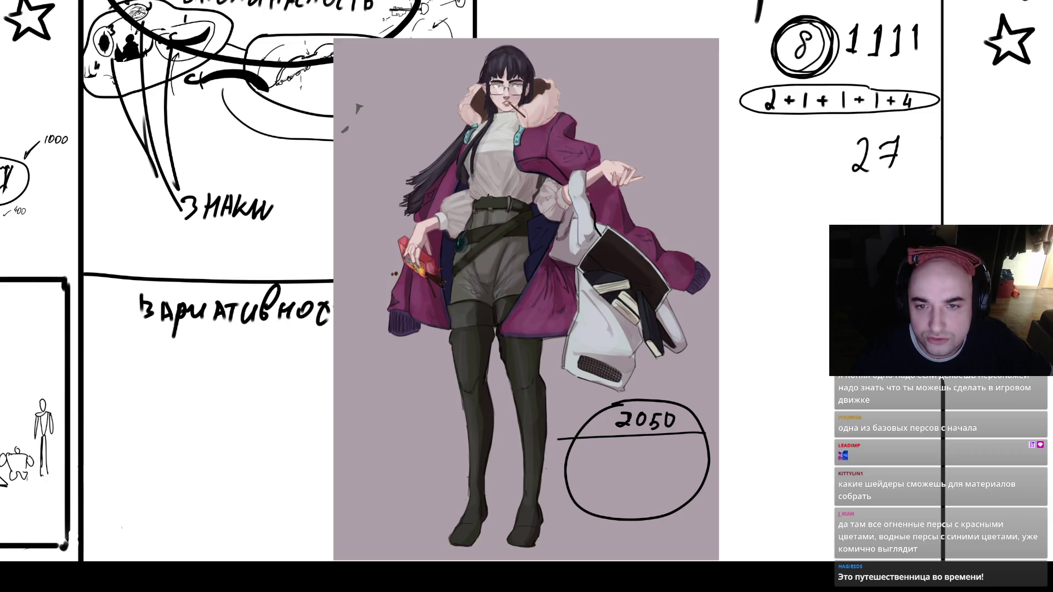
mouse_move(581, 164)
left_mouse_down()
mouse_move(565, 362)
mouse_move(649, 340)
mouse_move(577, 335)
left_mouse_up()
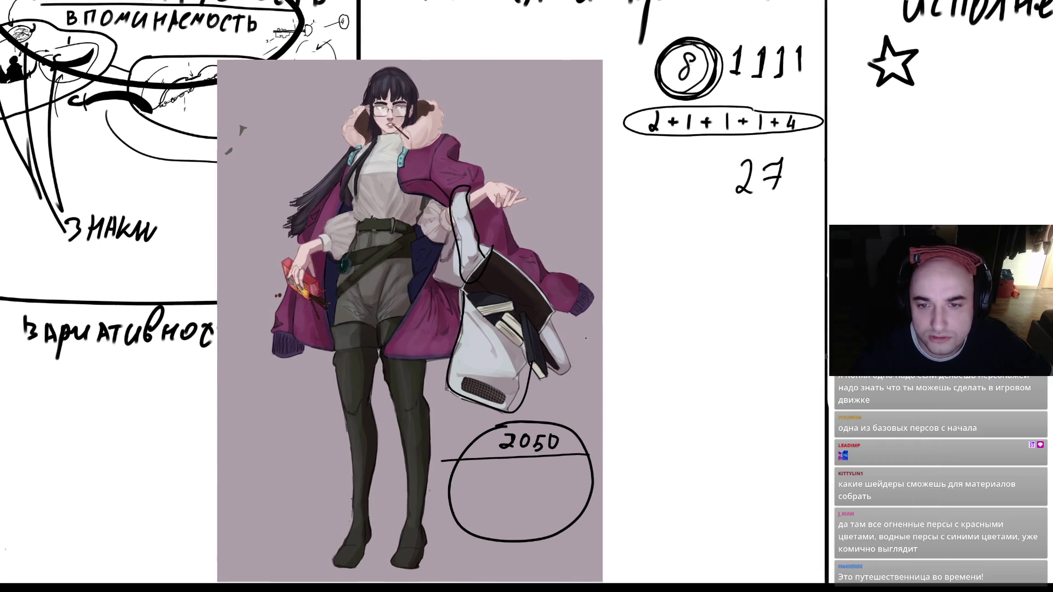
key("ctrl+z")
key("ctrl+z")
key("ctrl+z")
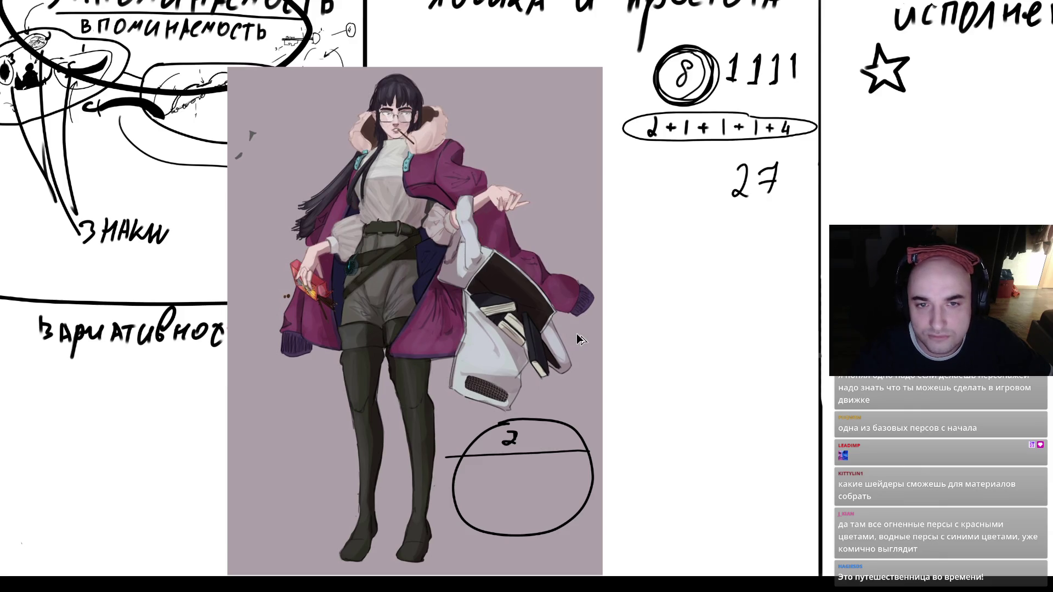
key("ctrl+z")
- Scroll over the board, draw a long loop across it, then undo it
scroll(579, 340, "down", 5)
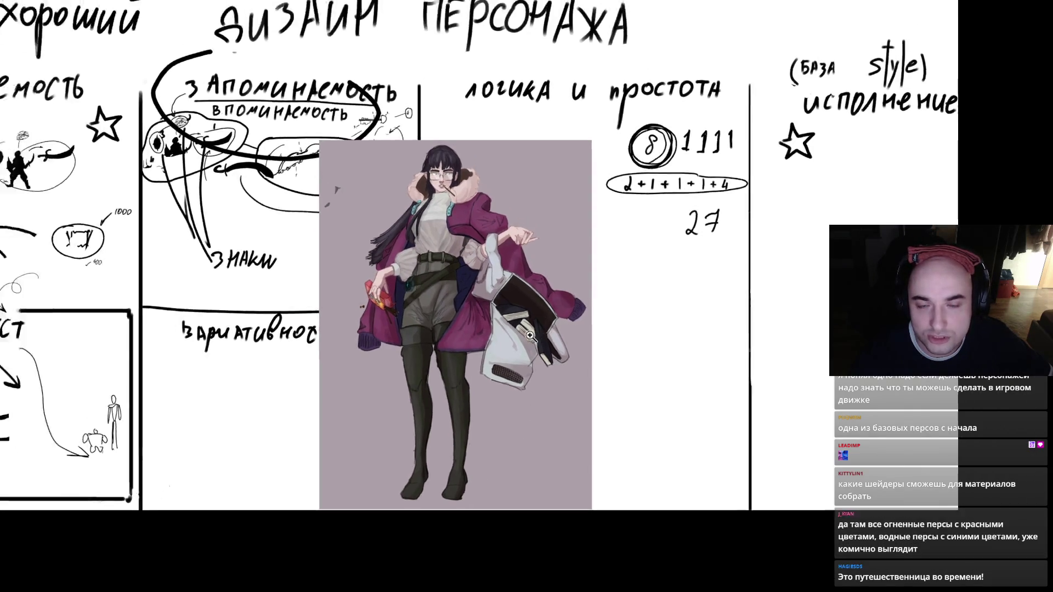
scroll(583, 382, "down", 2)
scroll(549, 362, "up", 3)
scroll(526, 351, "down", 3)
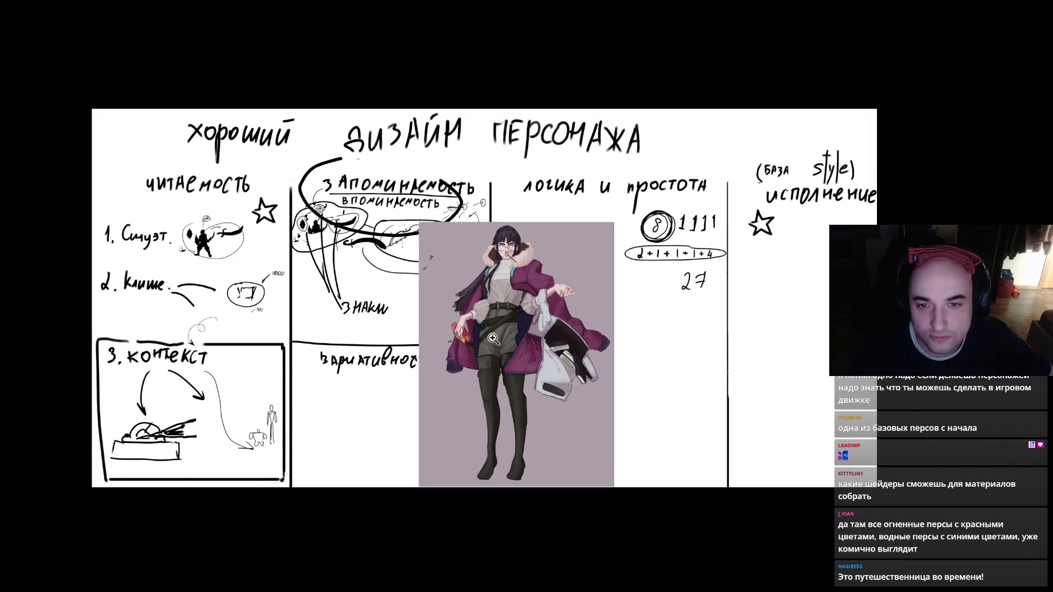
scroll(503, 339, "up", 3)
scroll(540, 341, "up", 2)
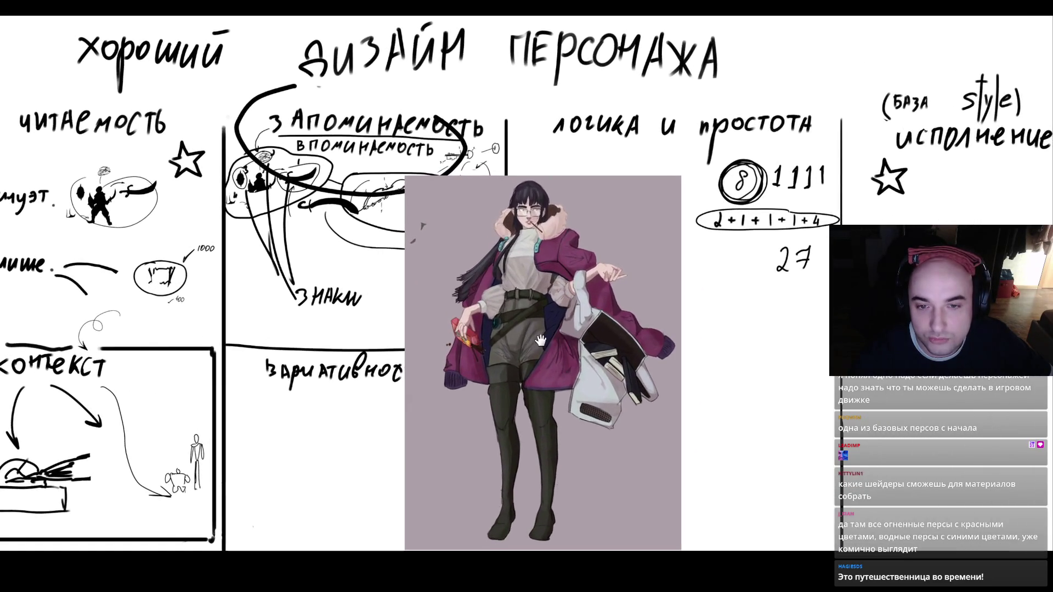
mouse_move(192, 25)
left_mouse_down()
mouse_move(82, 406)
mouse_move(829, 345)
mouse_move(413, 181)
left_mouse_up()
key("ctrl+z")
- Undo a loop around the character art, then recentre and zoom in on it
mouse_move(554, 213)
left_mouse_down()
mouse_move(628, 425)
mouse_move(565, 245)
left_mouse_up()
key("ctrl+z")
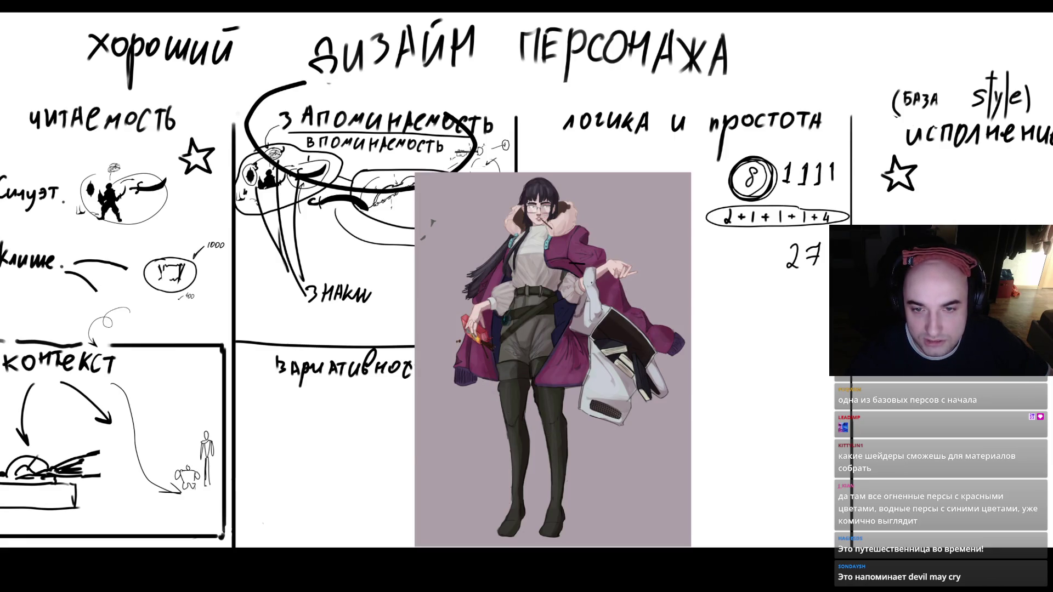
left_click_drag(583, 284, 557, 271)
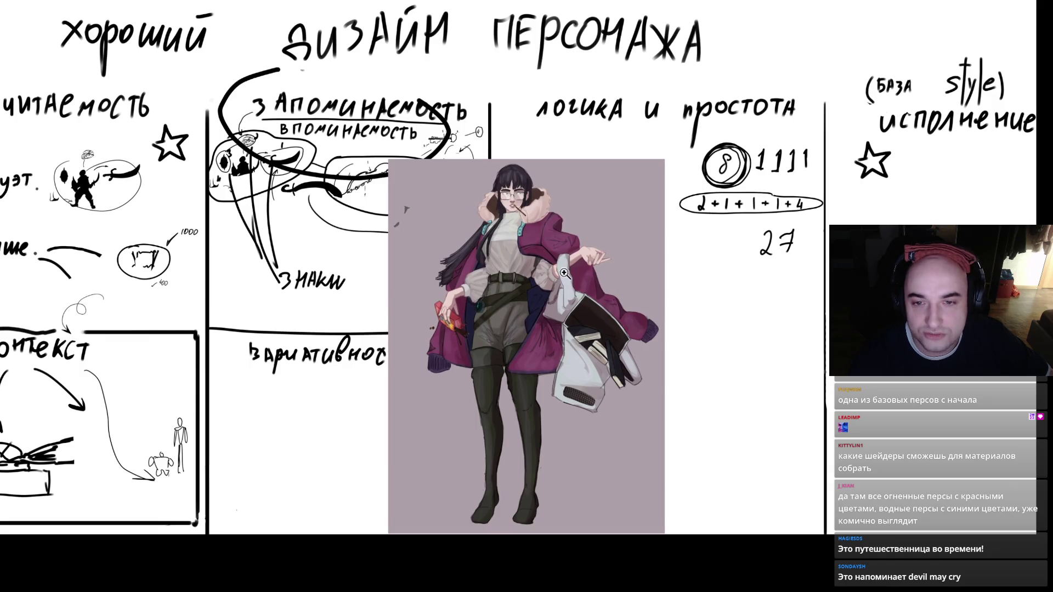
left_click(564, 273)
left_click(590, 272)
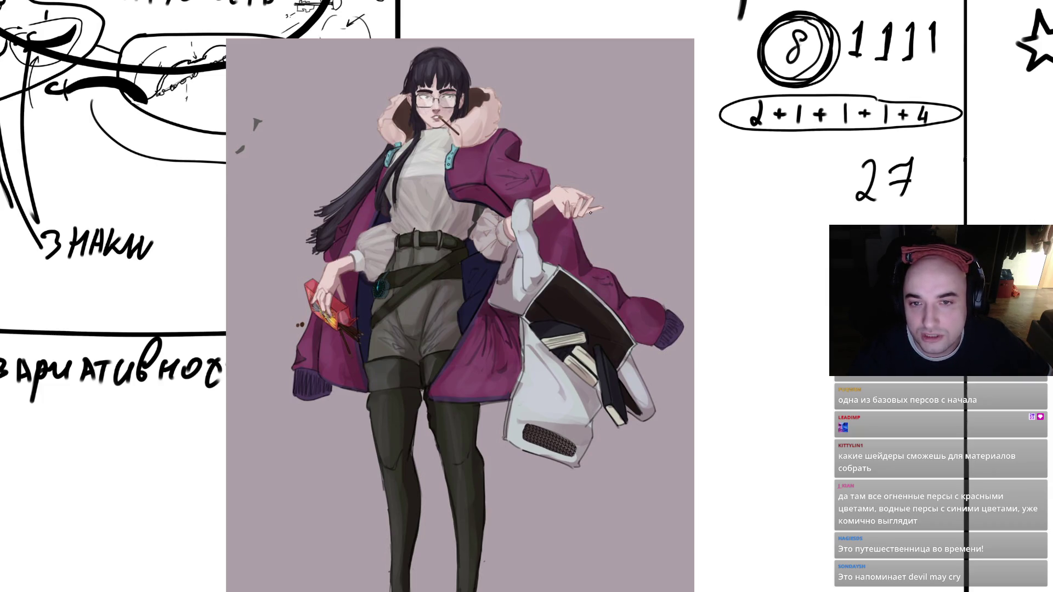
left_click_drag(550, 100, 482, 326)
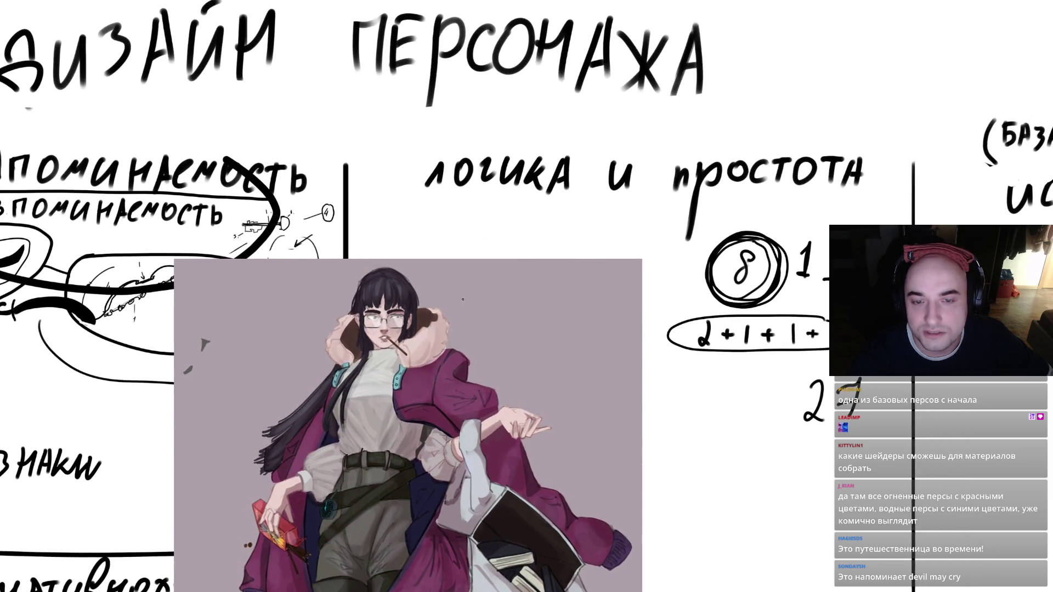
- Draw a curved stroke above the character's shoulder, then undo the curved strokes
left_click_drag(483, 270, 519, 250)
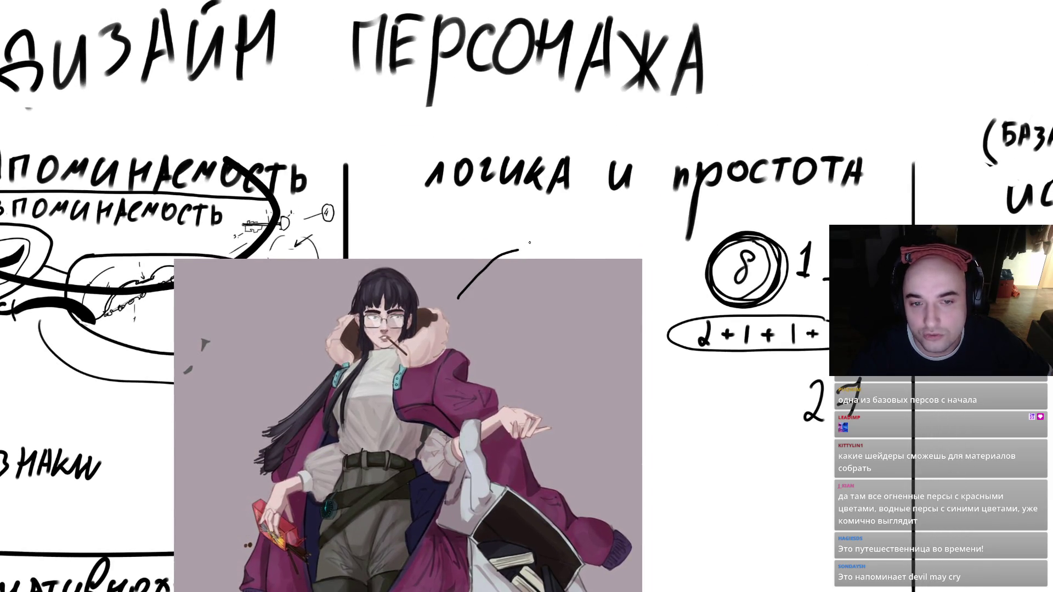
scroll(525, 242, "down", 4)
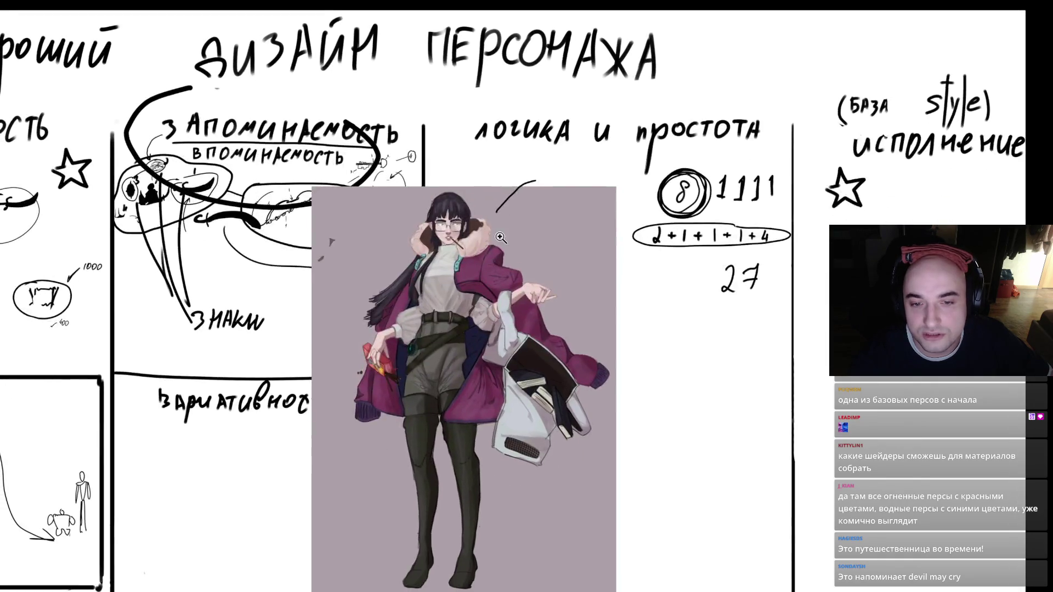
scroll(490, 238, "down", 1)
scroll(475, 257, "up", 2)
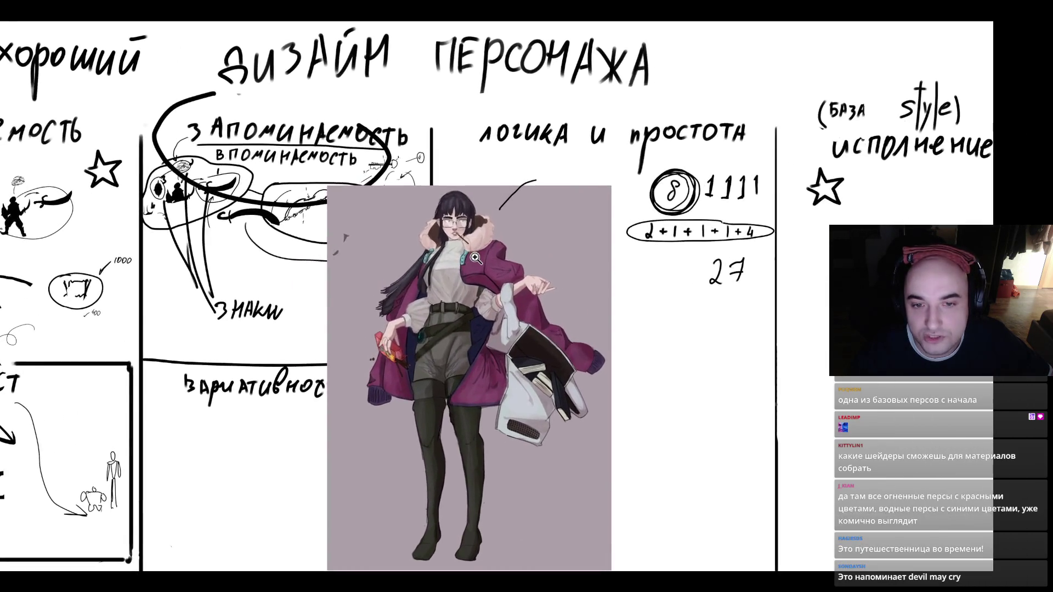
scroll(471, 281, "up", 2)
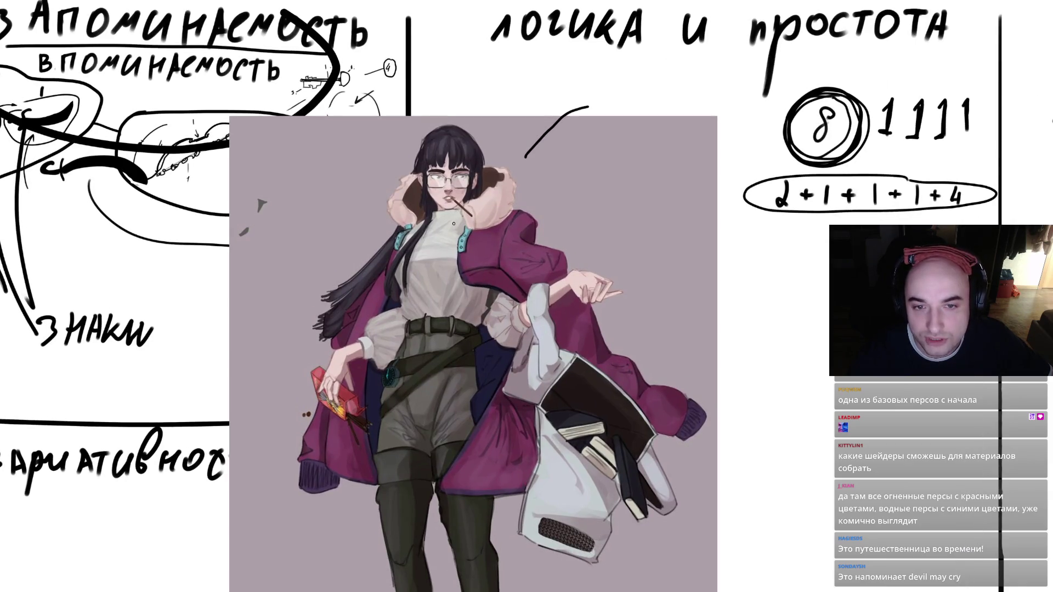
key("ctrl+z")
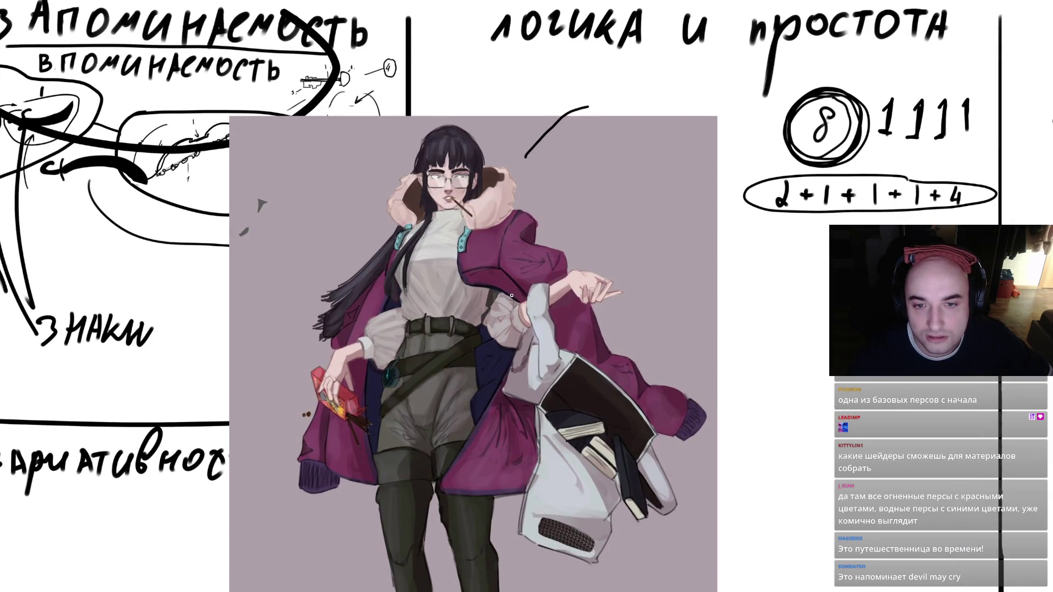
key("ctrl+z")
- Scroll down the board and close the floating character reference image
scroll(493, 313, "down", 1)
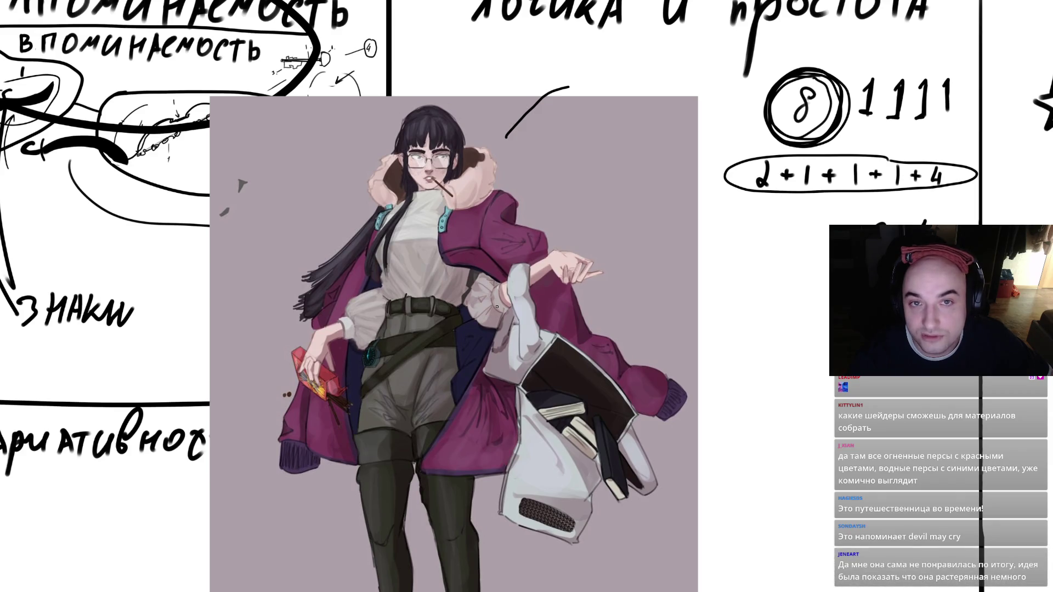
scroll(483, 300, "down", 1)
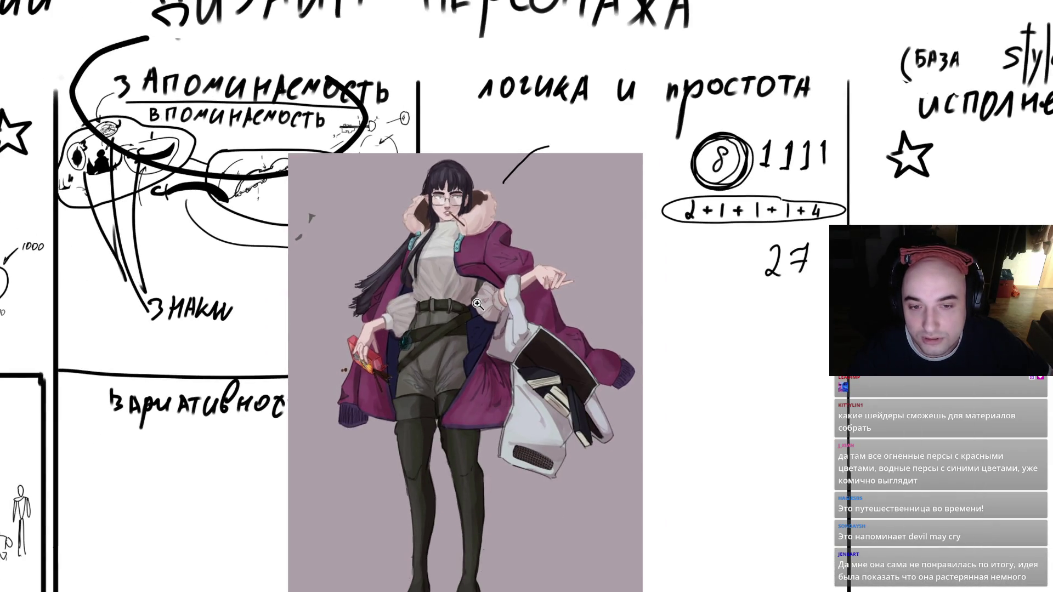
scroll(471, 297, "down", 1)
scroll(463, 286, "down", 1)
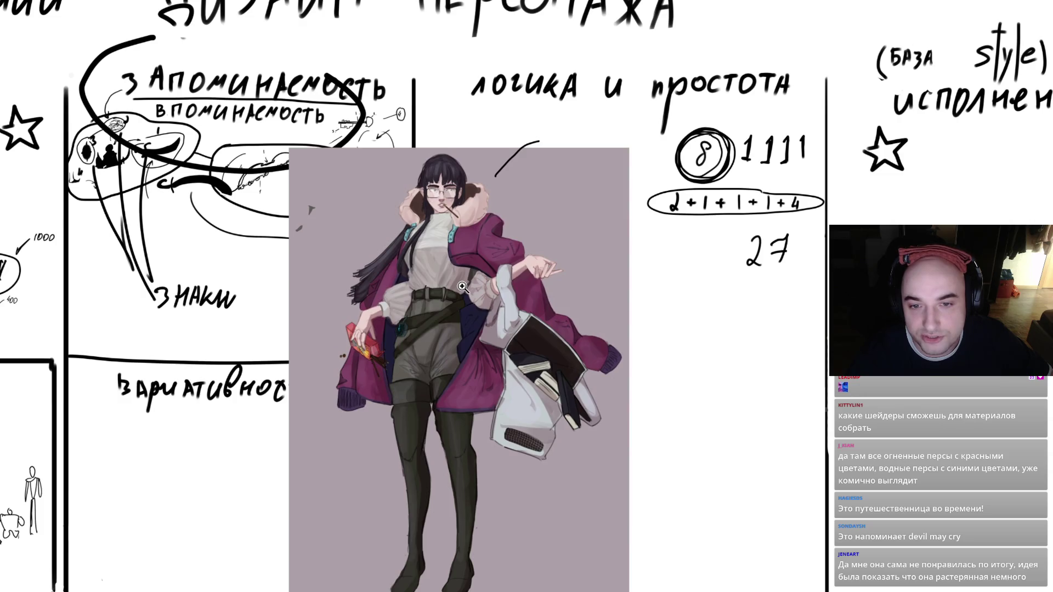
scroll(463, 289, "down", 1)
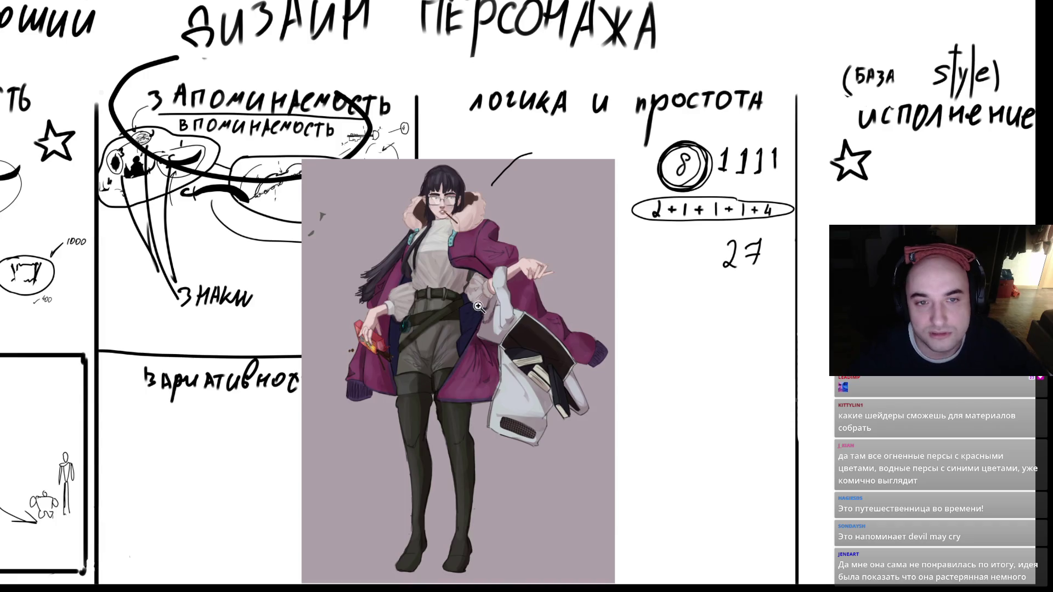
key("Tab")
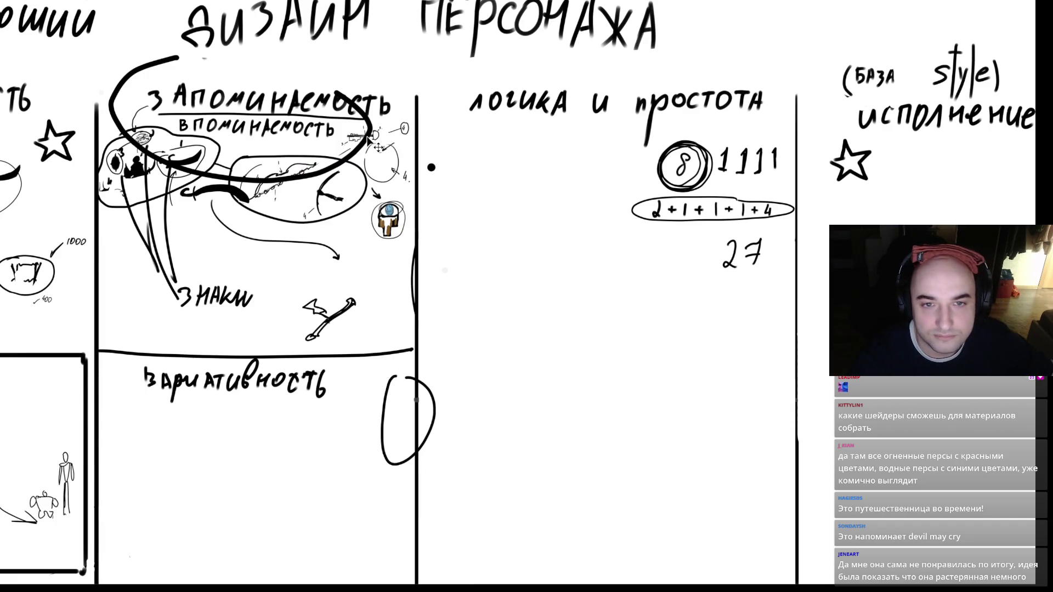
- Restore the panels, delete the loop-and-oval drawing layer and fit the board on screen
key("Tab")
left_click(840, 396)
left_click(840, 397)
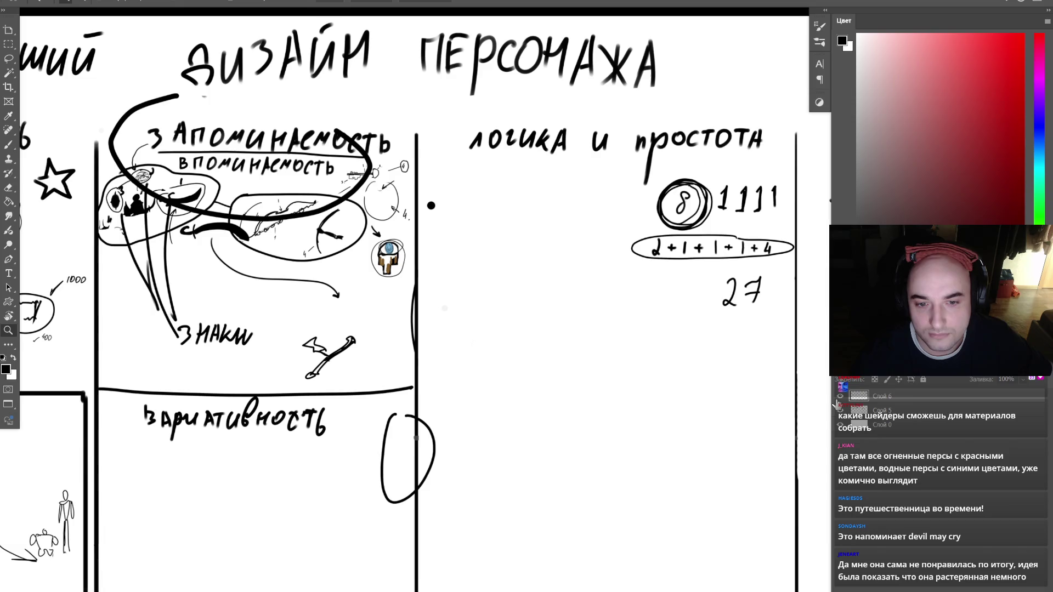
key("Delete")
key("ctrl+0")
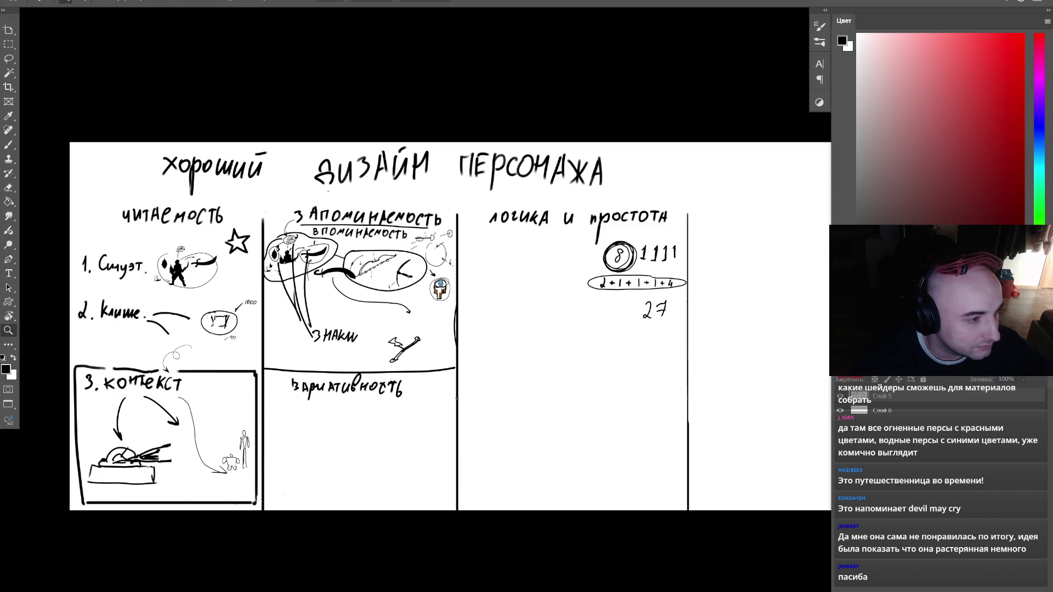
- Place the pig-masked creature sketch on the board, enlarged and repositioned
left_click_drag(567, 258, 449, 294)
mouse_move(523, 284)
left_mouse_down()
mouse_move(524, 226)
mouse_move(496, 275)
left_mouse_up()
key("z")
left_click(482, 308)
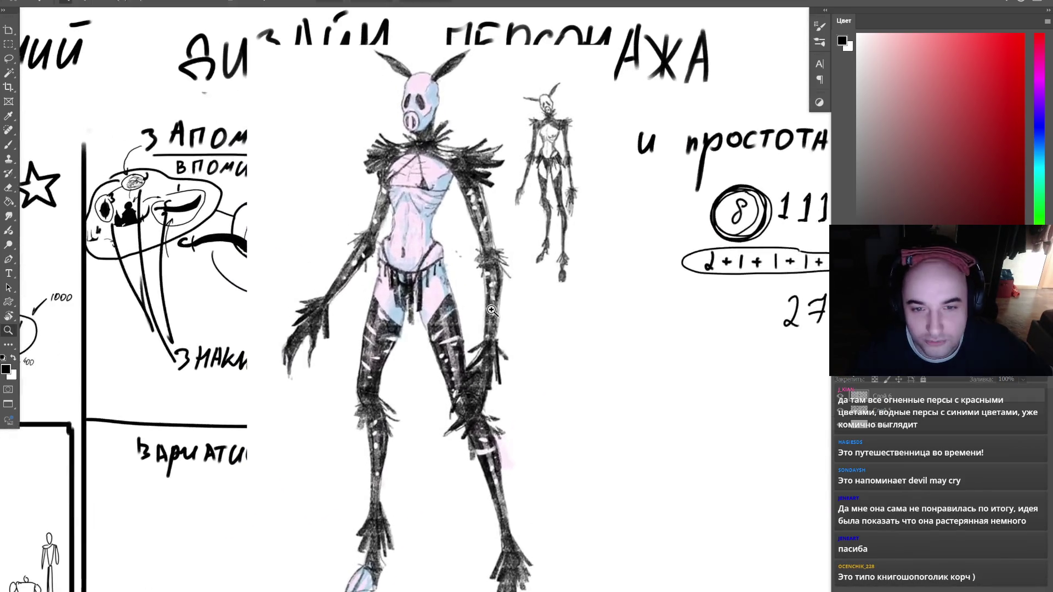
left_click_drag(493, 313, 496, 284)
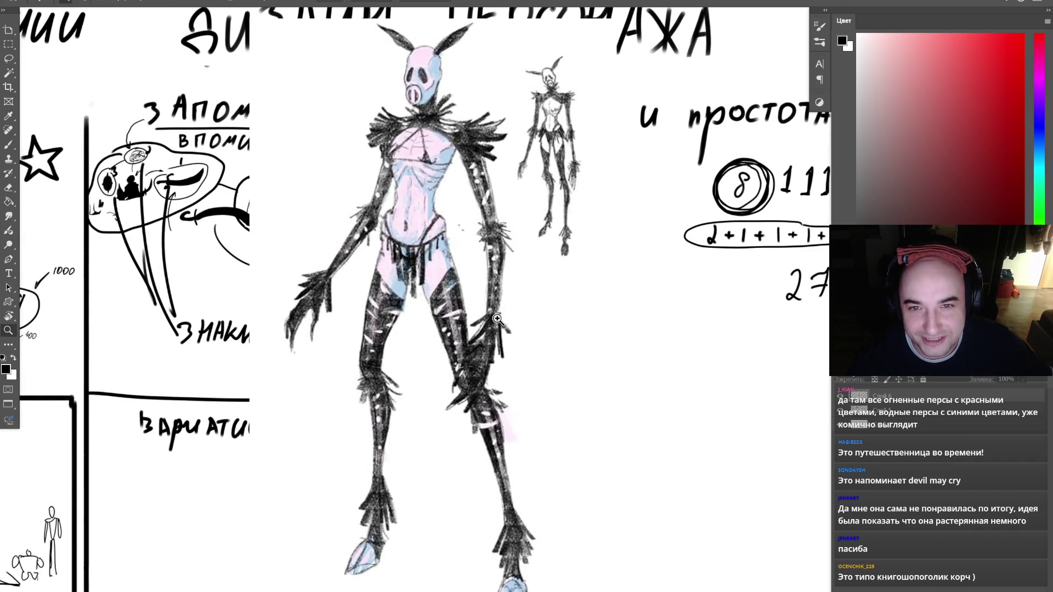
left_click(493, 347, "alt")
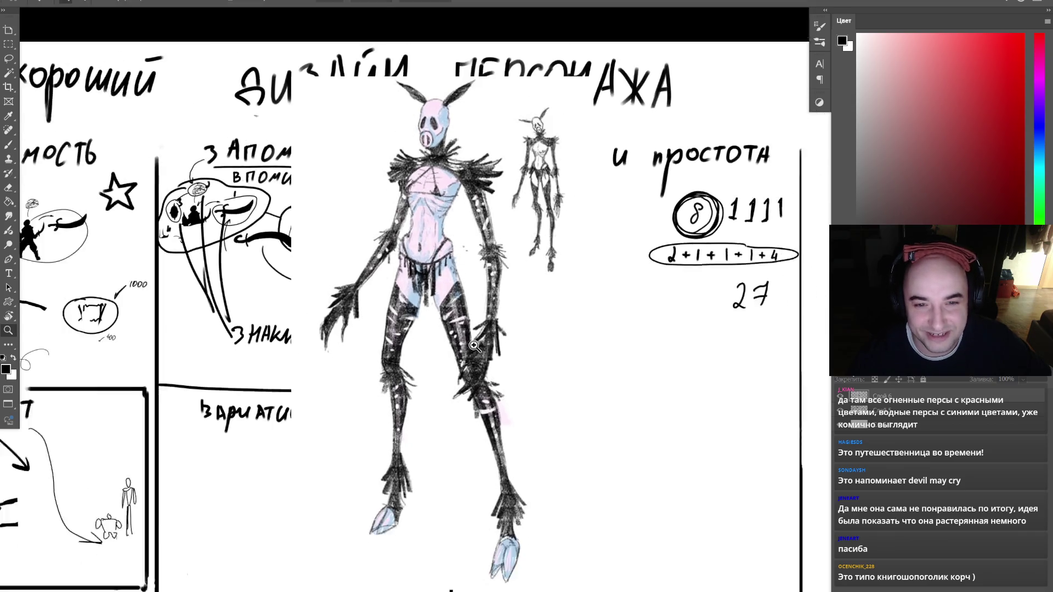
left_click(492, 339)
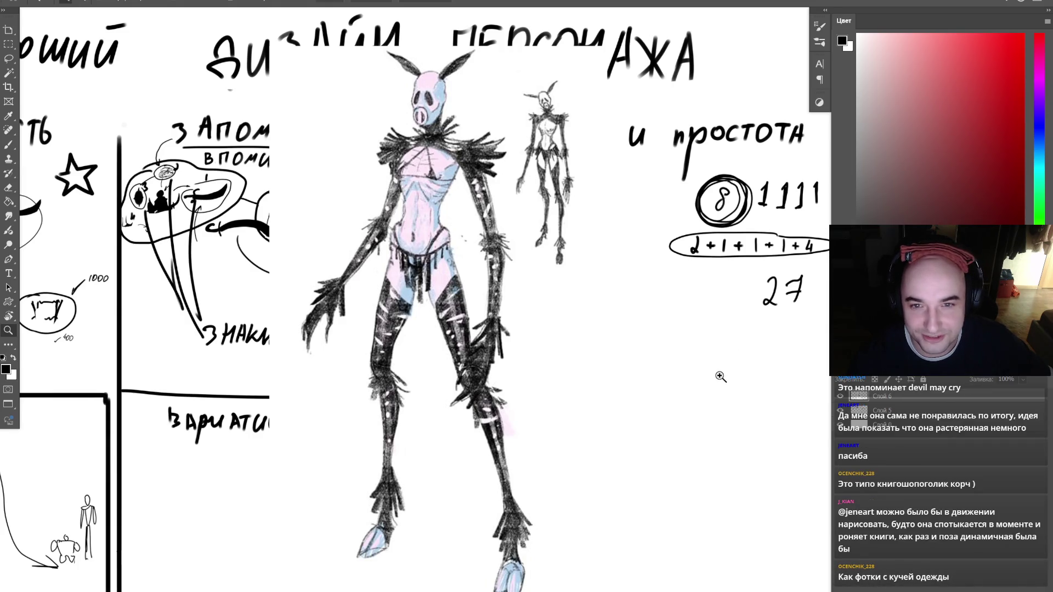
left_click_drag(712, 359, 693, 339)
key("b")
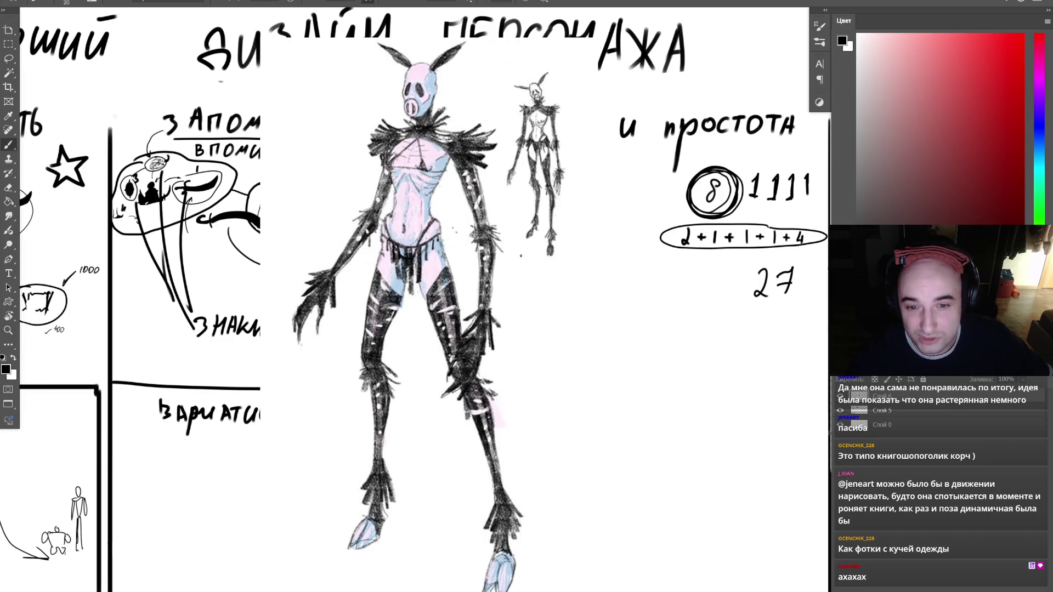
key("z")
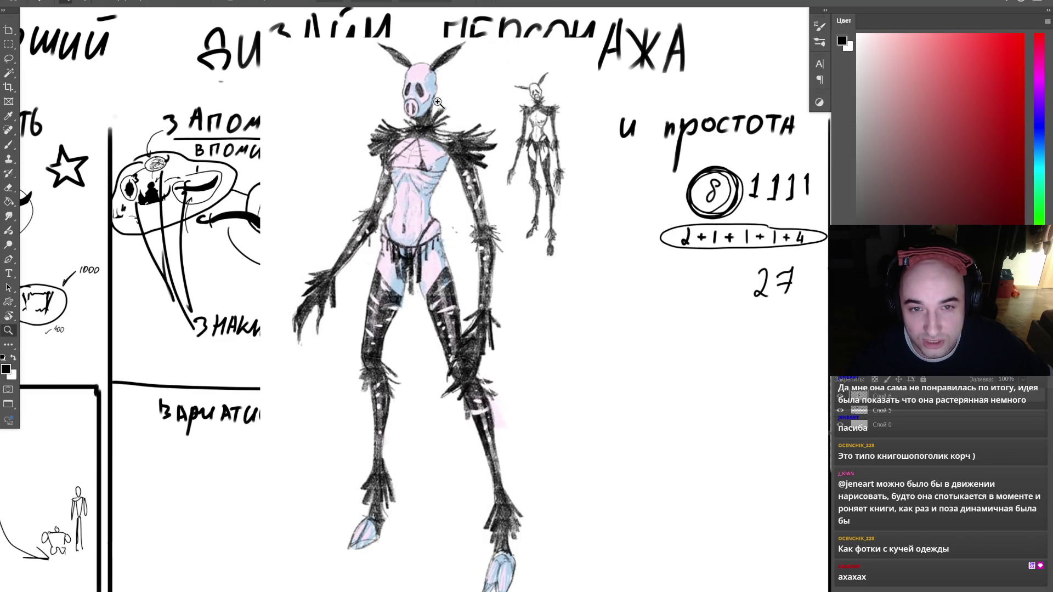
left_click(433, 87)
left_click(435, 97)
key("b")
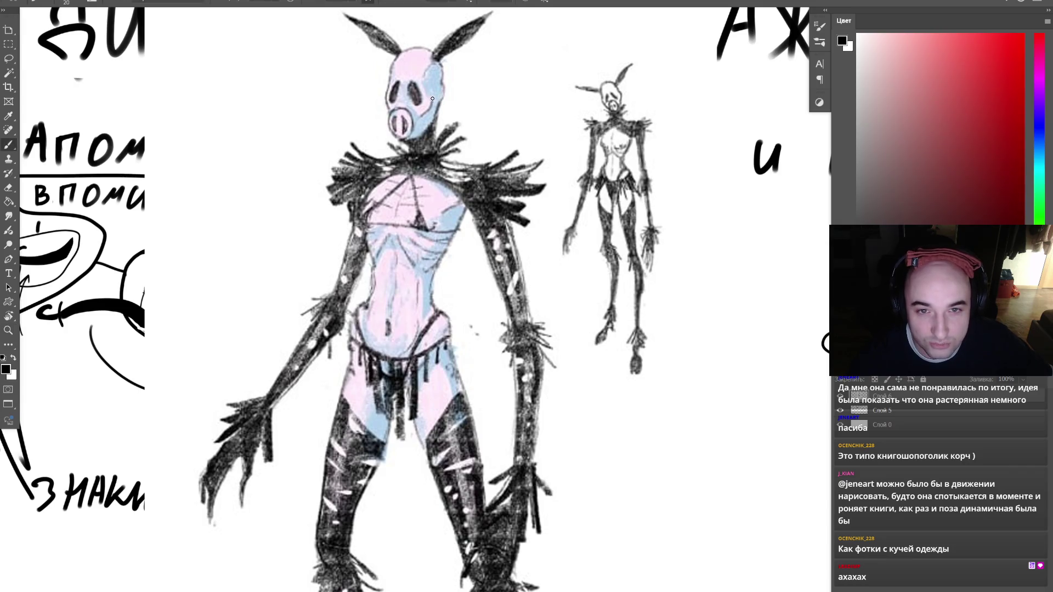
- Zoom in on the mask's snout and lasso a selection around it
key("z")
left_click(404, 121)
key("w")
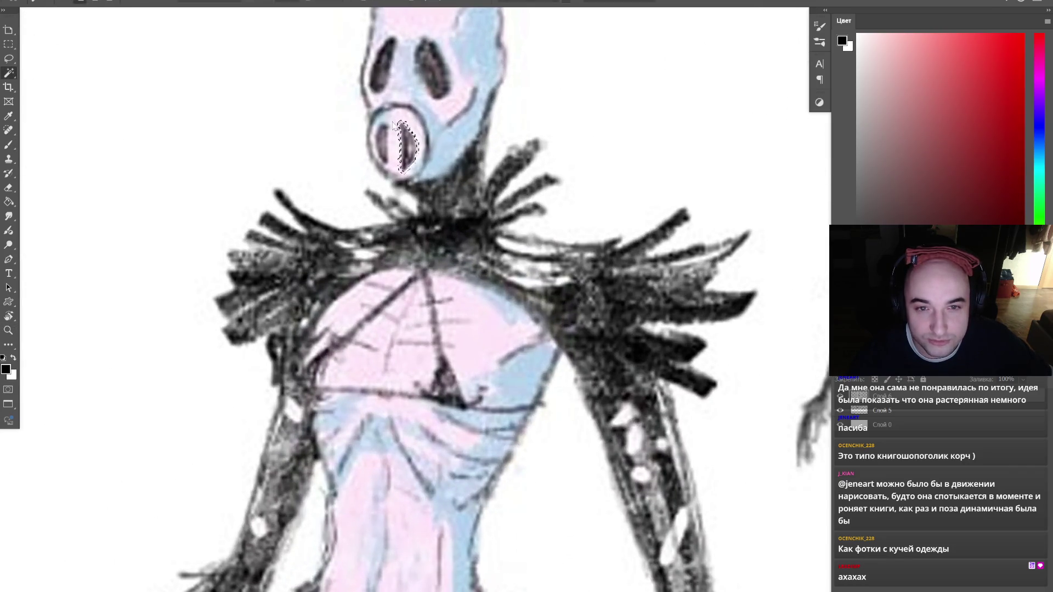
key("l")
mouse_move(405, 131)
left_mouse_down()
mouse_move(401, 181)
mouse_move(430, 167)
mouse_move(413, 109)
mouse_move(364, 135)
mouse_move(388, 189)
mouse_move(384, 126)
mouse_move(378, 162)
mouse_move(388, 171)
mouse_move(378, 137)
mouse_move(331, 188)
mouse_move(384, 181)
left_mouse_up()
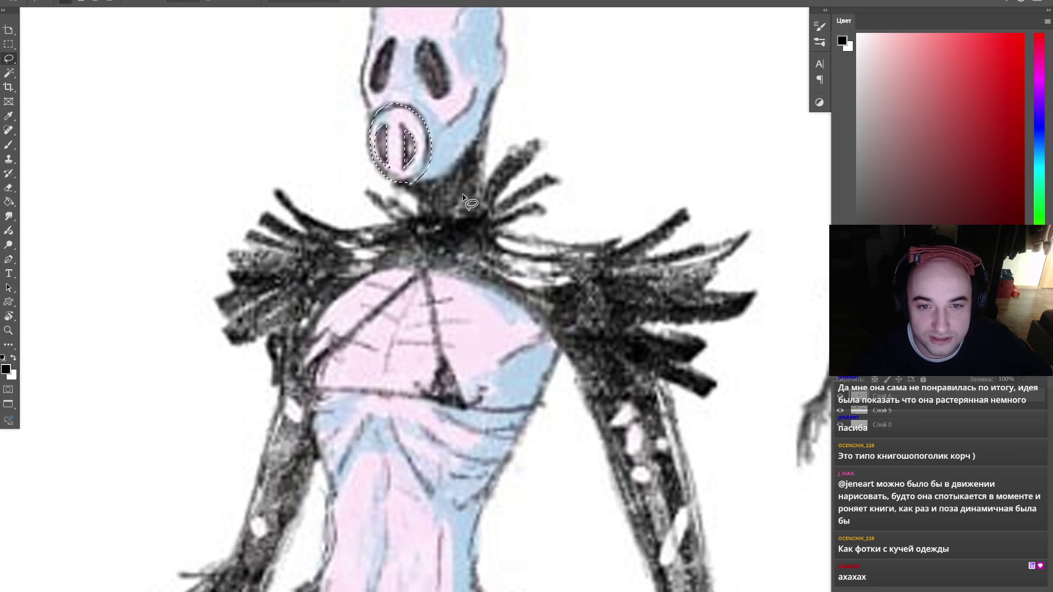
key("z")
left_click(476, 191, "alt")
- Shift the snout's hue toward dusty pink-red with Hue/Saturation, apply, and deselect
key("i")
left_click(931, 101)
key("ctrl+u")
left_click_drag(875, 378, 860, 378)
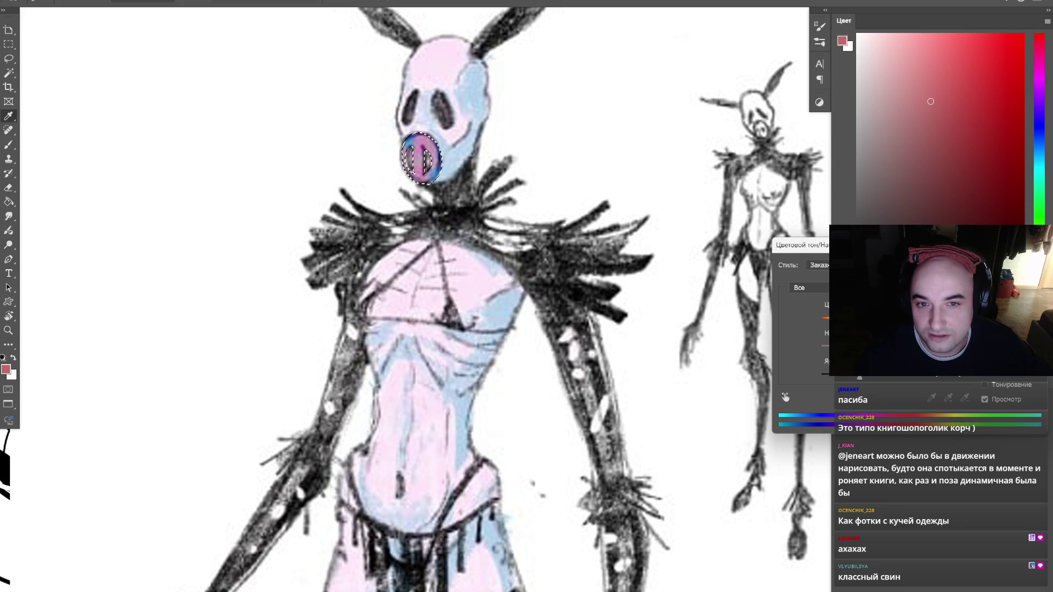
key("Return")
key("ctrl+d")
- Zoom out and back in on the creature, reset colours, and undo the circle around the pig's head
key("b")
left_click_drag(581, 209, 511, 250)
left_click(507, 257, "alt")
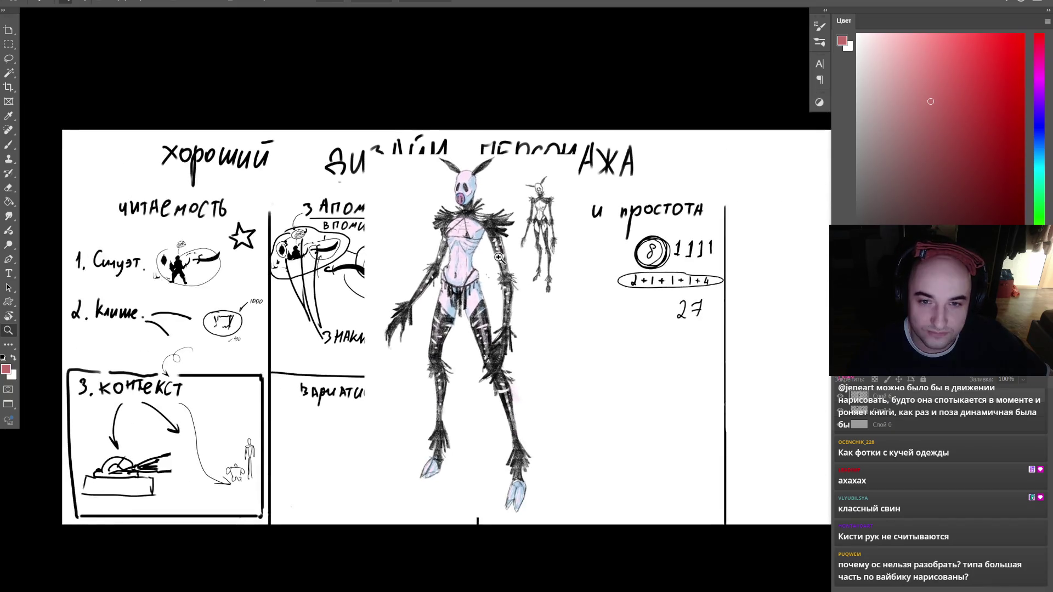
left_click(501, 259)
key("d")
key("b")
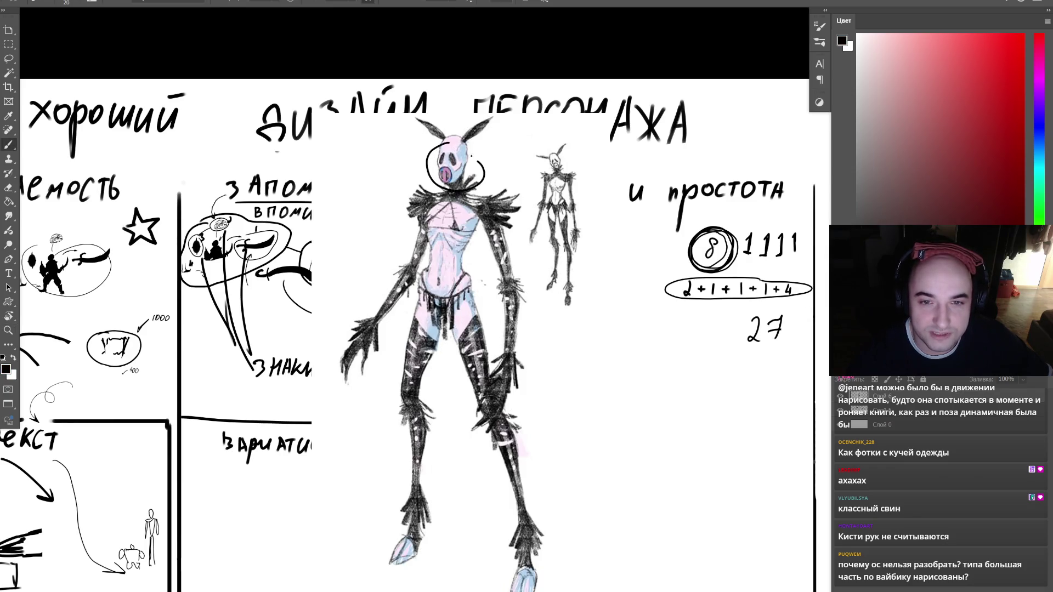
key("ctrl+z")
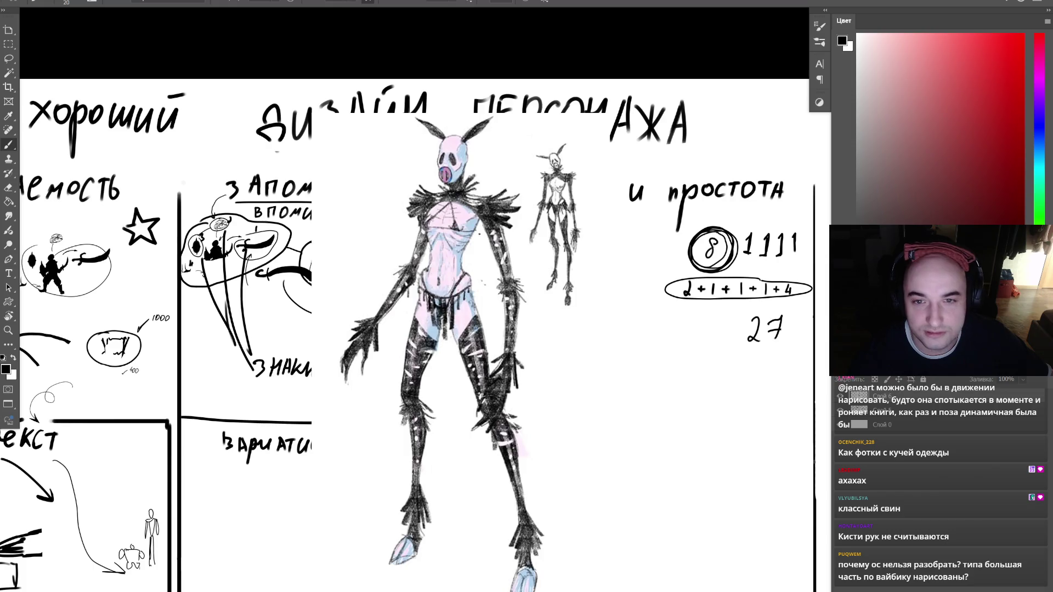
- Remove the pasted pig-masked character image and zoom out to show the whole sheet
left_click_drag(506, 275, 490, 280)
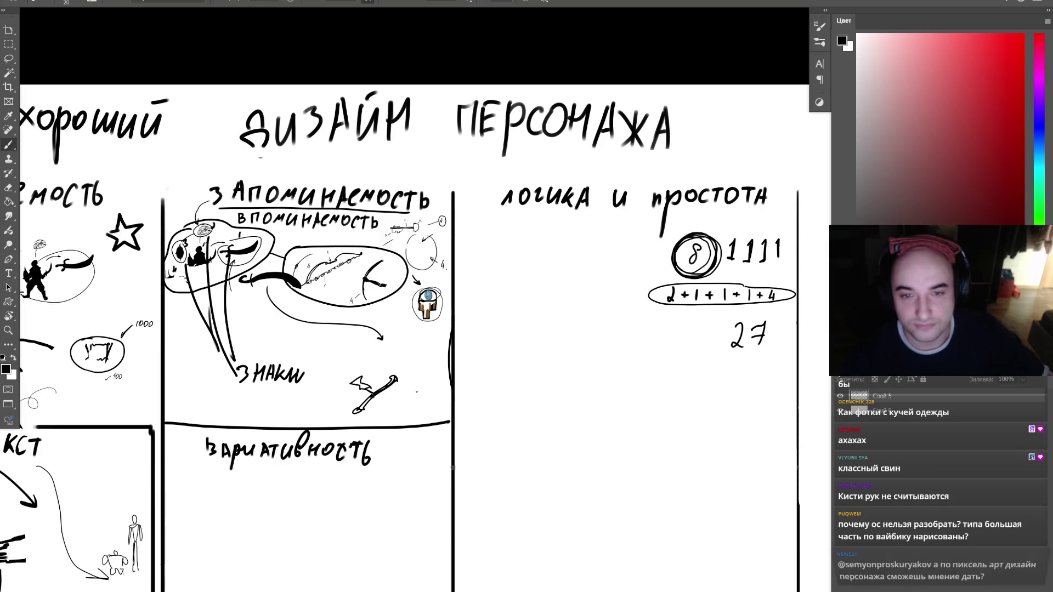
key("ctrl+z")
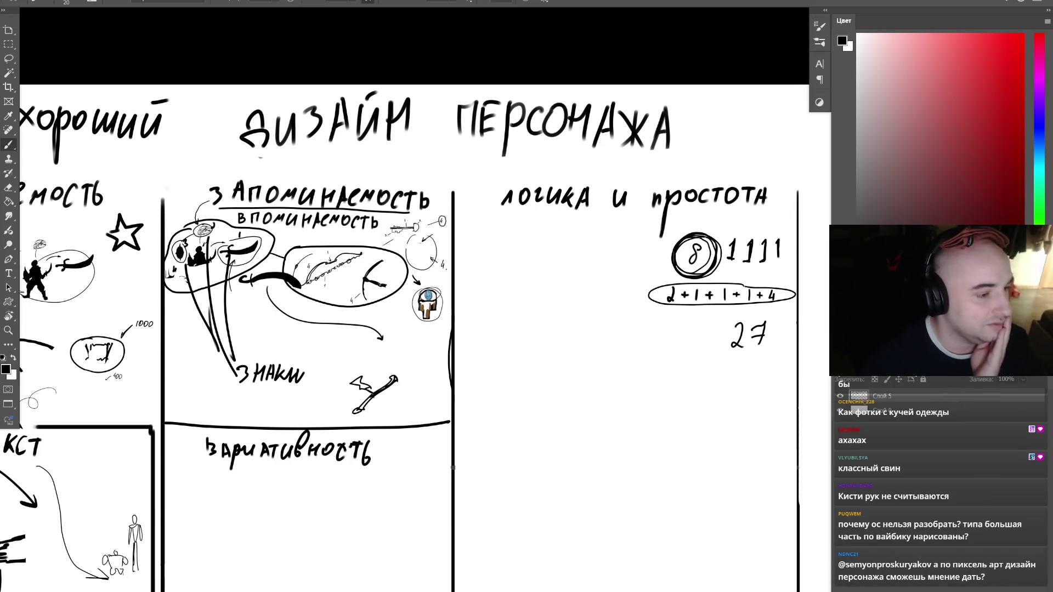
left_click(525, 303)
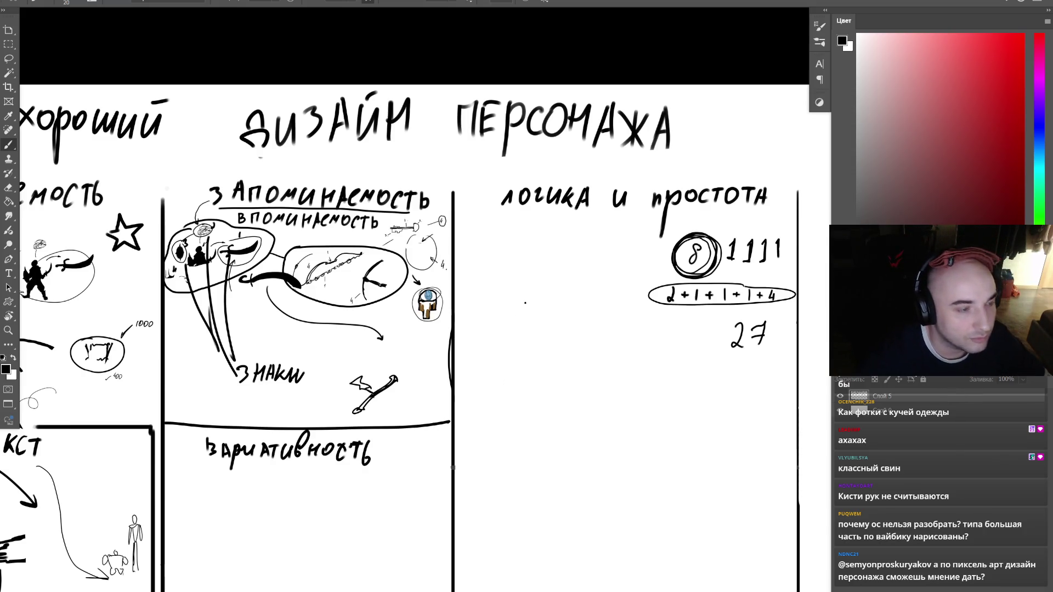
key("z")
mouse_move(472, 294)
left_mouse_down()
mouse_move(438, 318)
mouse_move(466, 319)
left_mouse_up()
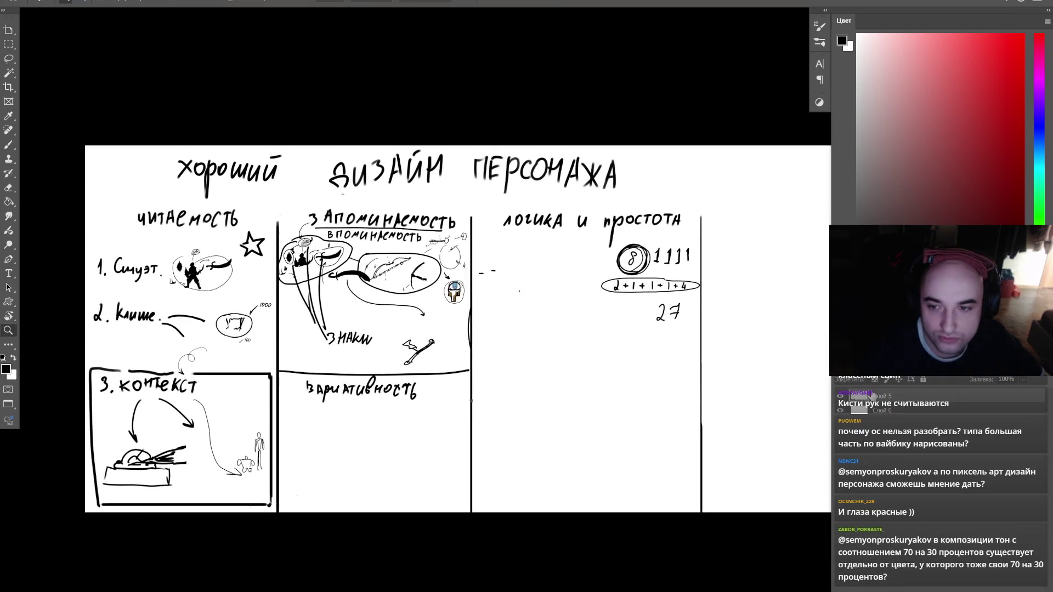
left_click_drag(696, 355, 589, 351)
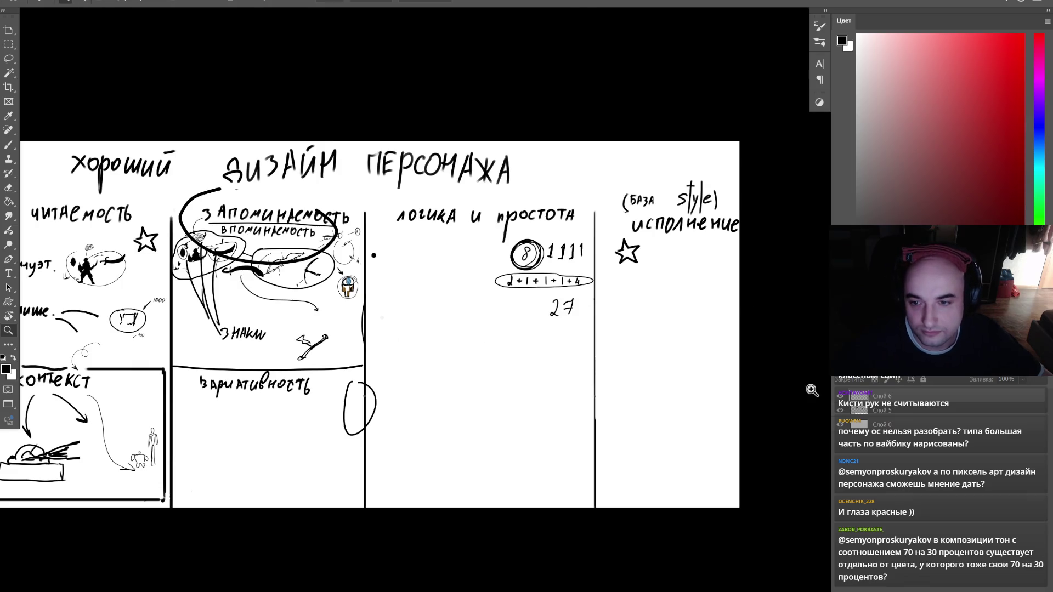
- Lasso the circling scribbles and get rid of the Слой 6 stroke layer
key("l")
mouse_move(104, 142)
left_mouse_down()
mouse_move(165, 439)
mouse_move(469, 246)
left_mouse_up()
left_click(878, 410)
key("ctrl+e")
key("ctrl+d")
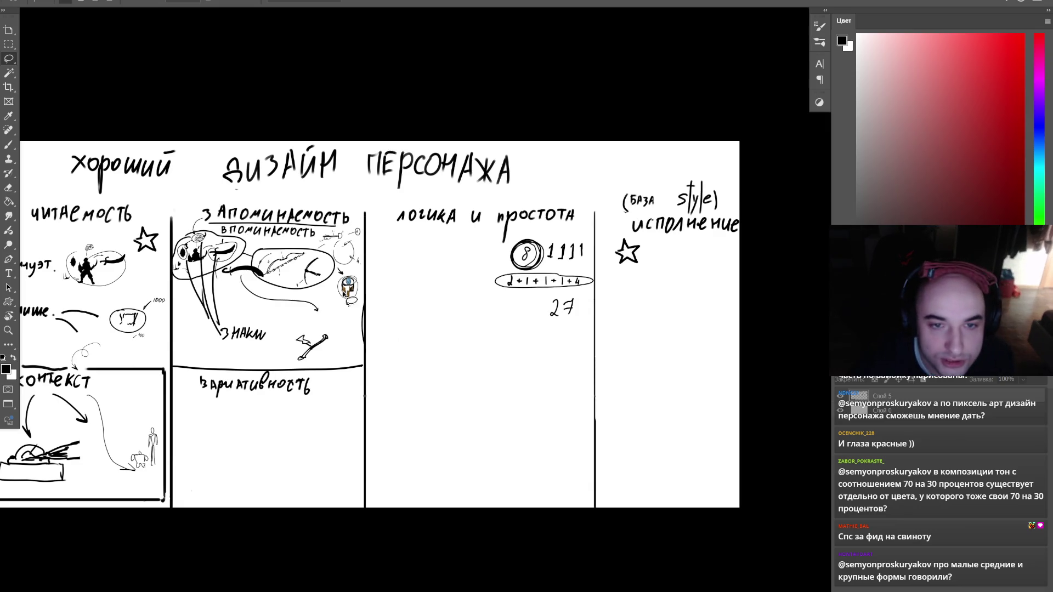
mouse_move(397, 441)
left_mouse_down()
mouse_move(446, 395)
mouse_move(543, 379)
mouse_move(500, 453)
mouse_move(393, 449)
left_mouse_up()
- Fill the outlined shape with dark red using a 700 brush, then add black marks
scroll(532, 437, "up", 2)
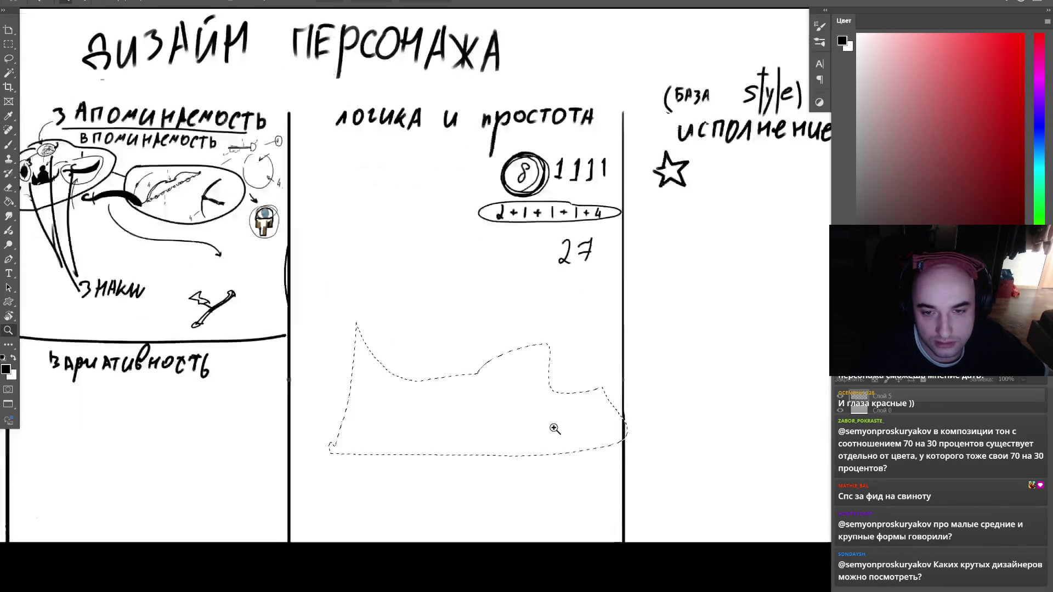
key("b")
key("bracketright")
key("bracketright")
key("bracketright")
mouse_move(287, 357)
left_mouse_down()
mouse_move(197, 413)
mouse_move(581, 455)
left_mouse_up()
key("d")
key("bracketleft")
key("bracketleft")
key("bracketleft")
mouse_move(494, 433)
left_mouse_down()
mouse_move(482, 483)
mouse_move(560, 439)
left_mouse_up()
mouse_move(493, 394)
left_mouse_down()
mouse_move(463, 445)
mouse_move(484, 445)
left_mouse_up()
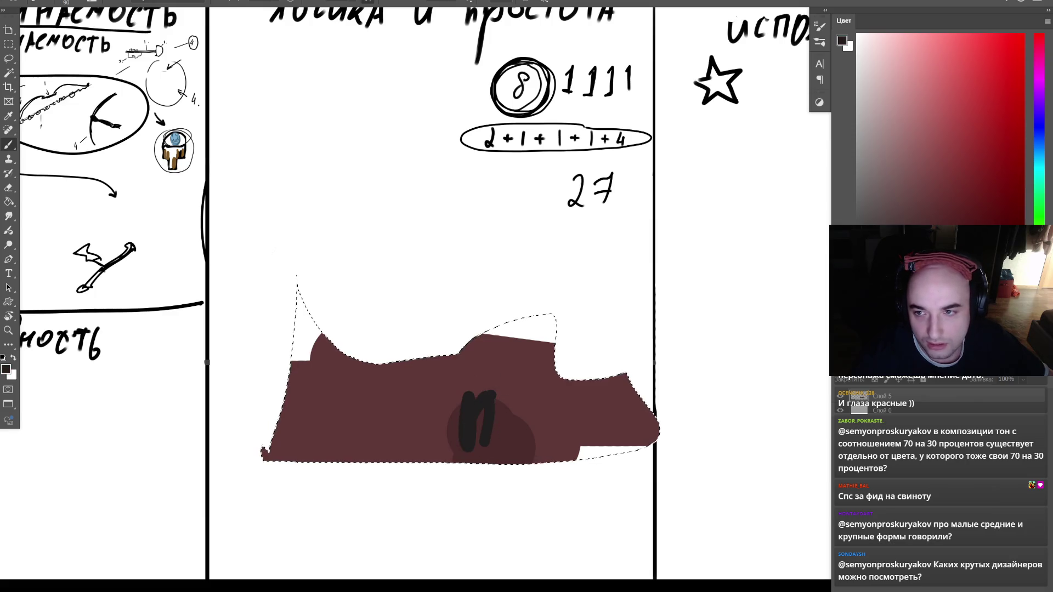
left_click(1039, 274)
- Paint a light blue mass above and over the red shape
left_click(927, 132)
left_click(1039, 151)
key("ctrl+d")
left_click(927, 66)
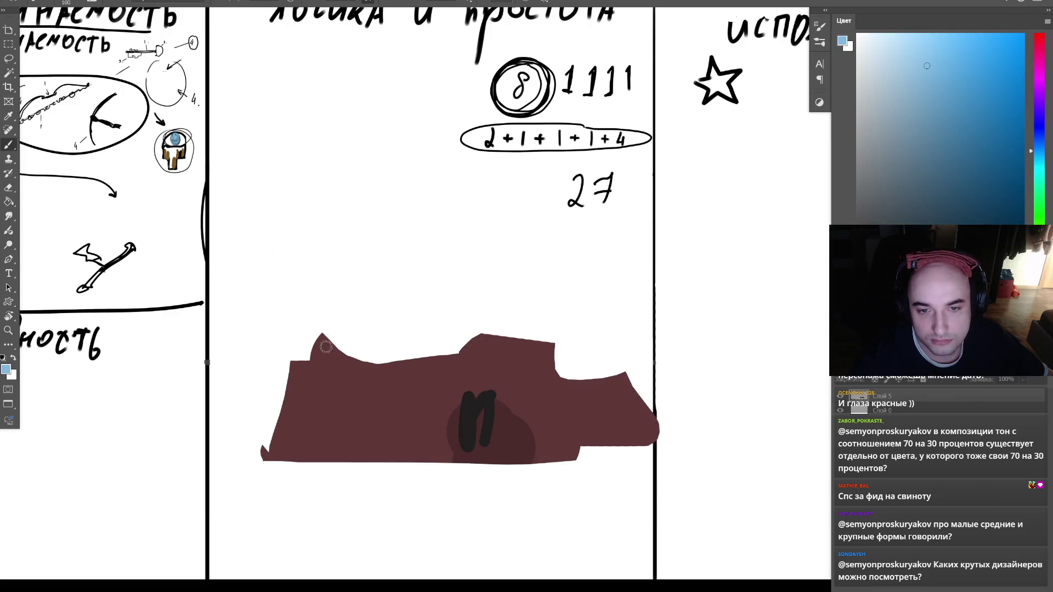
left_click_drag(329, 347, 406, 351)
key("bracketright")
key("bracketright")
key("bracketright")
mouse_move(487, 299)
left_mouse_down()
mouse_move(366, 286)
mouse_move(583, 317)
mouse_move(569, 291)
mouse_move(545, 369)
left_mouse_up()
- Add a yellow-green stroke and a light-orange patch under the blue mass's right end
left_click(1040, 274)
left_click(907, 91)
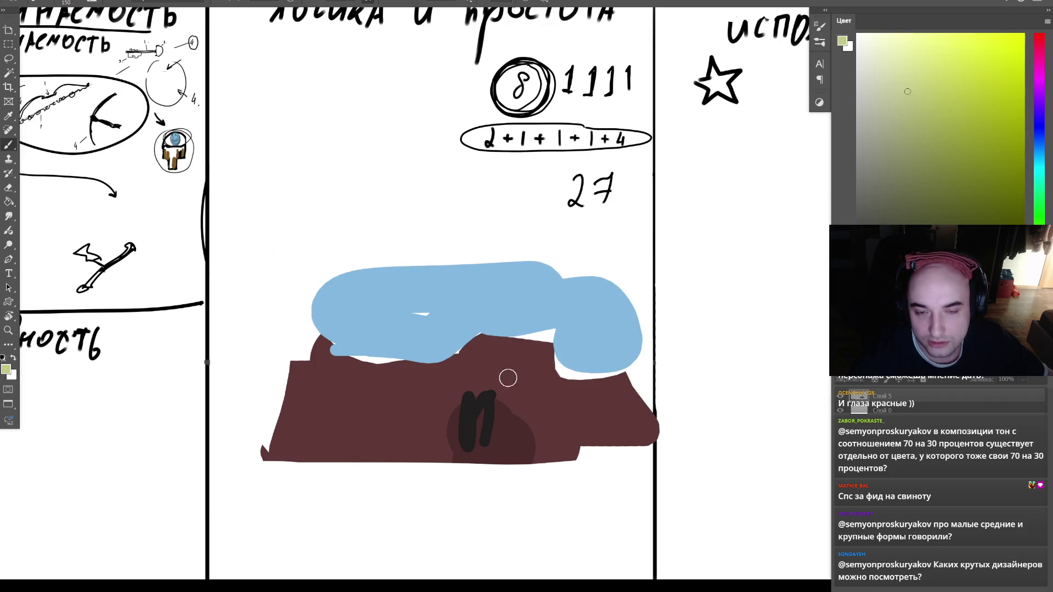
key("bracketleft")
key("bracketleft")
key("bracketleft")
mouse_move(468, 371)
left_mouse_down()
mouse_move(478, 339)
mouse_move(516, 342)
mouse_move(476, 351)
left_mouse_up()
left_click(1039, 301)
left_click(922, 49)
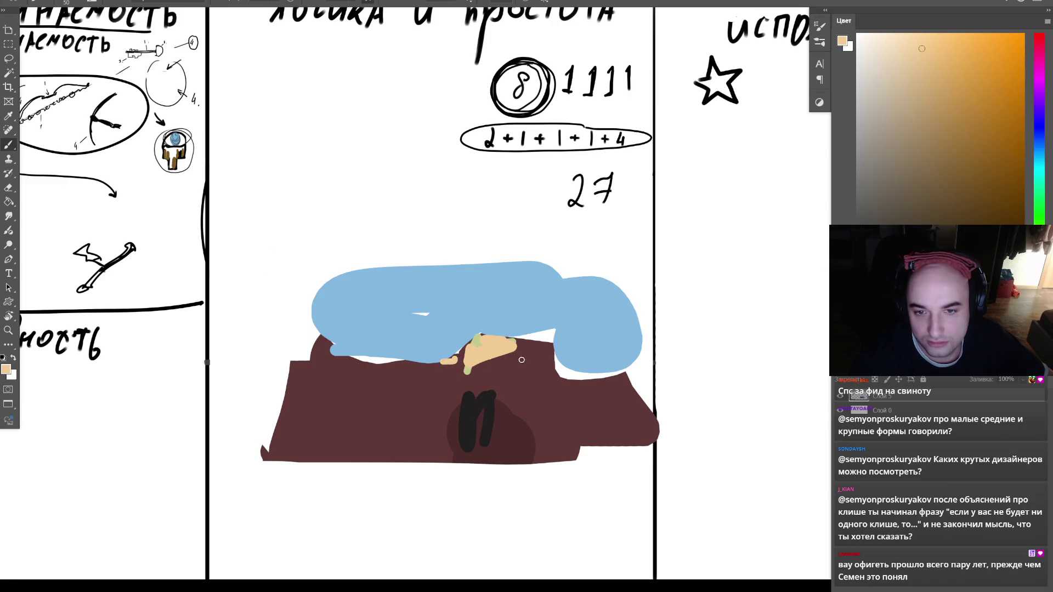
left_click_drag(597, 379, 623, 374)
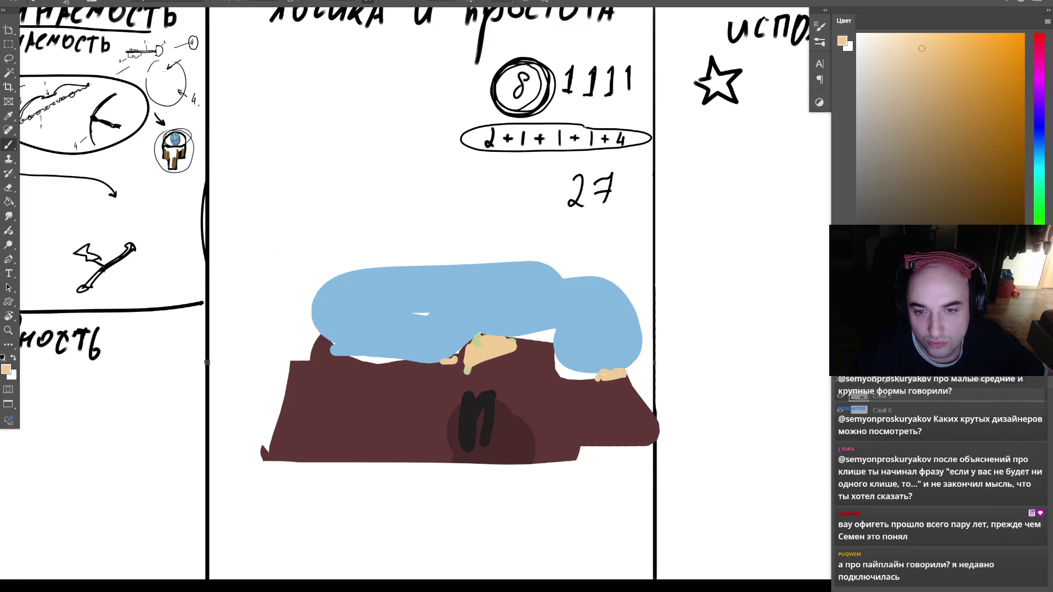
- Select the maroon base and shade its inside with a soft pink glow
left_click(547, 405, "alt")
key("w")
left_click(546, 418)
left_click(915, 129)
left_click(1040, 72)
left_click_drag(1041, 72, 1040, 49)
right_click(482, 220)
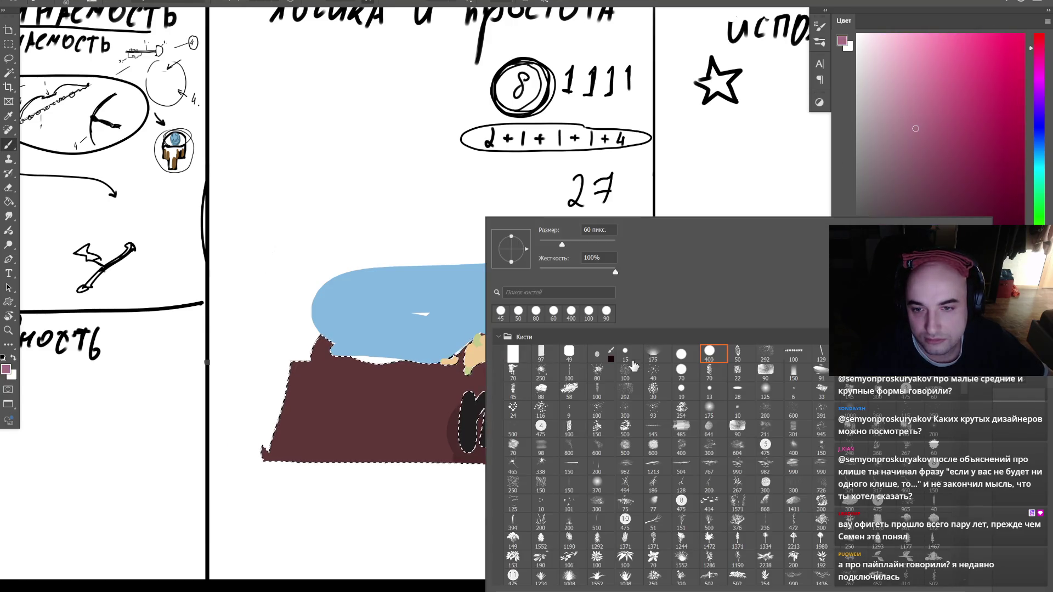
key("Return")
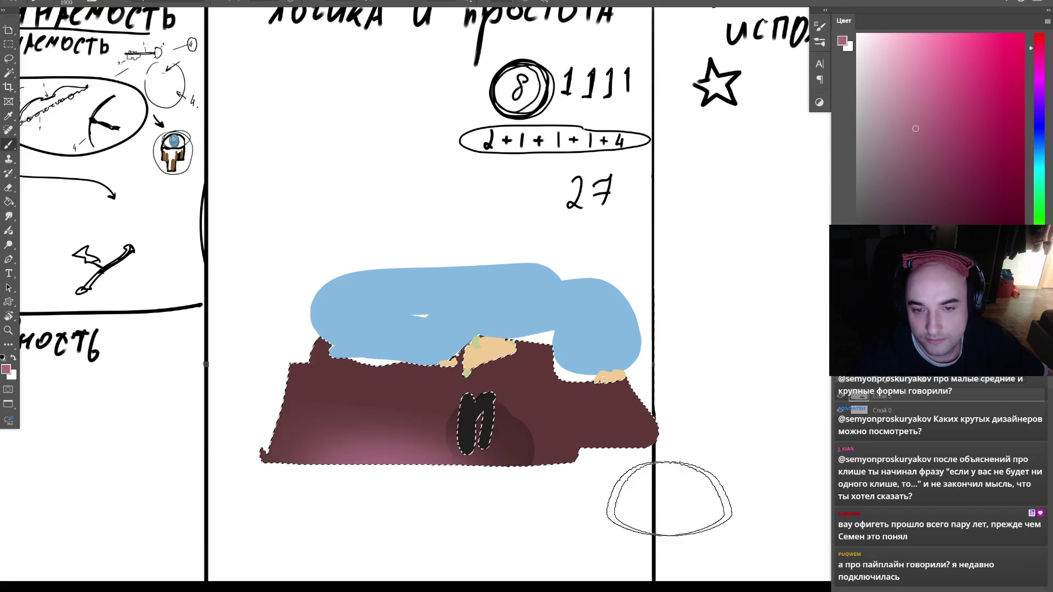
left_click_drag(459, 478, 362, 448)
left_click_drag(589, 463, 653, 470)
key("ctrl+d")
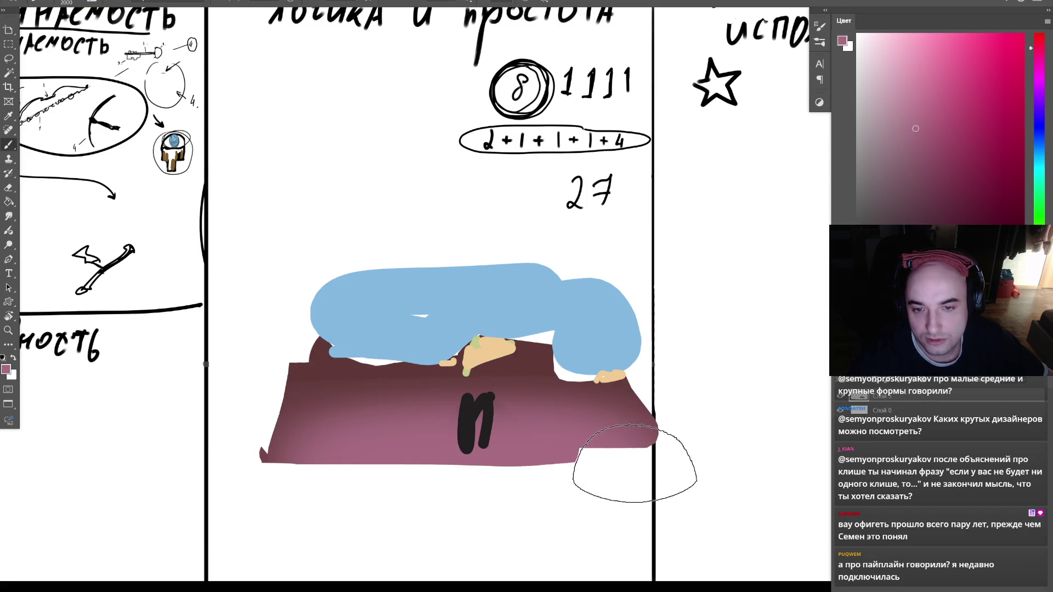
- Paint olive strokes on the maroon base with a 15 px brush
left_click(592, 442, "alt")
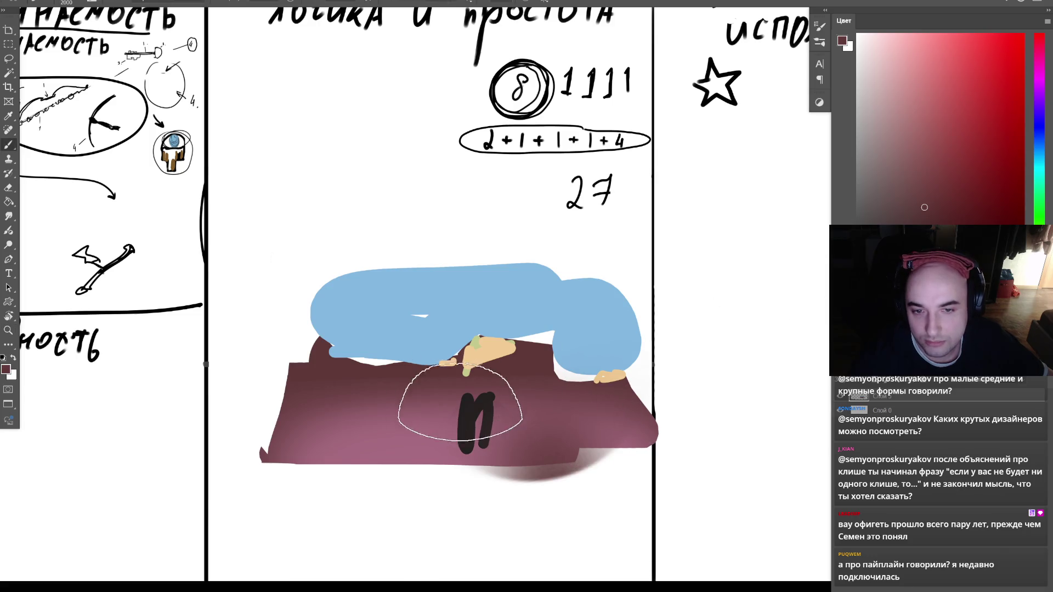
left_click(466, 373, "alt")
right_click(469, 384)
double_click(598, 357)
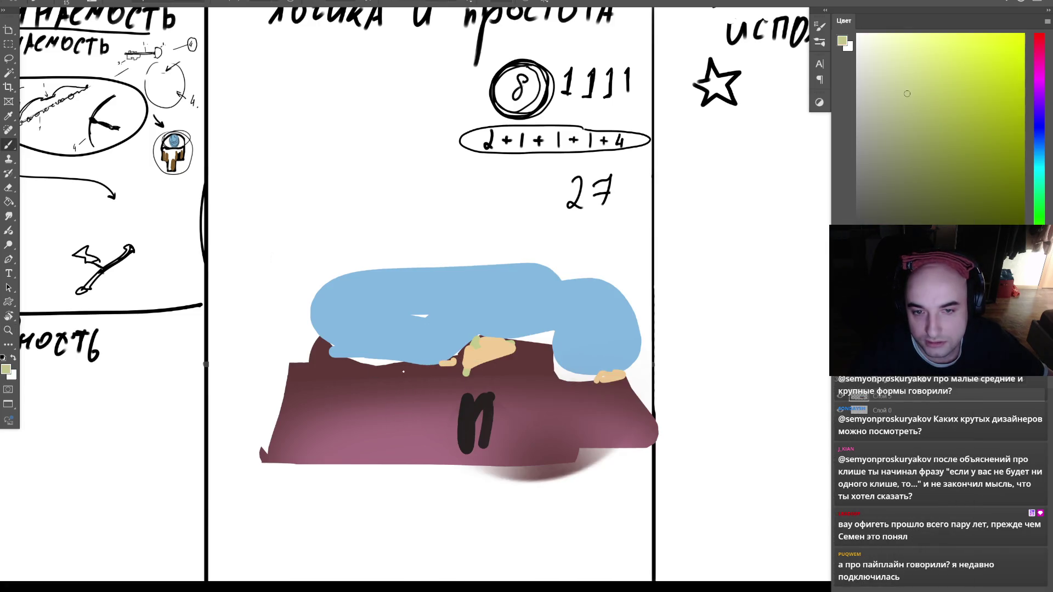
left_click(931, 158)
key("ctrl+z")
mouse_move(331, 438)
left_mouse_down()
mouse_move(348, 391)
mouse_move(351, 437)
left_mouse_up()
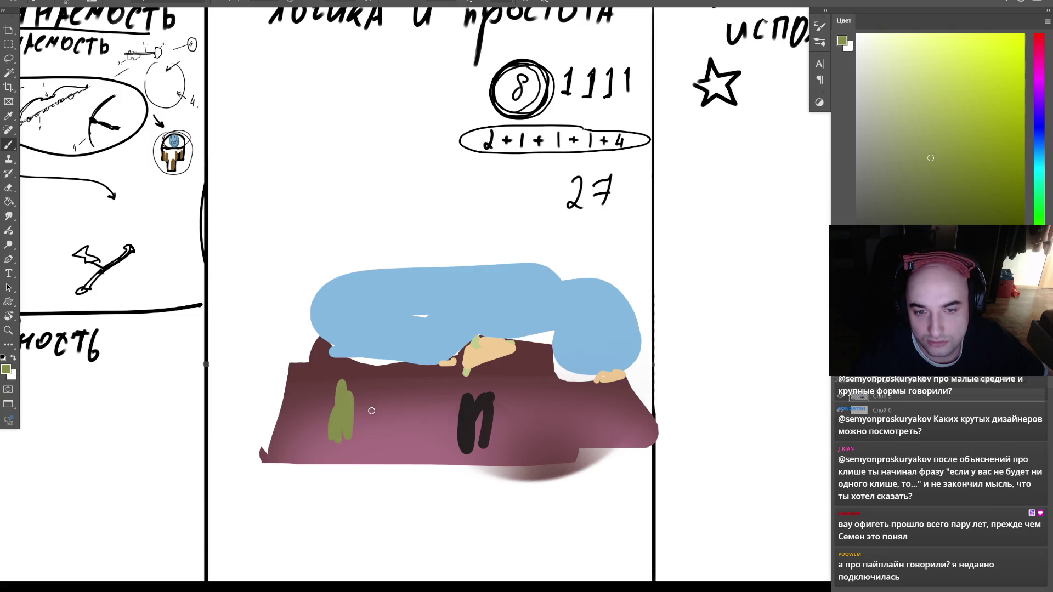
key("ctrl+z")
mouse_move(332, 385)
left_mouse_down()
mouse_move(324, 443)
mouse_move(353, 412)
left_mouse_up()
left_click_drag(619, 427, 636, 430)
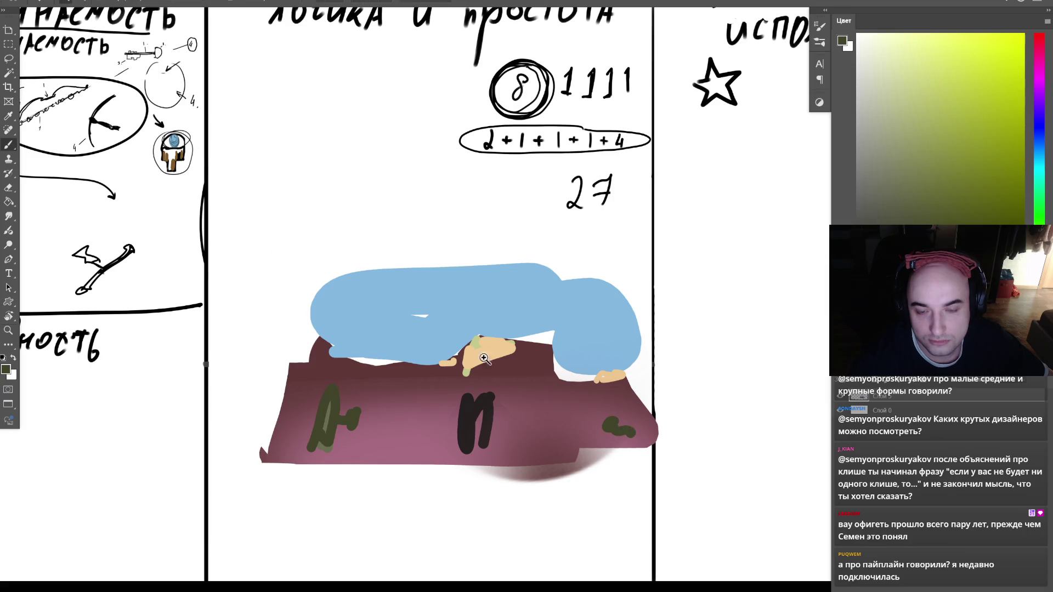
- Scribble black strokes over the black figure with a smaller brush
scroll(474, 402, "up", 2)
key("d")
key("bracketleft")
mouse_move(466, 398)
left_mouse_down()
mouse_move(536, 423)
mouse_move(522, 447)
mouse_move(413, 501)
mouse_move(526, 476)
mouse_move(531, 538)
mouse_move(491, 529)
mouse_move(411, 541)
left_mouse_up()
key("bracketleft")
- Draw a thin black curve from the black figure to the tan patch, hiding the panels
mouse_move(559, 535)
left_mouse_down()
mouse_move(683, 439)
mouse_move(757, 351)
left_mouse_up()
key("Tab")
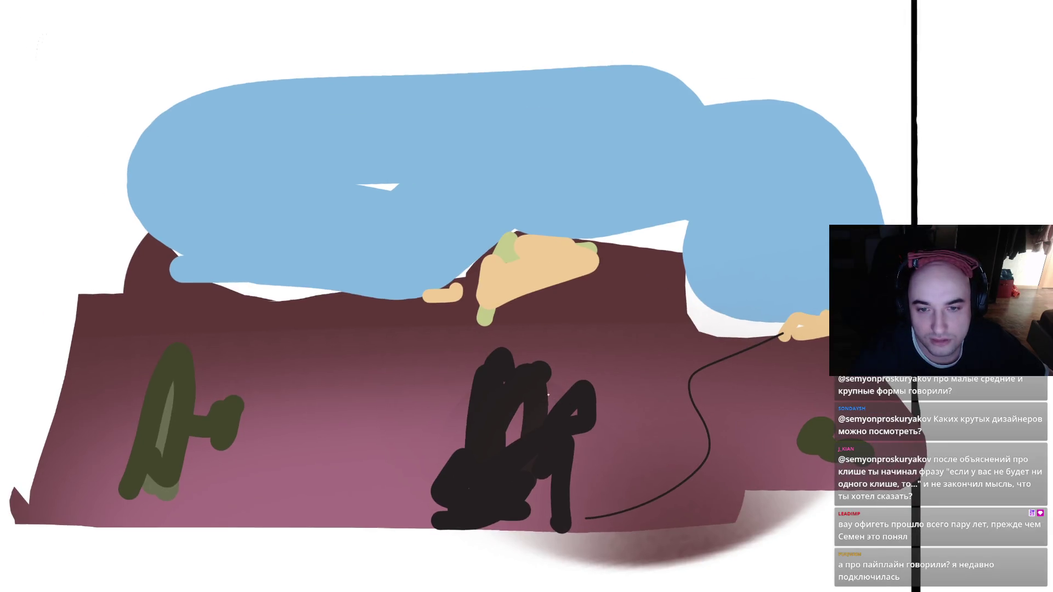
scroll(523, 380, "up", 3)
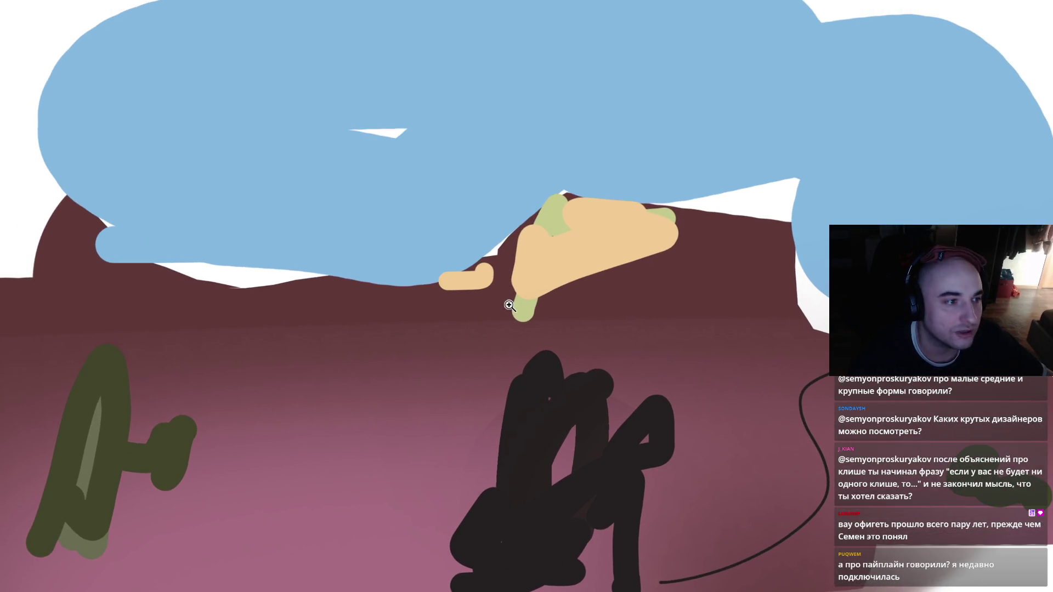
scroll(482, 301, "right", 1)
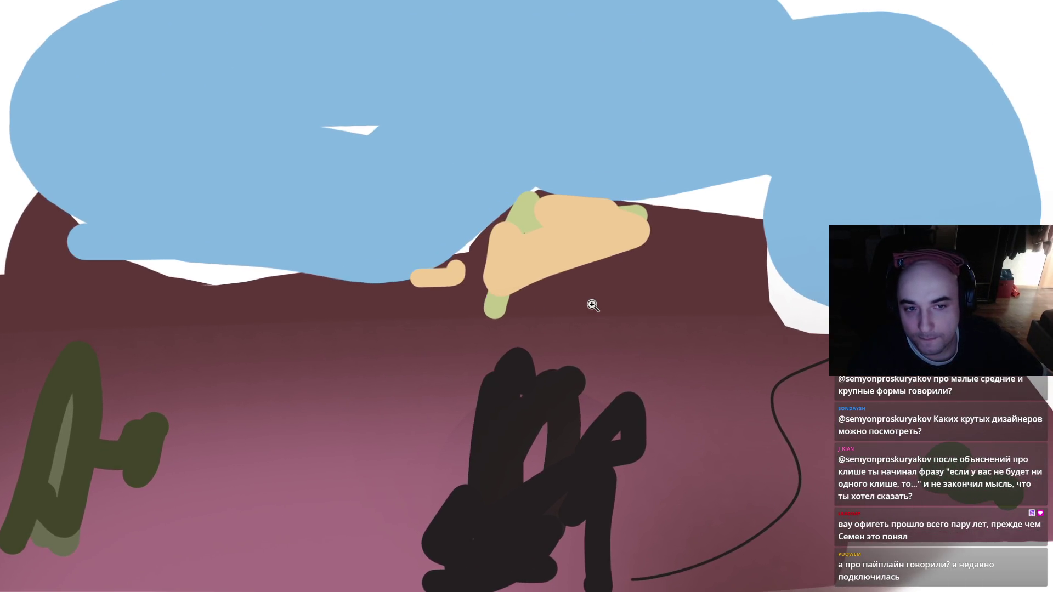
- Check values in grayscale preview and open then cancel Hue/Saturation
key("ctrl+y")
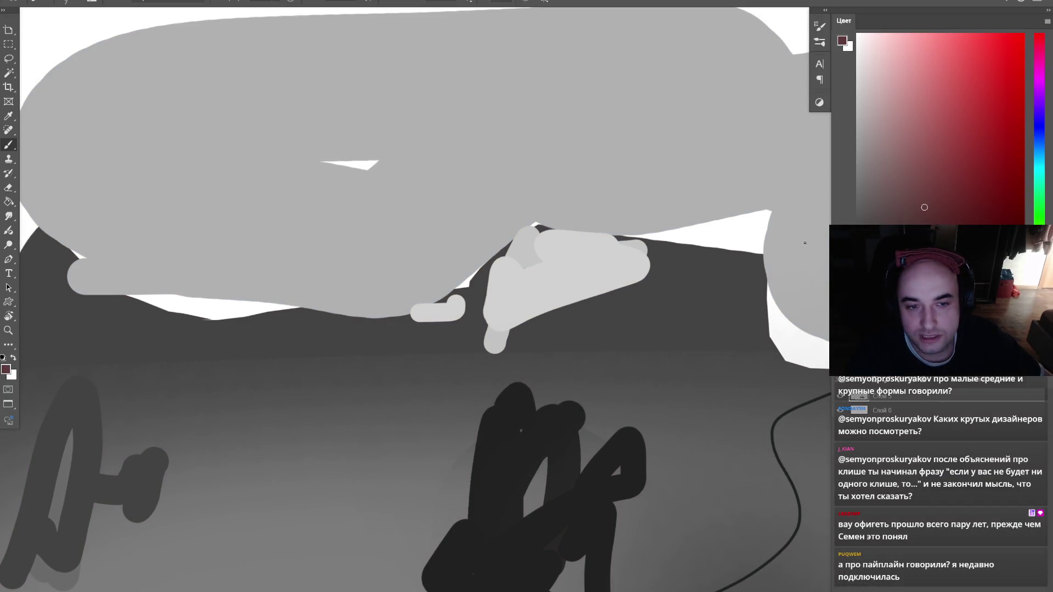
mouse_move(987, 190)
left_mouse_down()
mouse_move(953, 187)
mouse_move(1010, 157)
left_mouse_up()
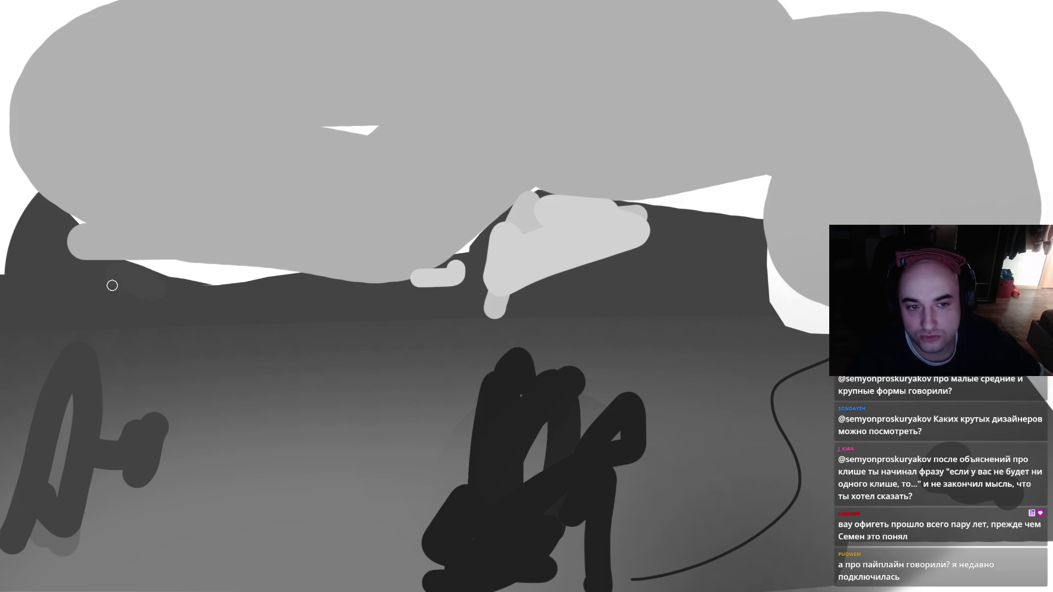
key("ctrl+y")
key("ctrl+u")
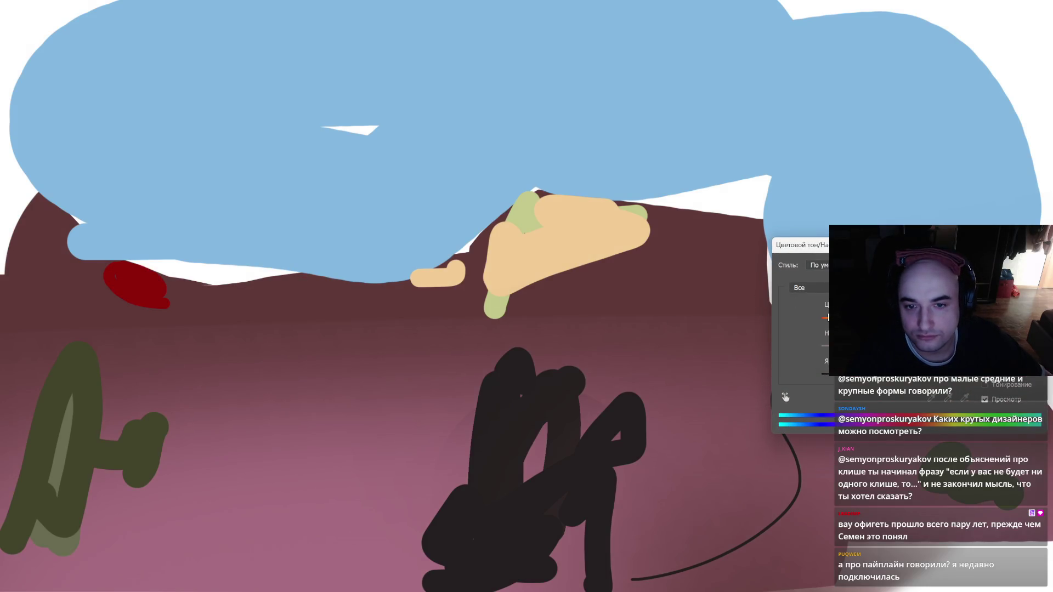
key("Escape")
- Sample the red and paint a small dark-red spot on the maroon base
left_click(154, 286, "ctrl")
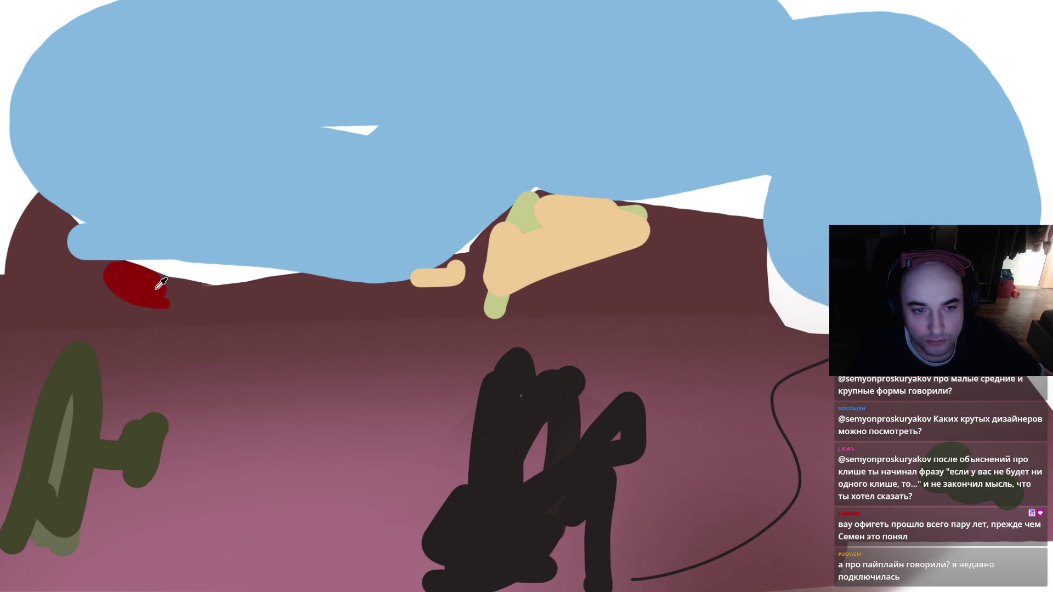
key("ctrl+y")
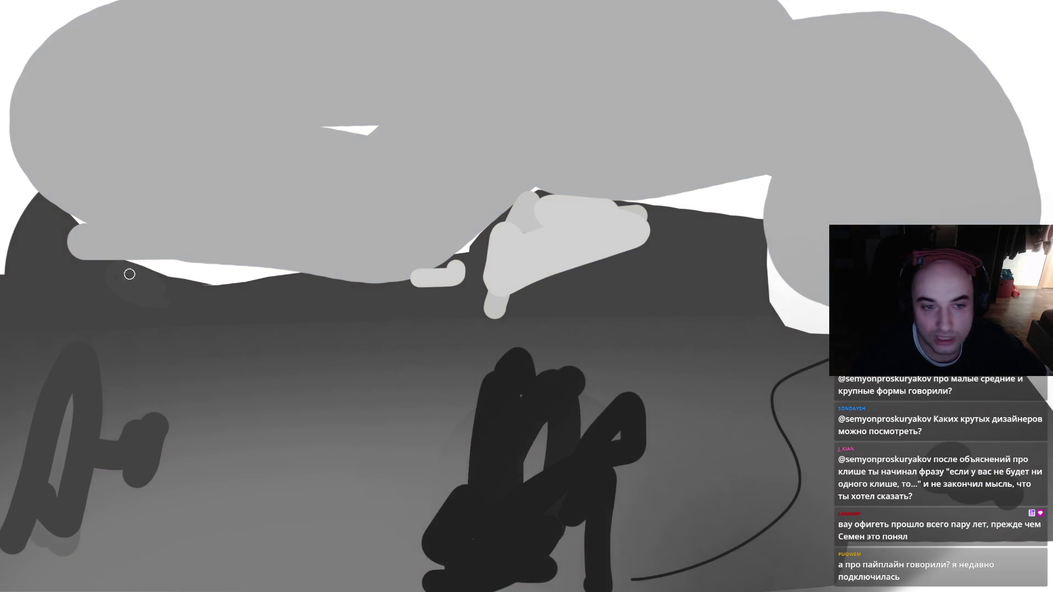
key("ctrl+y")
key("ctrl+y")
key("ctrl+y")
key("ctrl+y")
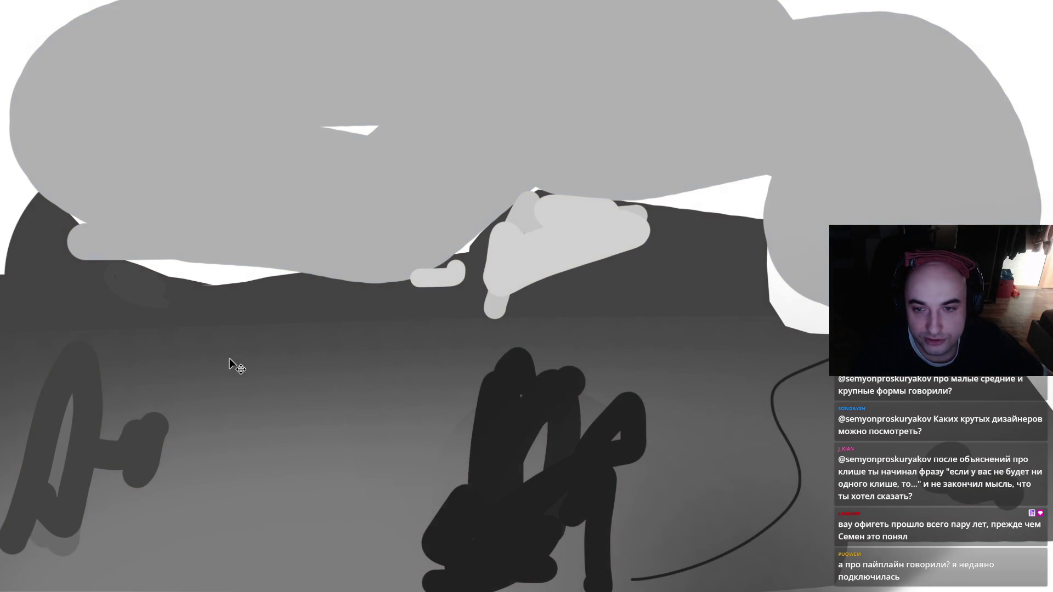
key("ctrl+y")
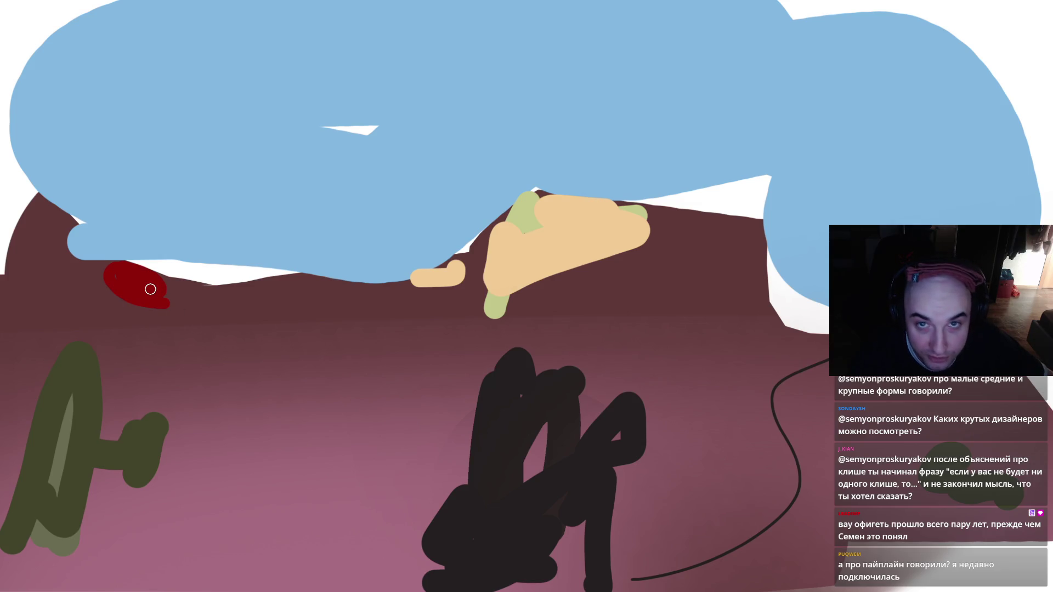
left_click_drag(138, 285, 119, 275)
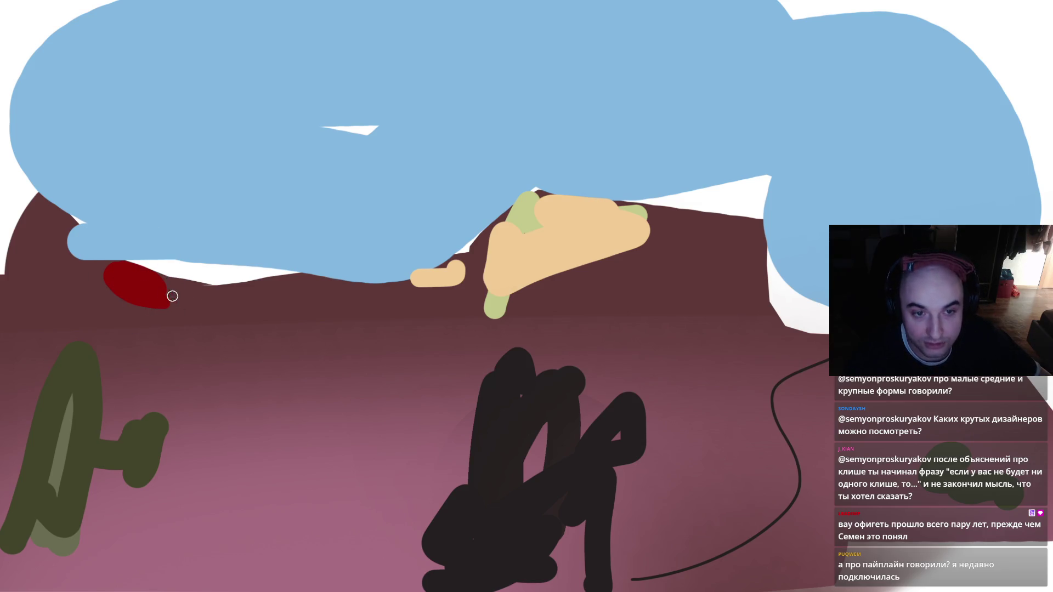
mouse_move(176, 308)
left_mouse_down()
mouse_move(110, 270)
mouse_move(116, 278)
left_mouse_up()
scroll(297, 306, "down", 2)
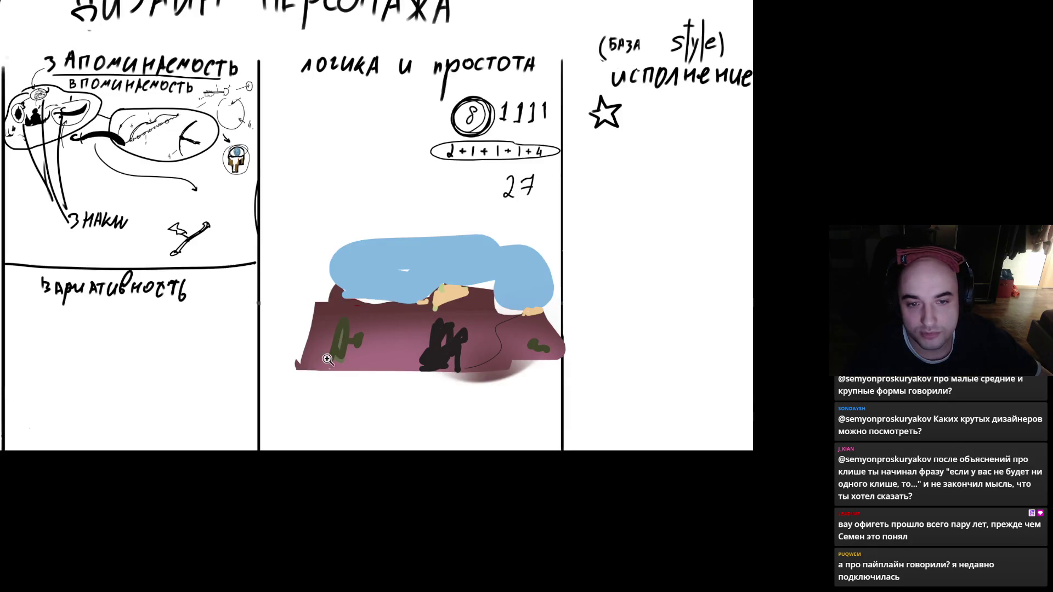
left_click_drag(340, 320, 390, 240)
mouse_move(365, 280)
left_mouse_down()
mouse_move(510, 299)
mouse_move(523, 307)
mouse_move(525, 333)
mouse_move(315, 346)
left_mouse_up()
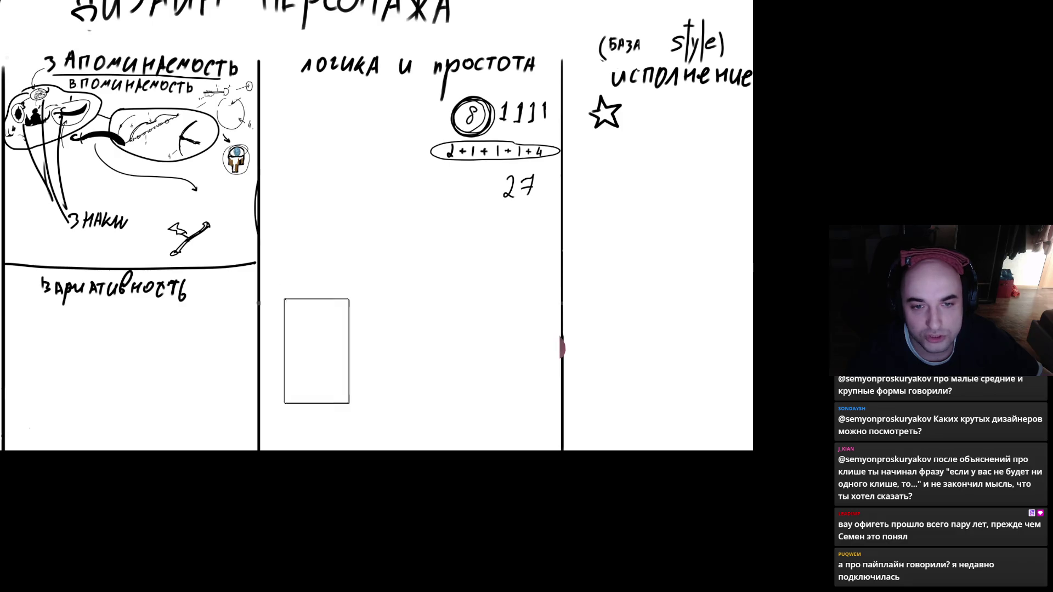
scroll(565, 353, "up", 3)
left_click_drag(480, 351, 488, 347)
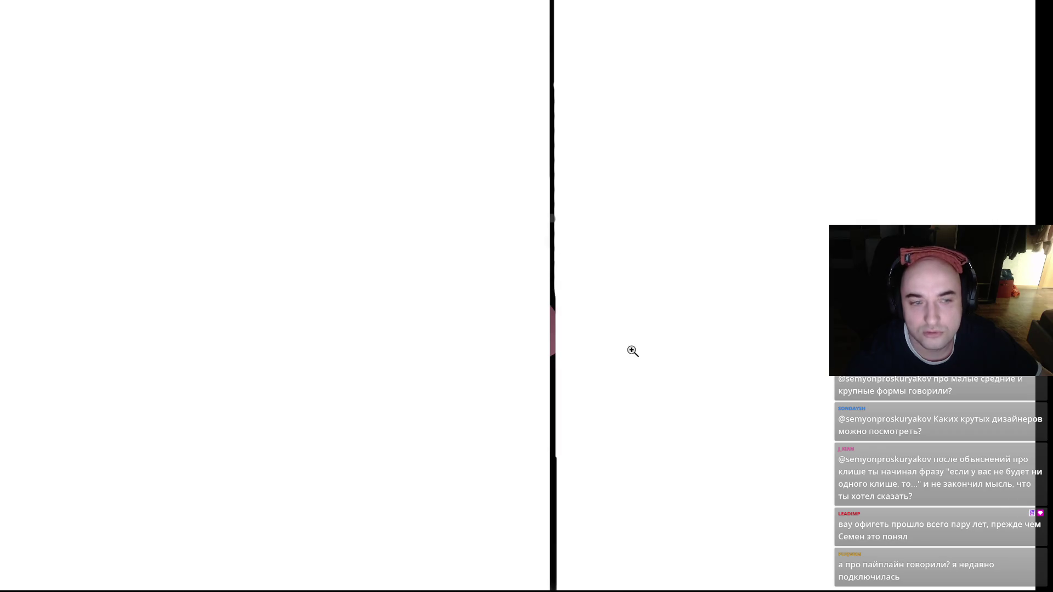
scroll(629, 348, "down", 2)
scroll(265, 302, "down", 2)
scroll(254, 301, "down", 5)
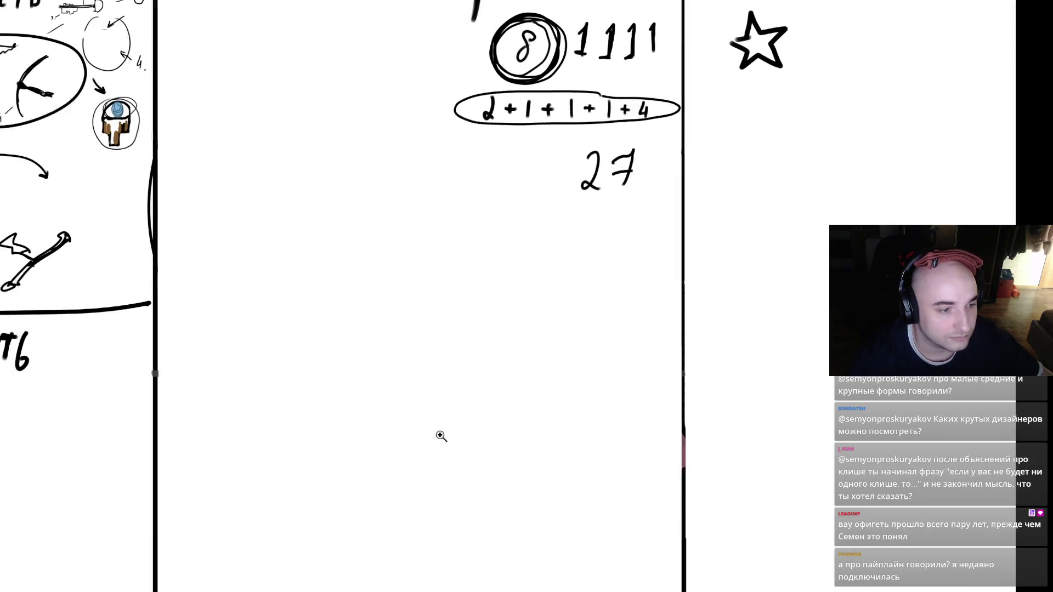
left_click_drag(329, 396, 365, 411)
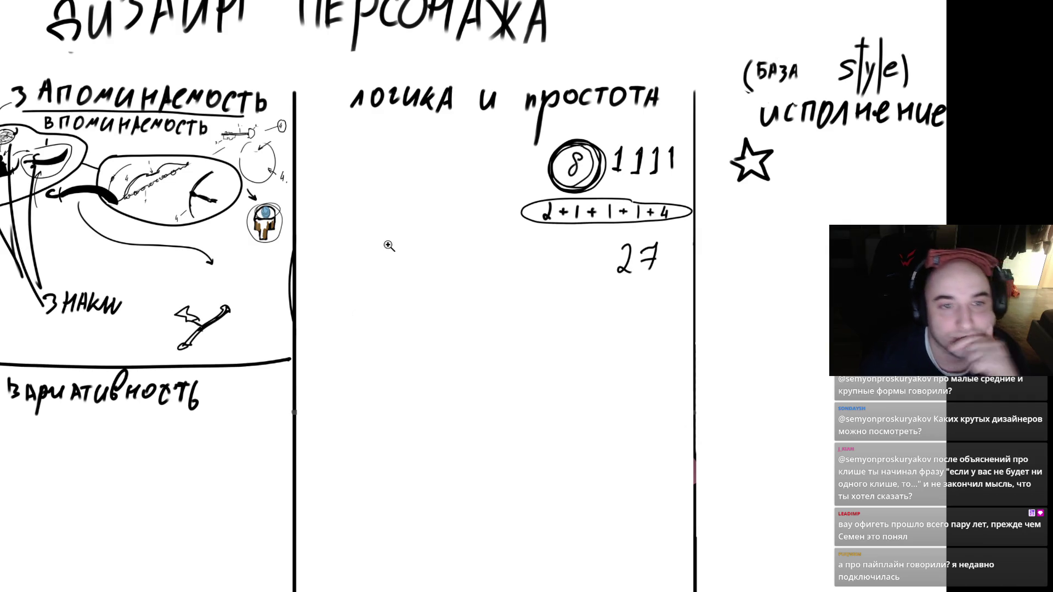
key("Tab")
key("Tab")
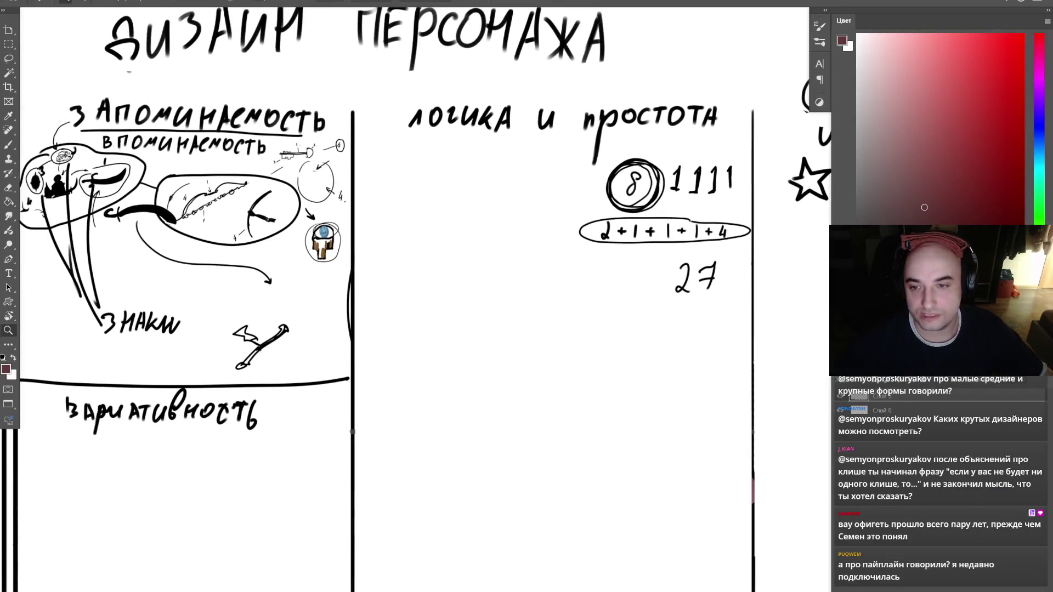
left_click_drag(305, 397, 336, 370)
- Draw a horizontal divider across the middle columns and an arc in the lower row
left_click_drag(389, 346, 813, 354)
key("ctrl+minus")
mouse_move(590, 234)
left_mouse_down()
mouse_move(548, 208)
mouse_move(515, 287)
left_mouse_up()
mouse_move(234, 452)
left_mouse_down()
mouse_move(257, 511)
mouse_move(568, 451)
left_mouse_up()
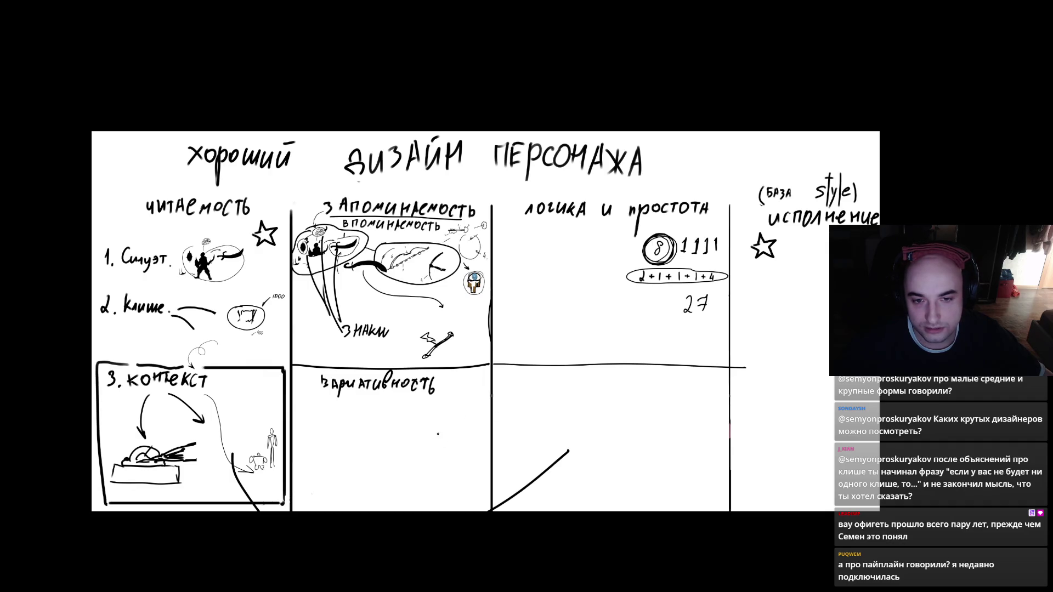
left_click_drag(467, 443, 533, 426)
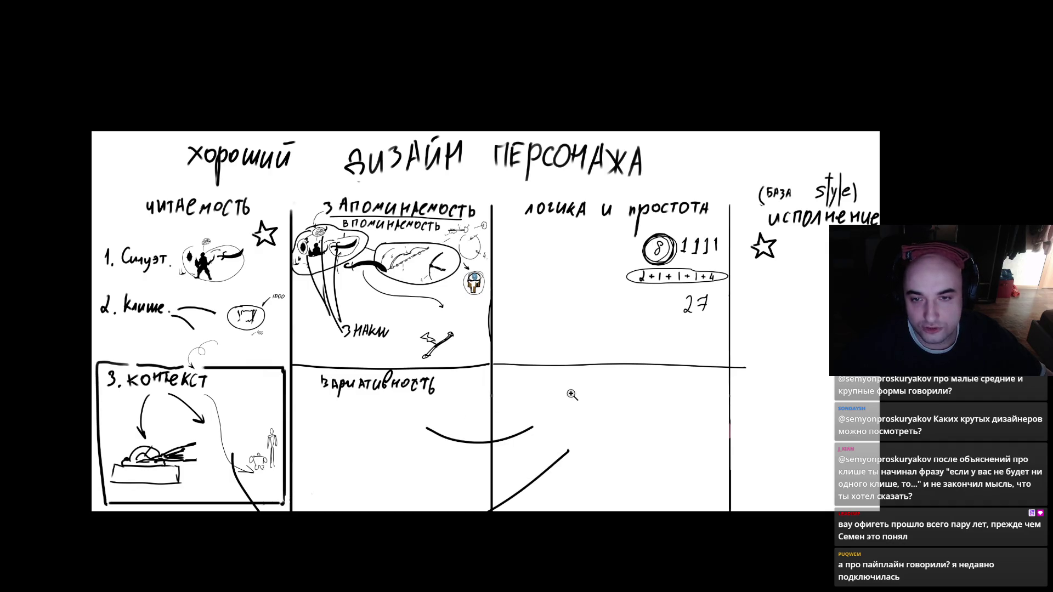
- Draw two long curves through the 'логика и простота' column and a large ellipse below
scroll(573, 395, "up", 3)
mouse_move(606, 128)
left_mouse_down()
mouse_move(527, 385)
mouse_move(534, 403)
left_mouse_up()
mouse_move(943, 149)
left_mouse_down()
mouse_move(548, 377)
mouse_move(554, 400)
left_mouse_up()
left_click_drag(558, 410, 509, 355)
scroll(523, 313, "up", 3)
mouse_move(494, 300)
left_mouse_down()
mouse_move(492, 430)
mouse_move(616, 322)
mouse_move(474, 322)
left_mouse_up()
mouse_move(580, 240)
left_mouse_down()
mouse_move(565, 283)
mouse_move(598, 284)
mouse_move(639, 264)
left_mouse_up()
- Letter the word 'контекст' curving around the ellipse
mouse_move(659, 263)
left_mouse_down()
mouse_move(680, 274)
mouse_move(692, 305)
mouse_move(732, 302)
left_mouse_up()
mouse_move(697, 322)
left_mouse_down()
mouse_move(742, 311)
mouse_move(707, 367)
mouse_move(754, 339)
left_mouse_up()
left_click_drag(726, 344, 728, 367)
left_click_drag(752, 341, 759, 387)
mouse_move(736, 391)
left_mouse_down()
mouse_move(705, 409)
mouse_move(743, 417)
mouse_move(650, 490)
left_mouse_up()
left_click_drag(626, 493, 668, 490)
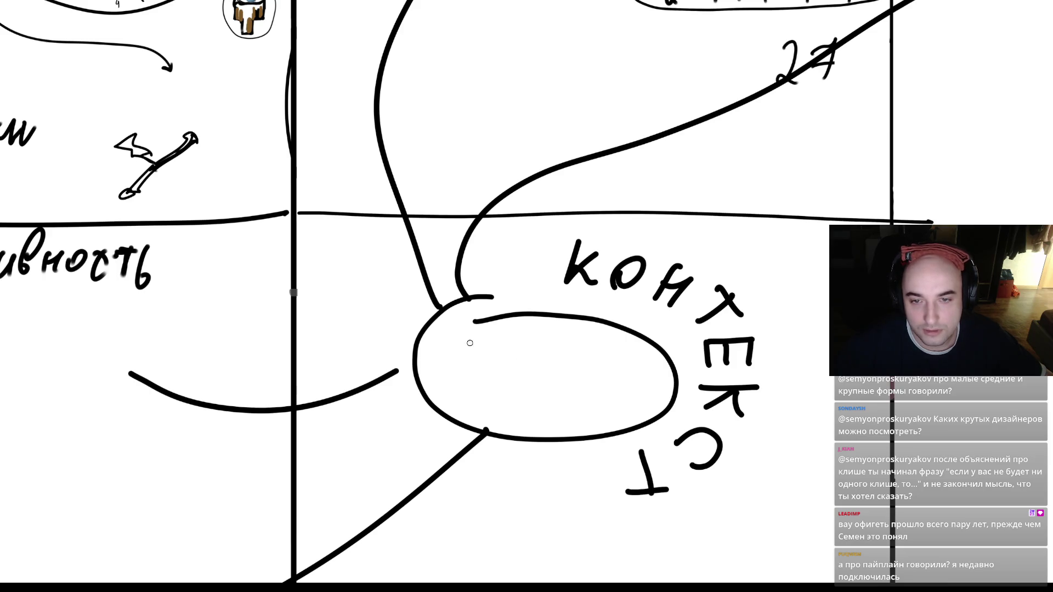
mouse_move(594, 302)
left_mouse_down()
mouse_move(707, 329)
mouse_move(635, 470)
left_mouse_up()
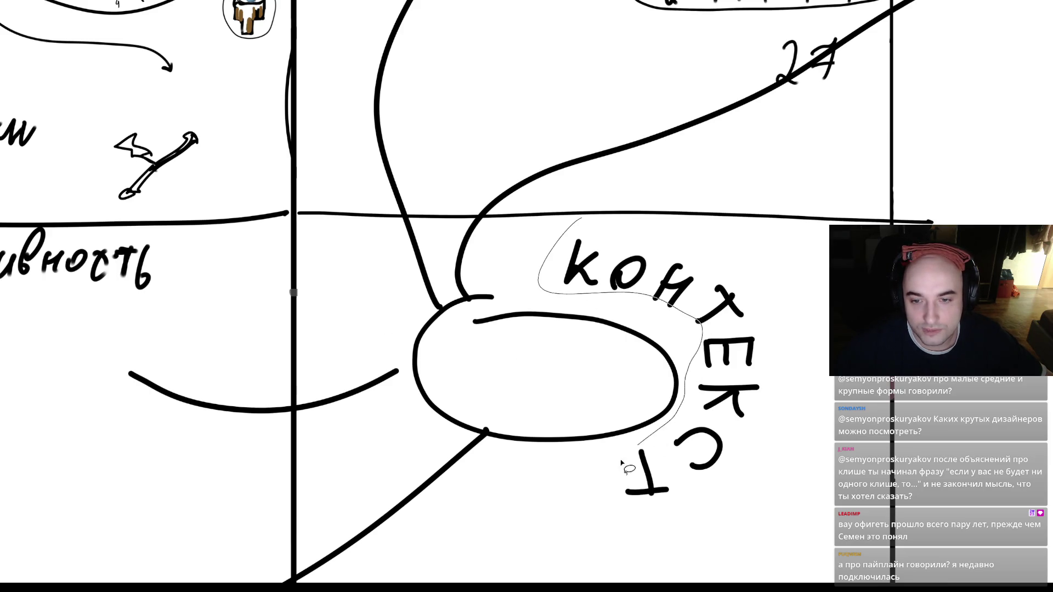
left_click_drag(526, 492, 493, 554)
- Add a spiky outline at left and wavy lines along the bottom, right and top
mouse_move(387, 438)
left_mouse_down()
mouse_move(318, 343)
mouse_move(540, 236)
mouse_move(395, 433)
left_mouse_up()
mouse_move(352, 491)
left_mouse_down()
mouse_move(680, 516)
mouse_move(765, 565)
left_mouse_up()
left_click_drag(834, 488, 826, 516)
mouse_move(839, 411)
left_mouse_down()
mouse_move(779, 263)
mouse_move(688, 305)
left_mouse_up()
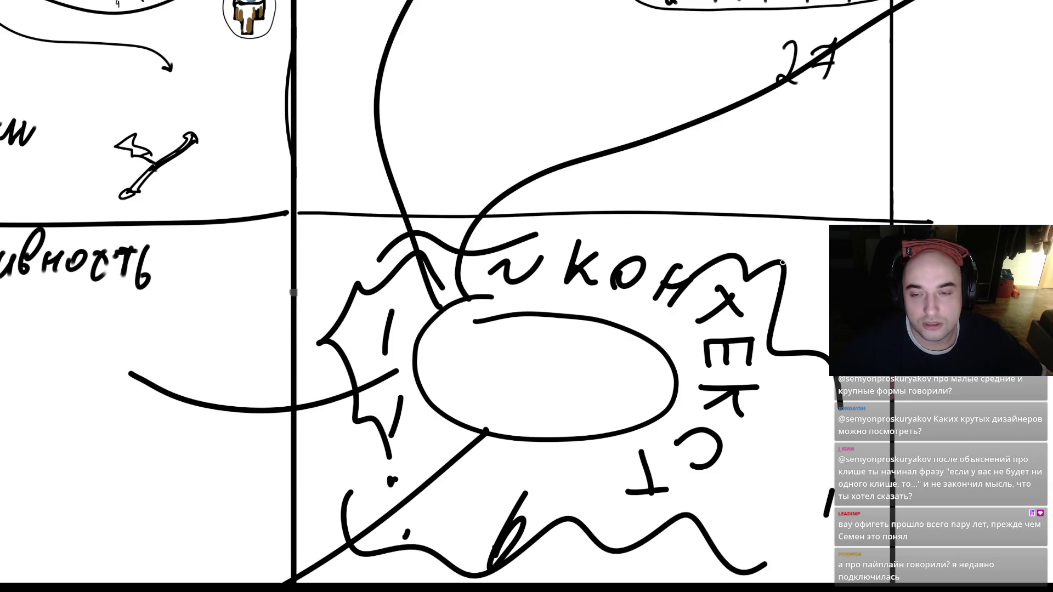
left_click_drag(790, 244, 822, 326)
left_click_drag(699, 241, 713, 235)
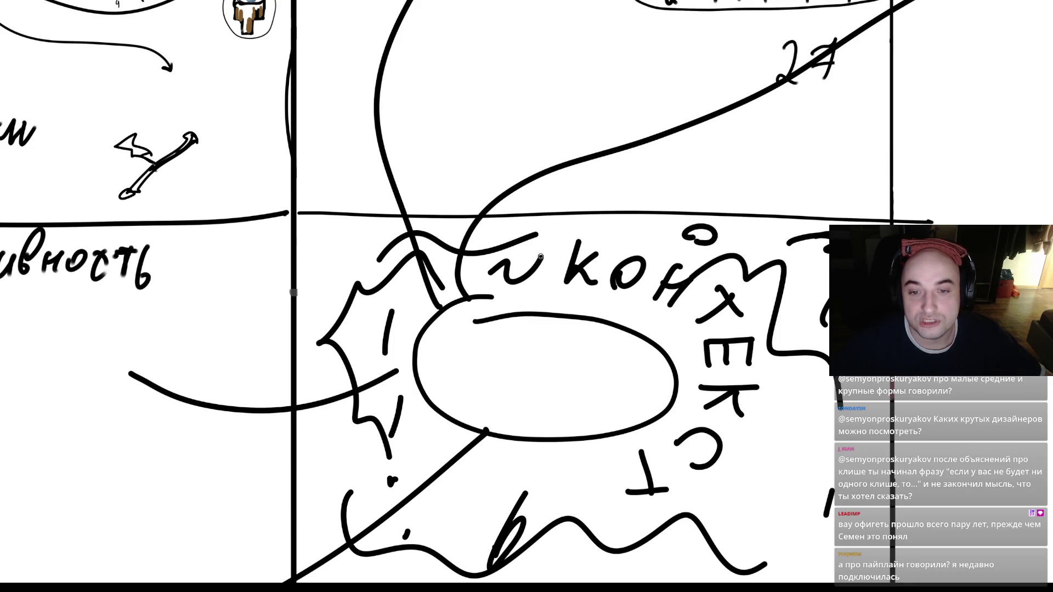
- Redraw the ellipse's top edge and write 'персонаж' inside it
scroll(554, 332, "up", 3)
key("ctrl+z")
mouse_move(480, 279)
left_mouse_down()
mouse_move(661, 321)
mouse_move(711, 358)
left_mouse_up()
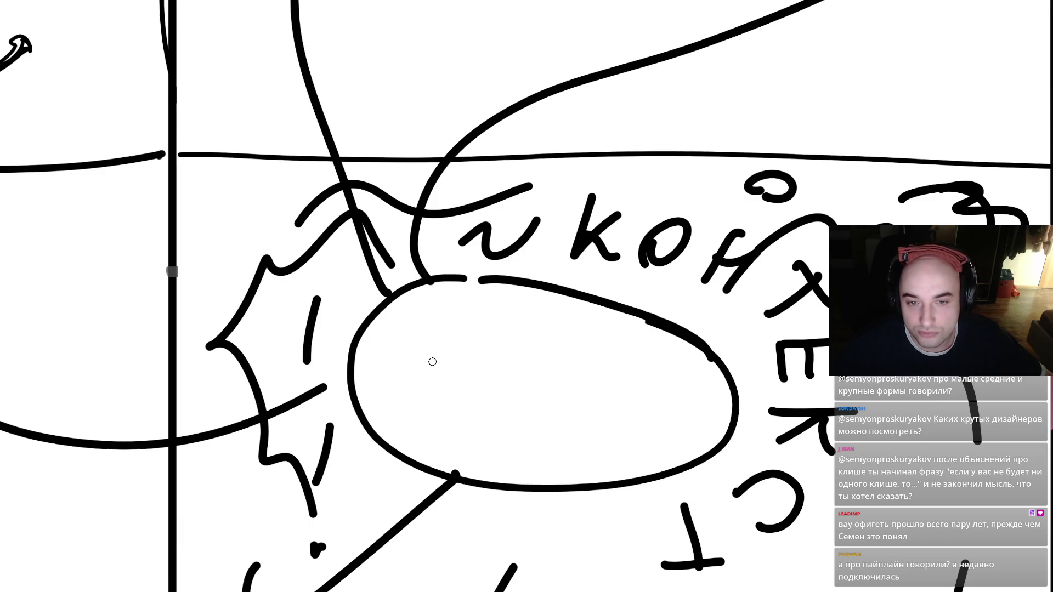
mouse_move(415, 319)
left_mouse_down()
mouse_move(439, 351)
mouse_move(493, 351)
mouse_move(510, 368)
mouse_move(552, 357)
mouse_move(592, 392)
left_mouse_up()
left_click(529, 354)
mouse_move(617, 359)
left_mouse_down()
mouse_move(609, 386)
mouse_move(629, 395)
left_mouse_up()
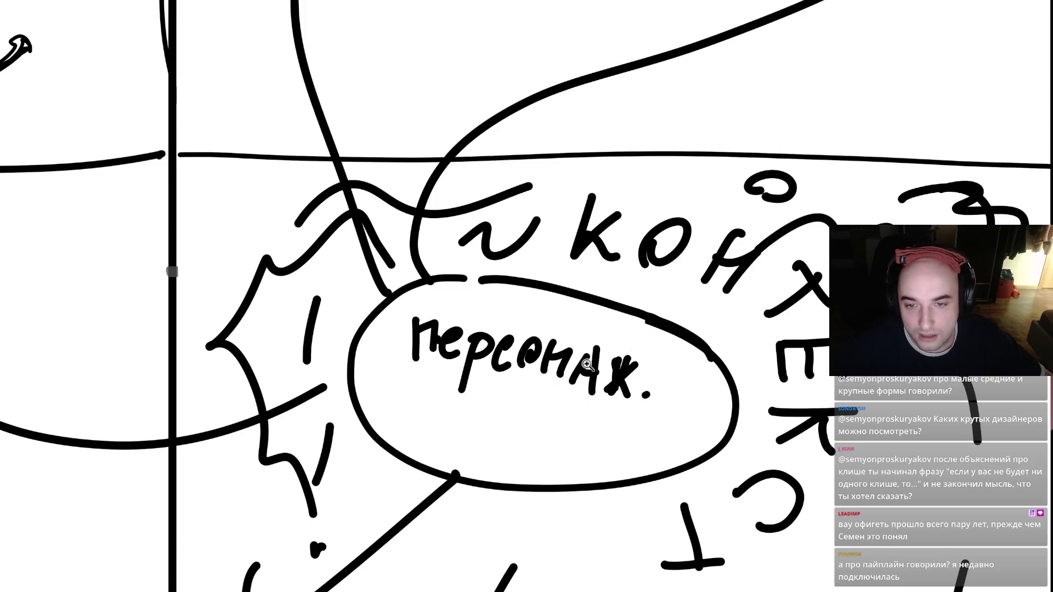
scroll(583, 340, "down", 3)
mouse_move(702, 311)
left_mouse_down()
mouse_move(427, 329)
mouse_move(735, 395)
mouse_move(620, 291)
left_mouse_up()
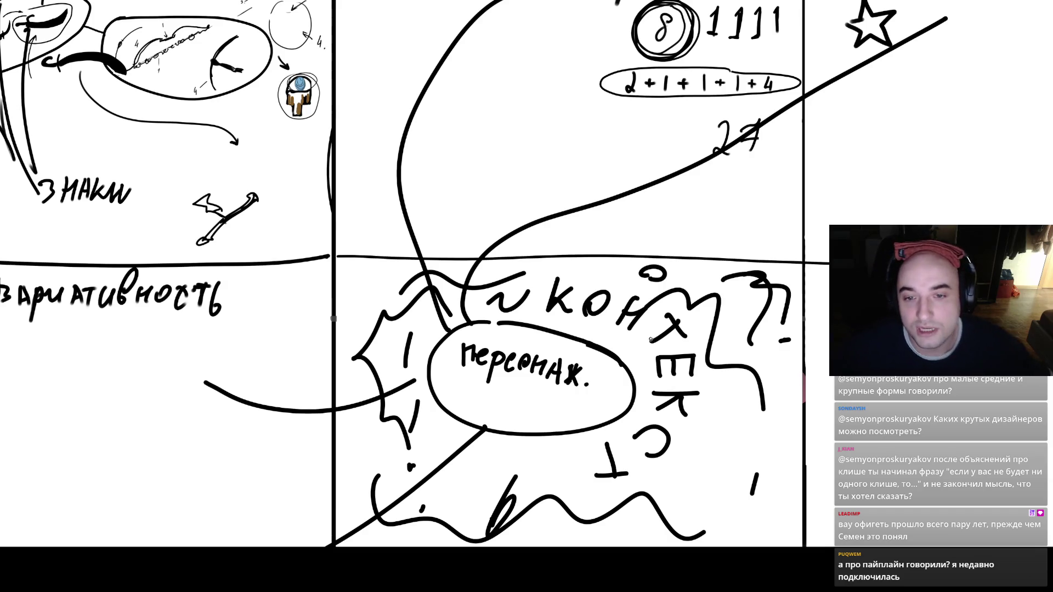
mouse_move(594, 263)
left_mouse_down()
mouse_move(534, 302)
mouse_move(514, 510)
mouse_move(719, 297)
mouse_move(625, 281)
left_mouse_up()
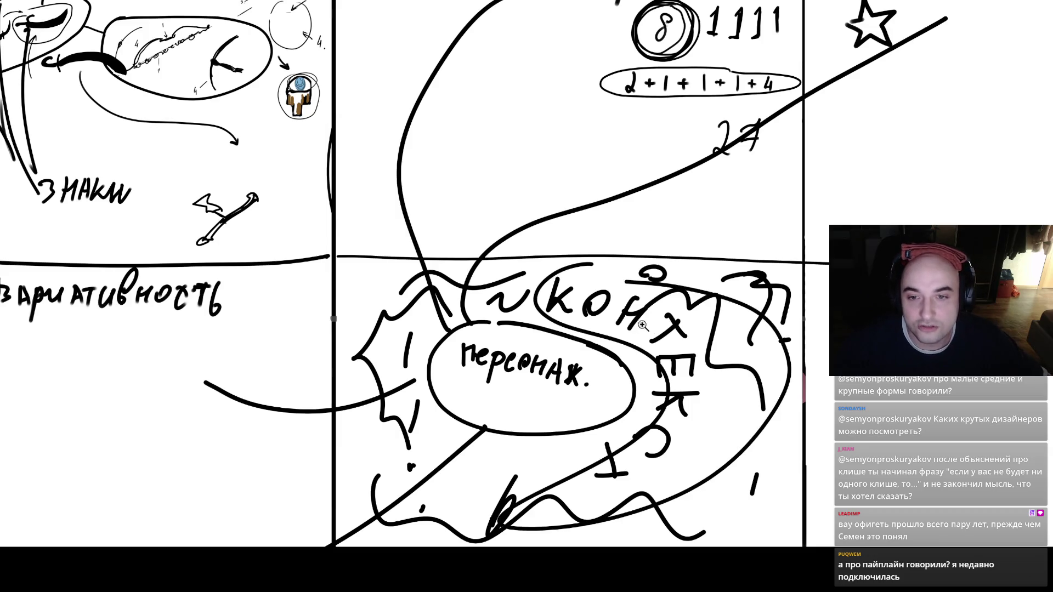
scroll(643, 326, "down", 3)
scroll(634, 356, "up", 2)
key("ctrl+z")
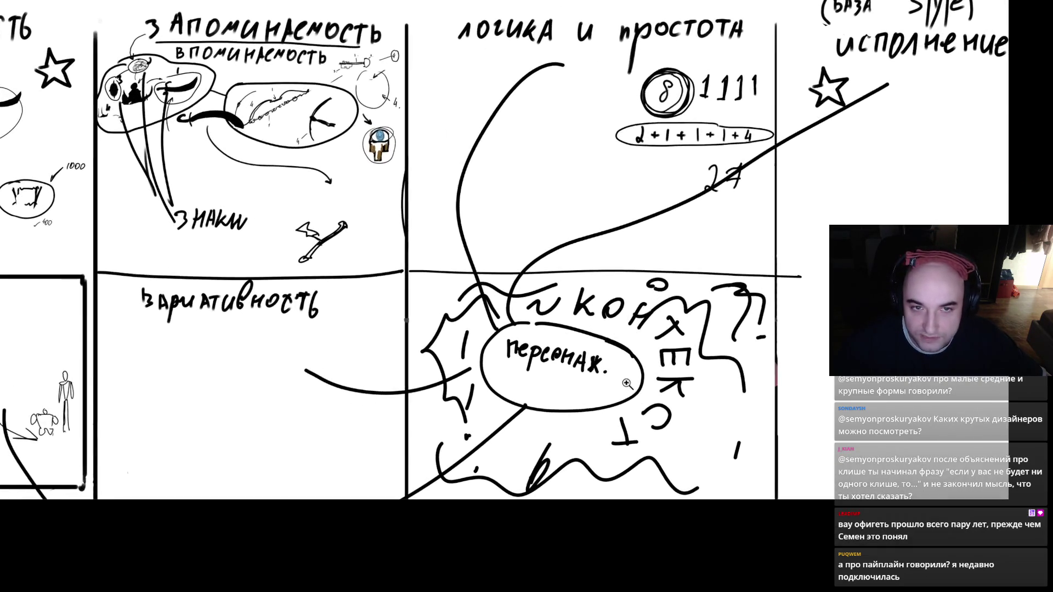
scroll(626, 384, "down", 3)
scroll(598, 403, "up", 1)
scroll(598, 403, "up", 2)
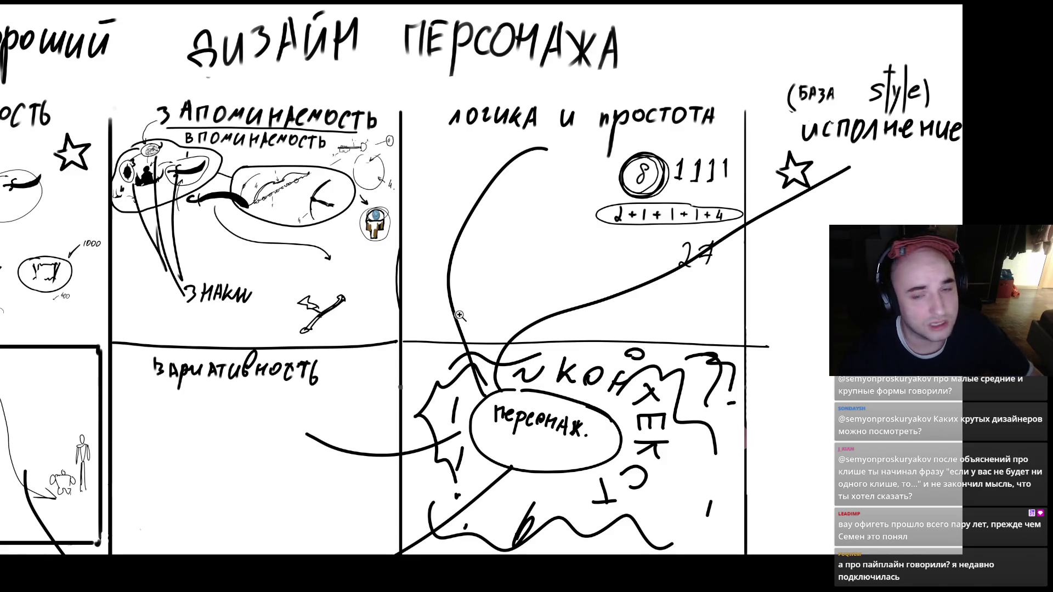
- Replace a thin curve with a thick black stroke and bottle-like body in the 'исполнение' column
left_click_drag(805, 306, 805, 380)
key("ctrl+z")
mouse_move(815, 311)
left_mouse_down()
mouse_move(800, 331)
mouse_move(788, 411)
mouse_move(809, 349)
left_mouse_up()
mouse_move(796, 420)
left_mouse_down()
mouse_move(776, 400)
mouse_move(801, 488)
mouse_move(811, 387)
mouse_move(793, 394)
left_mouse_up()
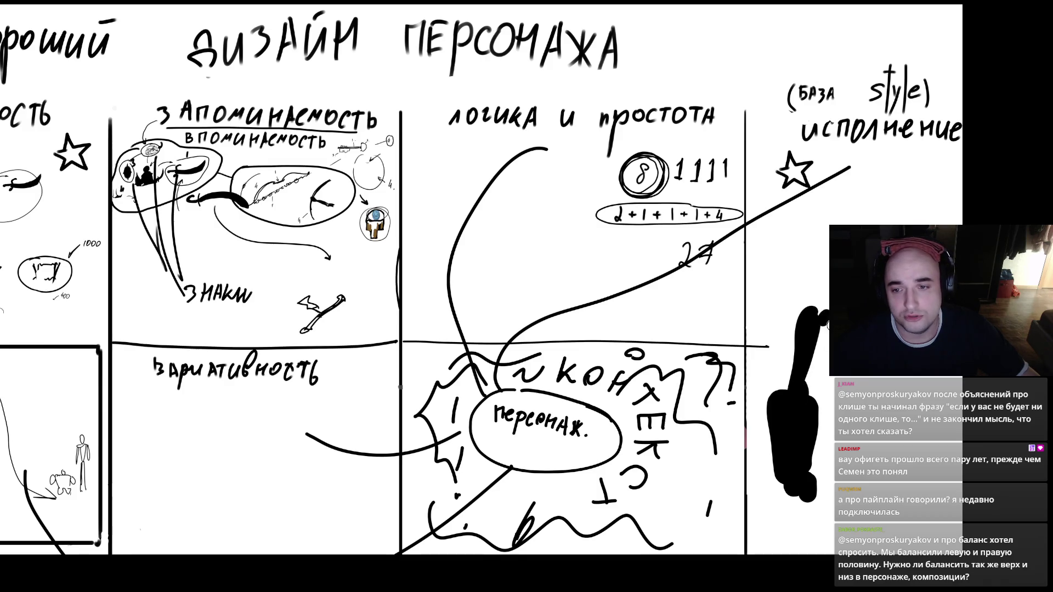
- Add thin crossbarred leg lines plus shoulder and arm strokes to the black silhouette
left_click_drag(826, 345, 828, 314)
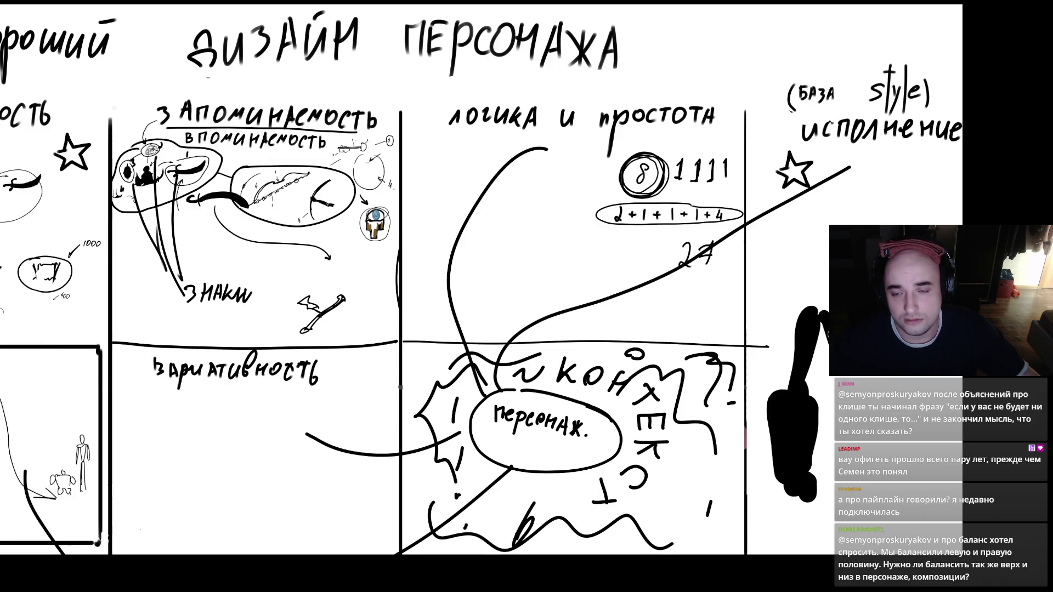
left_click_drag(833, 419, 827, 485)
mouse_move(825, 508)
left_mouse_down()
mouse_move(856, 491)
mouse_move(878, 447)
mouse_move(877, 474)
left_mouse_up()
mouse_move(848, 510)
left_mouse_down()
mouse_move(845, 529)
mouse_move(854, 522)
left_mouse_up()
left_click_drag(877, 473, 877, 547)
mouse_move(872, 452)
left_mouse_down()
mouse_move(898, 450)
mouse_move(887, 398)
left_mouse_up()
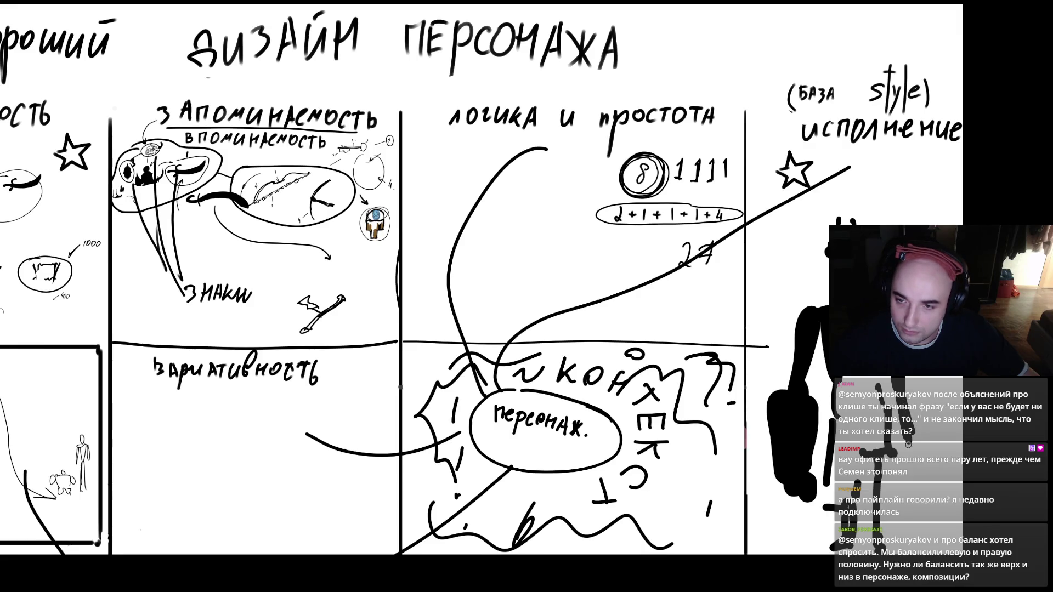
- Erase part of the figure's black shoulder and return to the brush
scroll(786, 253, "up", 3)
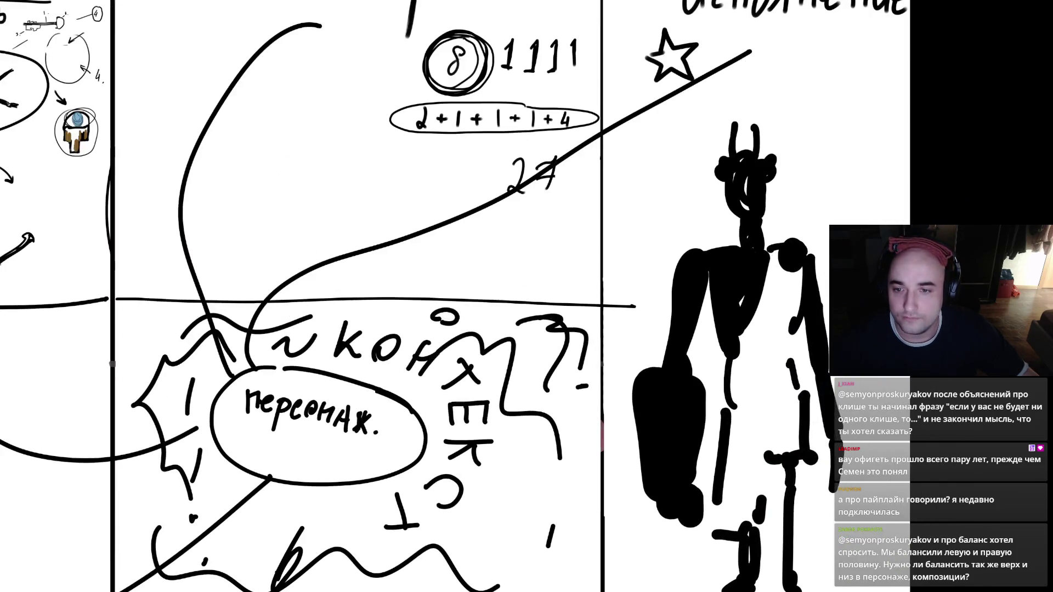
mouse_move(786, 254)
left_mouse_down()
mouse_move(788, 269)
mouse_move(803, 259)
mouse_move(793, 271)
left_mouse_up()
key("b")
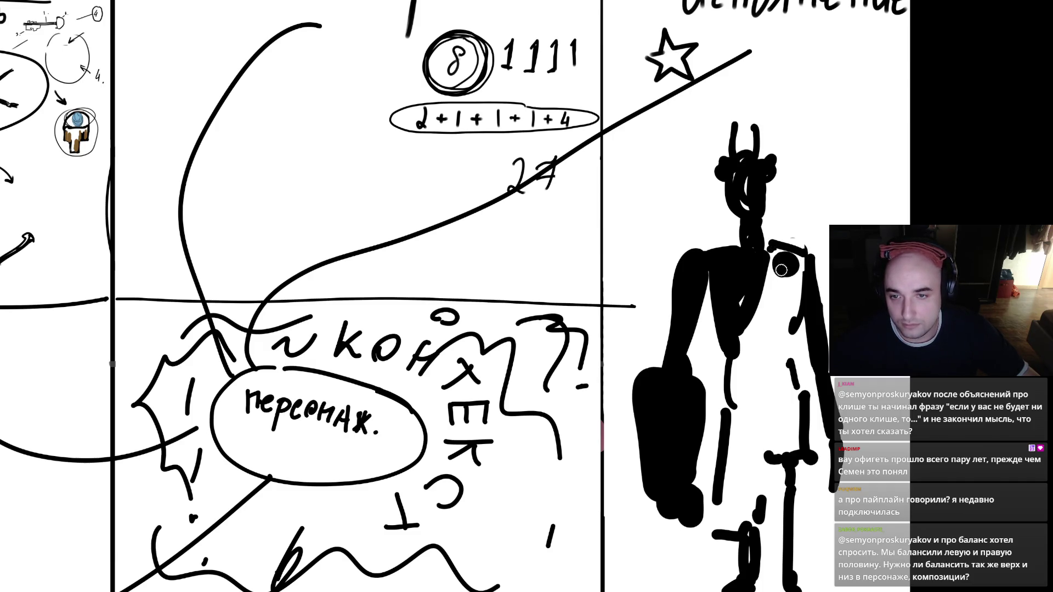
scroll(792, 274, "down", 5)
scroll(702, 317, "up", 6)
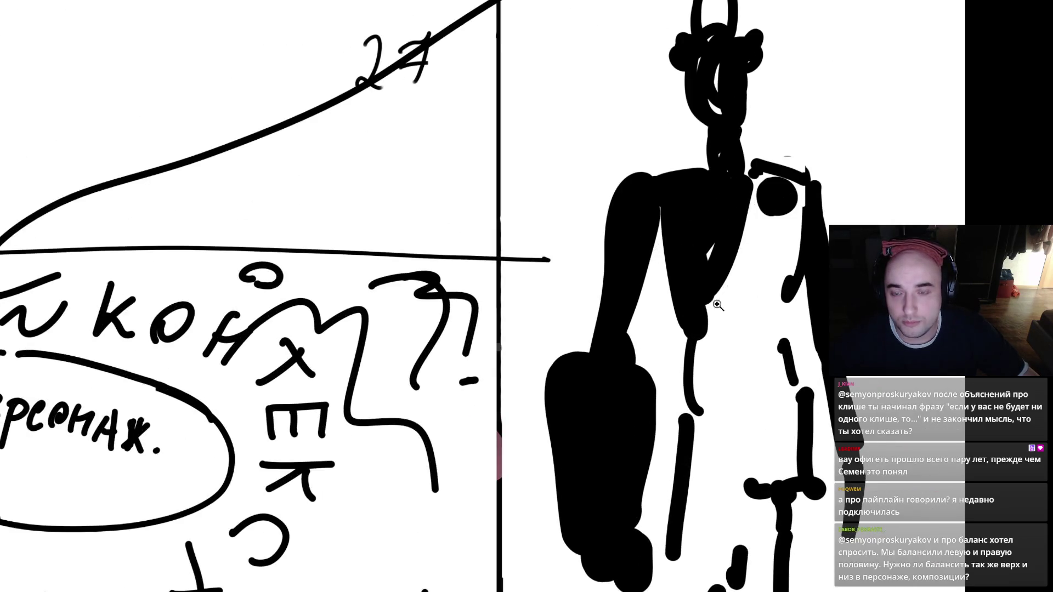
scroll(693, 318, "down", 5)
scroll(688, 323, "up", 3)
scroll(834, 379, "down", 5)
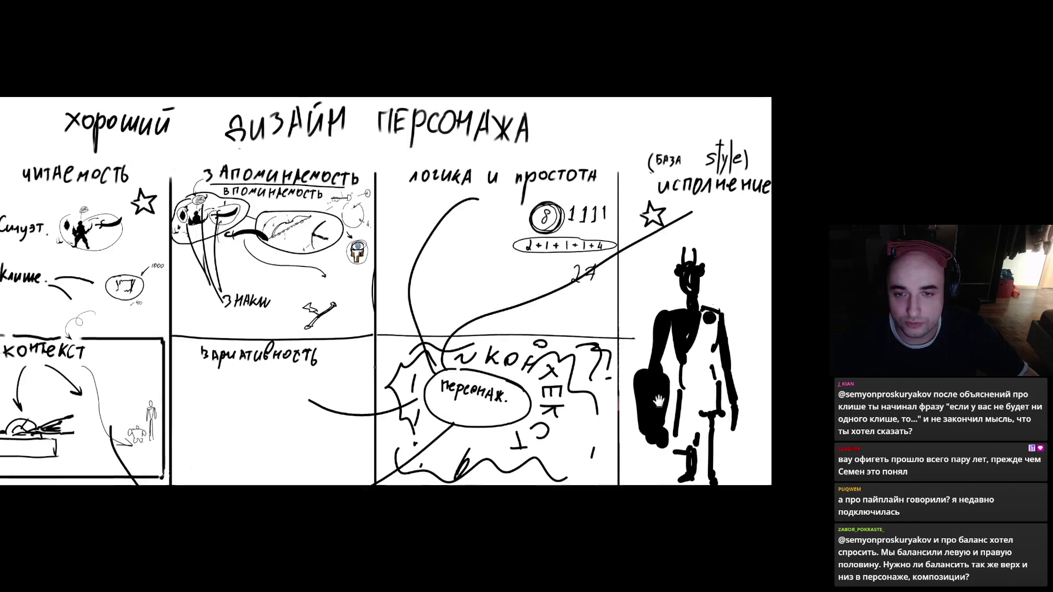
- Restore the workspace panels and set the Eraser to size 1000
key("Tab")
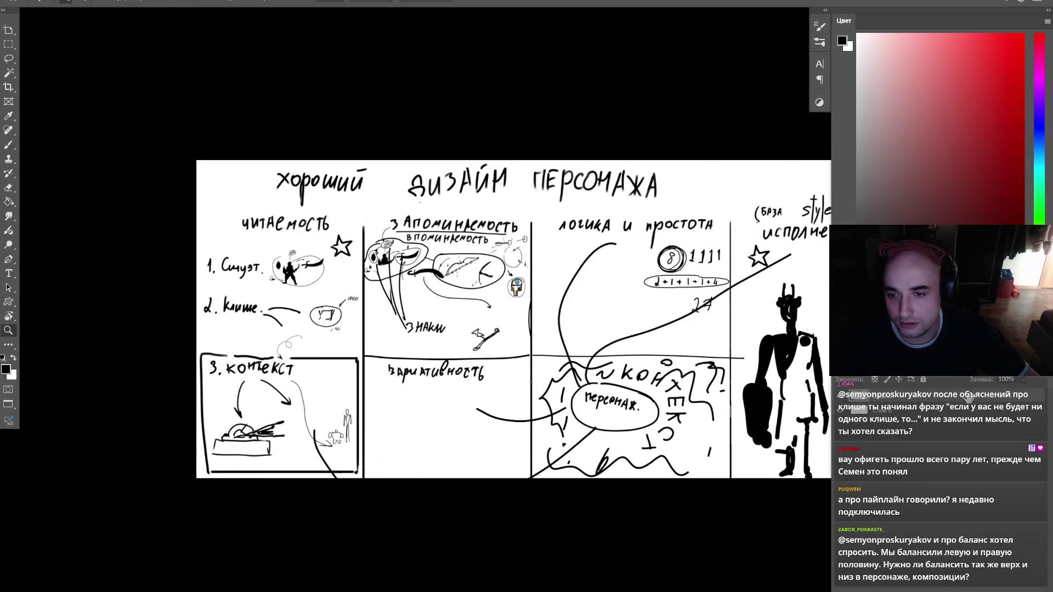
key("e")
key("bracketright")
key("bracketright")
key("bracketright")
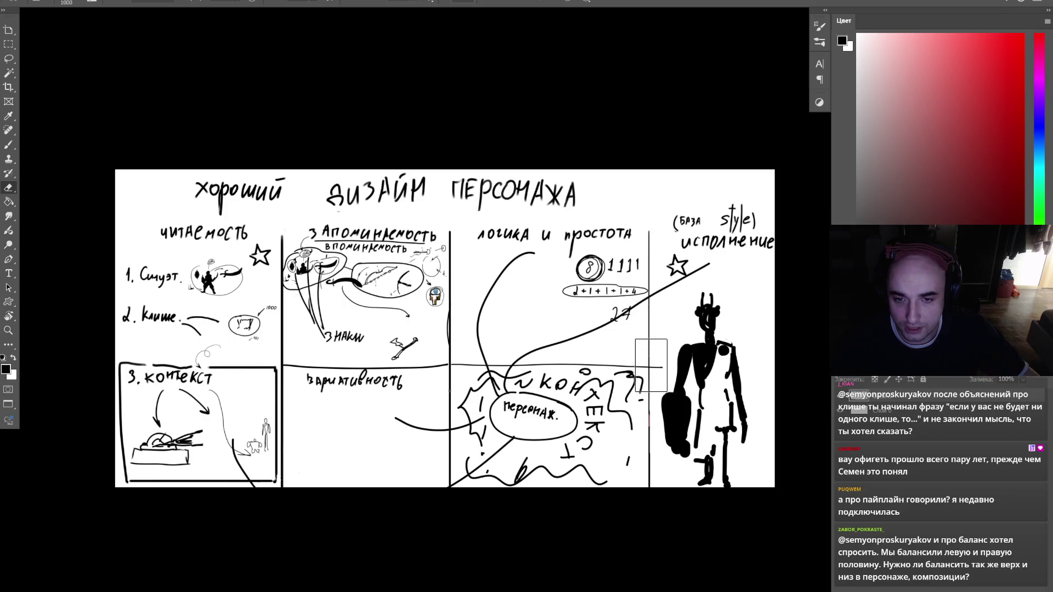
- Lasso the sketches around the figure, cut them onto a new layer and hide it
key("l")
mouse_move(664, 376)
left_mouse_down()
mouse_move(579, 542)
mouse_move(53, 273)
mouse_move(732, 117)
mouse_move(770, 292)
mouse_move(670, 369)
left_mouse_up()
right_click(699, 271)
left_click(736, 307)
left_click_drag(736, 308, 683, 317)
right_click(684, 317)
left_click(719, 401)
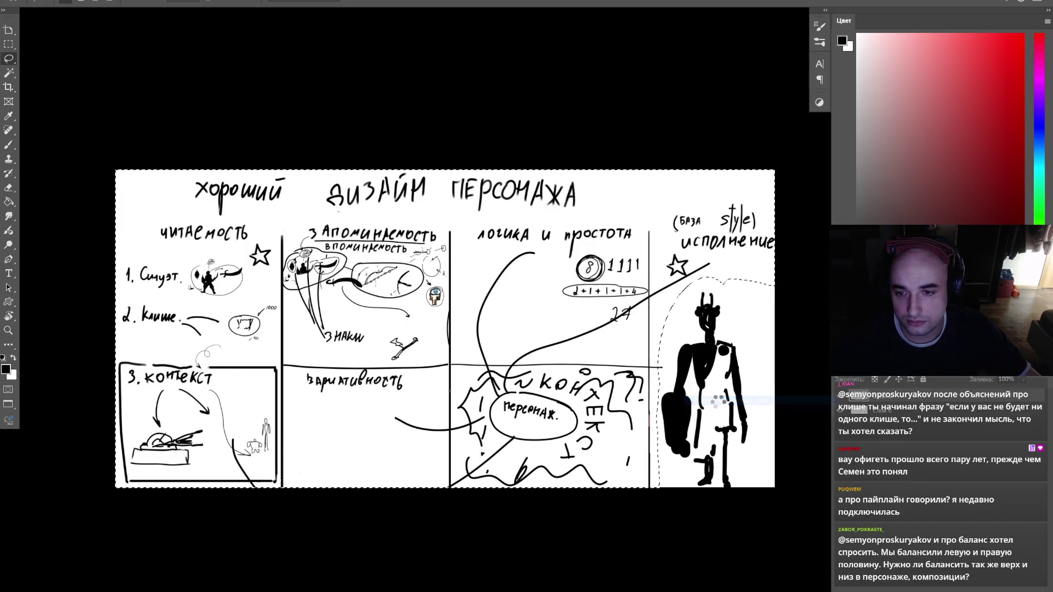
left_click(840, 410)
- Move the black figure to the canvas centre and enlarge it
key("ctrl+t")
left_click_drag(708, 384, 362, 342)
left_click_drag(407, 249, 436, 167)
mouse_move(400, 269)
left_mouse_down()
mouse_move(468, 285)
mouse_move(459, 288)
left_mouse_up()
key("Return")
key("l")
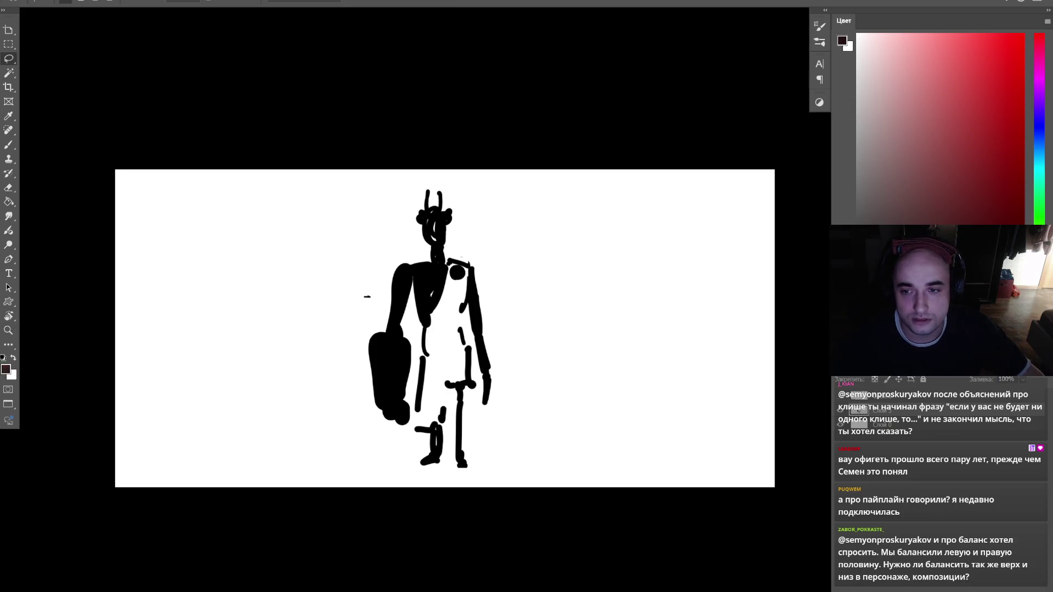
- Select the chest and head areas and paint them near-white and mid grey
key("z")
left_click(493, 307)
key("e")
key("b")
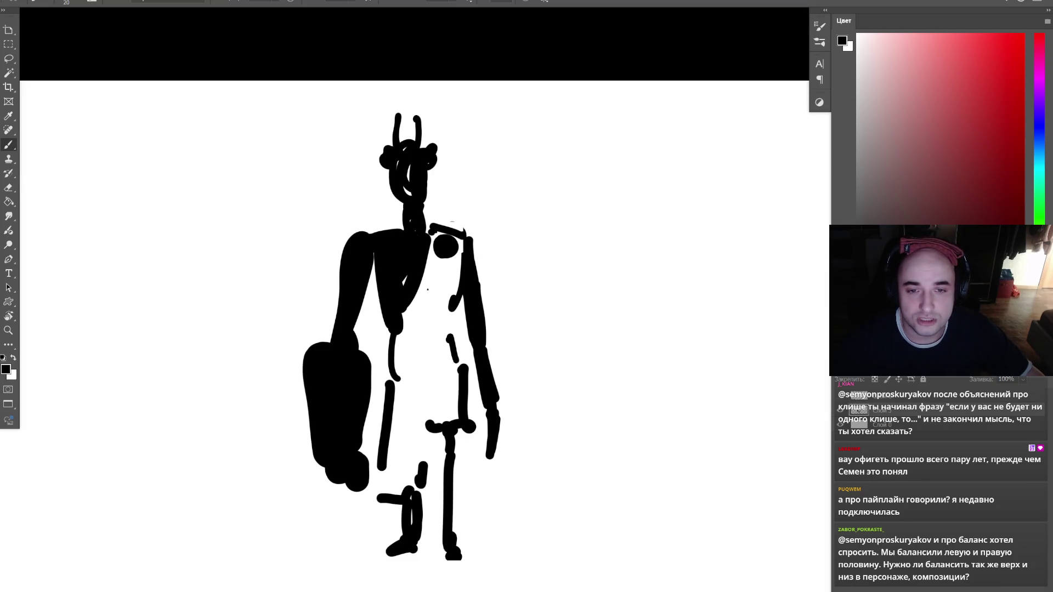
key("l")
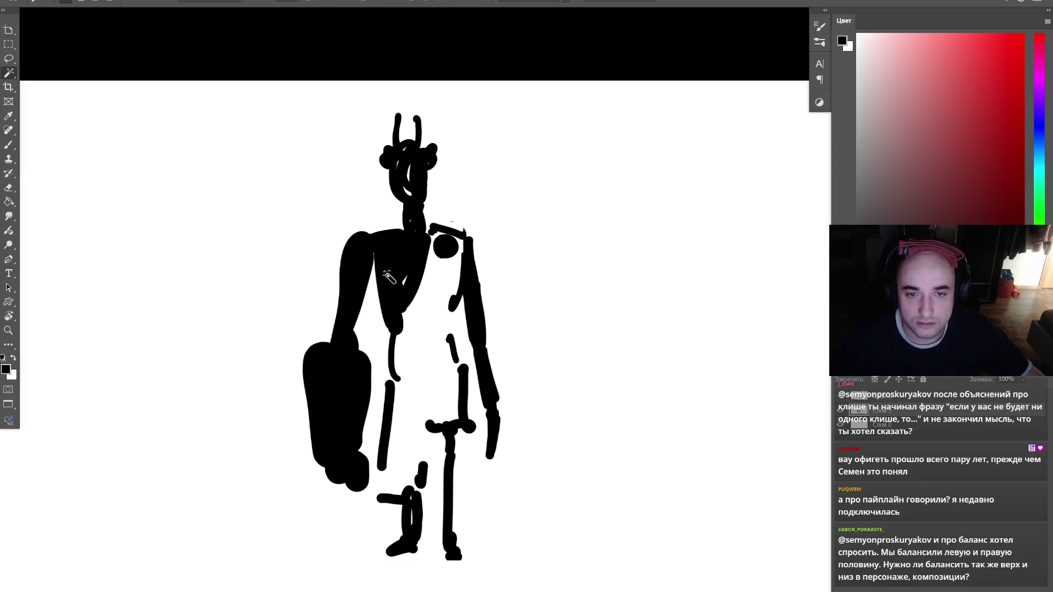
mouse_move(430, 247)
left_mouse_down()
mouse_move(395, 321)
mouse_move(373, 303)
mouse_move(336, 345)
mouse_move(356, 239)
mouse_move(418, 237)
mouse_move(431, 220)
mouse_move(425, 233)
mouse_move(475, 327)
mouse_move(499, 435)
mouse_move(477, 231)
mouse_move(466, 240)
left_mouse_up()
mouse_move(417, 190)
left_mouse_down()
mouse_move(409, 219)
mouse_move(398, 167)
mouse_move(436, 164)
mouse_move(414, 207)
left_mouse_up()
key("b")
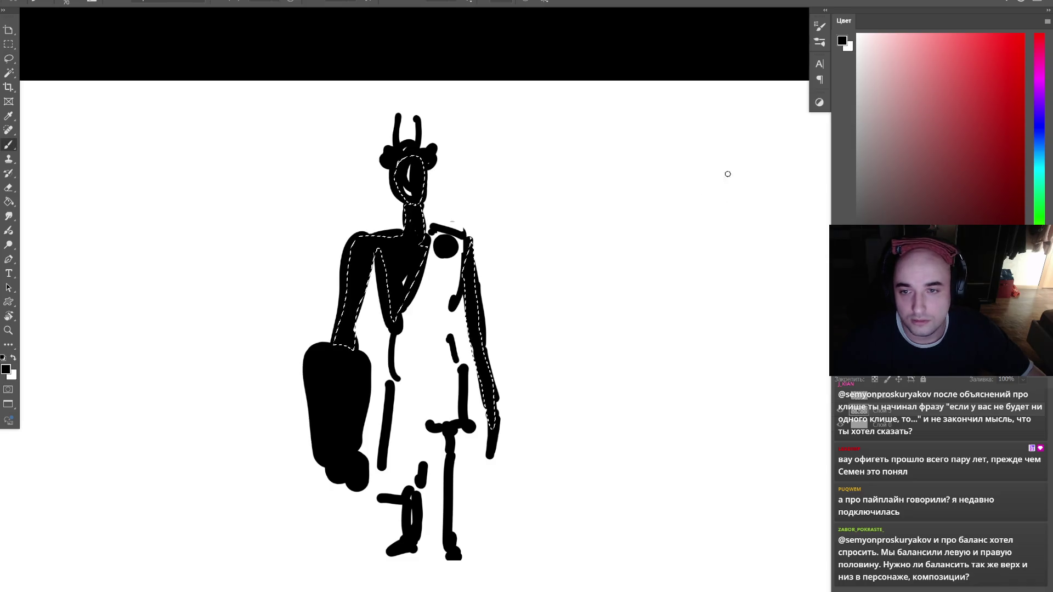
left_click(858, 63)
mouse_move(468, 351)
left_mouse_down()
mouse_move(470, 329)
mouse_move(384, 236)
left_mouse_up()
left_click(857, 127)
key("bracketright")
left_click_drag(417, 199, 408, 223)
- Shrink the dark arm shape to about three quarters and move it up and right
key("z")
left_click(529, 249, "alt")
key("d")
left_click_drag(516, 263, 719, 390)
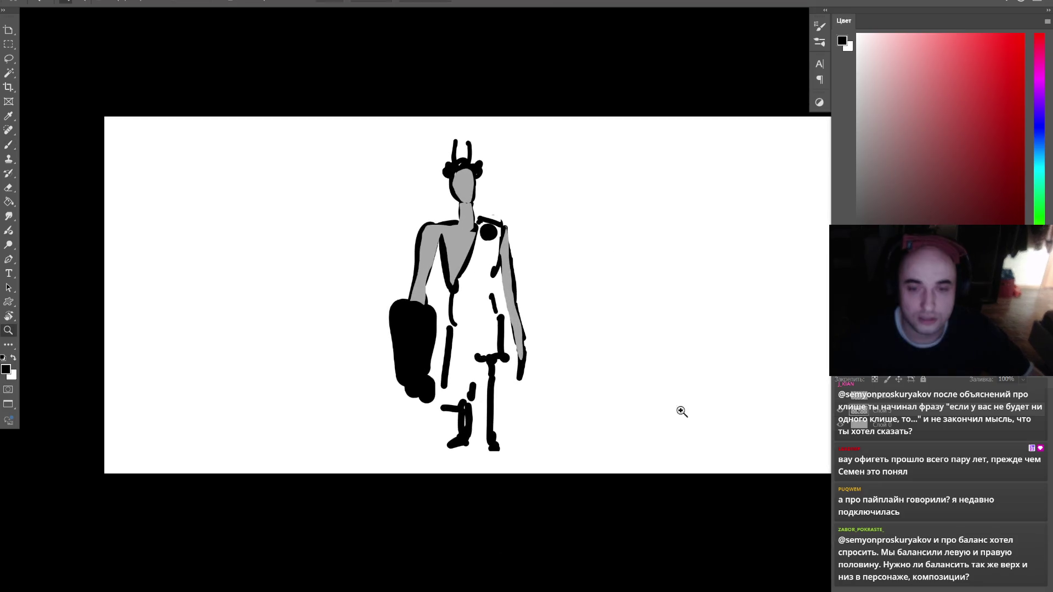
left_click(481, 290)
key("e")
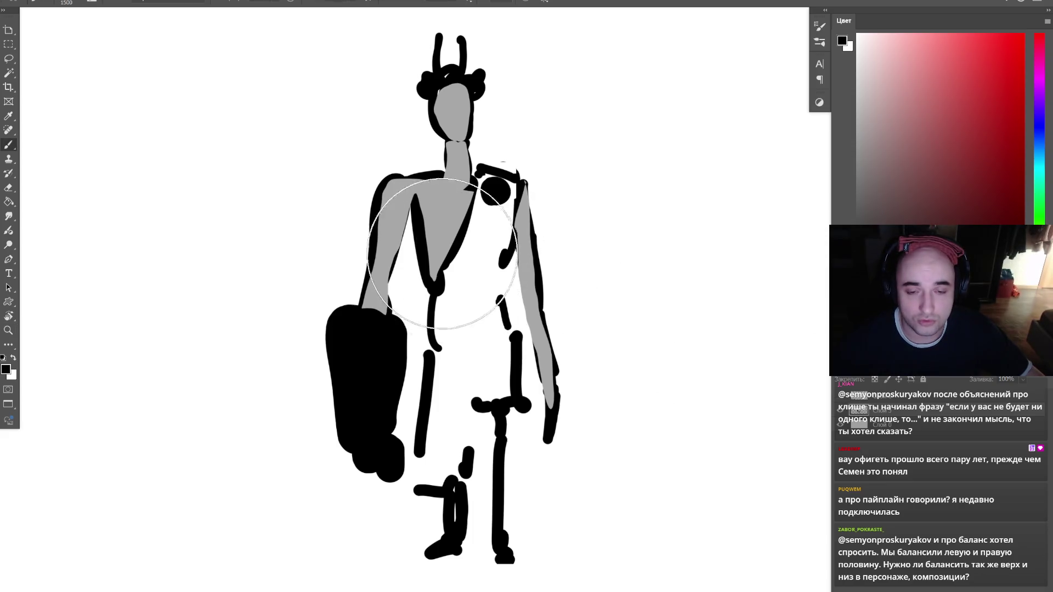
key("l")
mouse_move(408, 468)
left_mouse_down()
mouse_move(306, 352)
mouse_move(423, 362)
mouse_move(420, 452)
left_mouse_up()
key("ctrl+t")
left_click_drag(425, 514, 393, 435)
mouse_move(378, 384)
left_mouse_down()
mouse_move(403, 373)
mouse_move(396, 406)
left_mouse_up()
key("Return")
key("e")
- Erase the lower part of the right arm and paint a grey hand there
left_click_drag(560, 377, 554, 406)
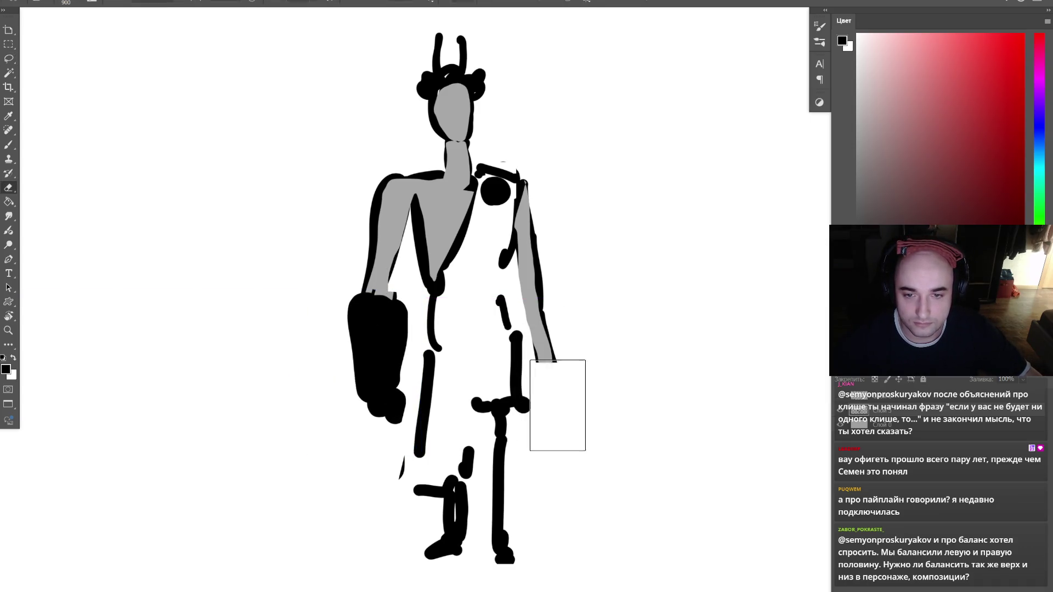
key("b")
left_click(545, 336, "alt")
key("bracketleft")
key("bracketleft")
key("bracketleft")
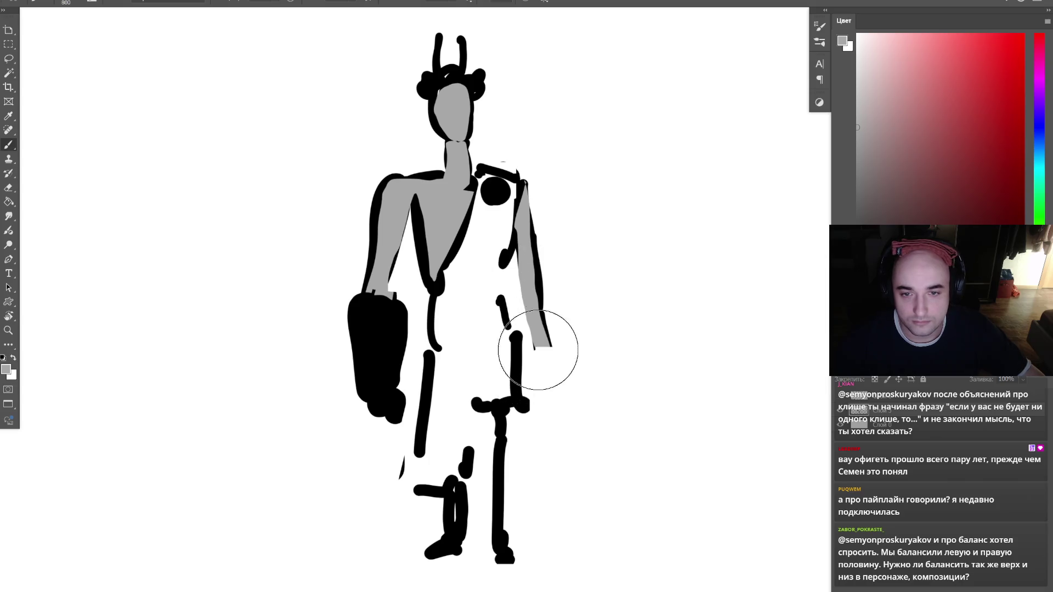
left_click_drag(538, 355, 544, 365)
- Join the dashes down the torso with black brush strokes
left_click(539, 263, "alt")
mouse_move(505, 258)
left_mouse_down()
mouse_move(509, 327)
mouse_move(546, 318)
left_mouse_up()
mouse_move(509, 348)
left_mouse_down()
mouse_move(511, 374)
mouse_move(529, 379)
mouse_move(486, 372)
left_mouse_up()
key("bracketleft")
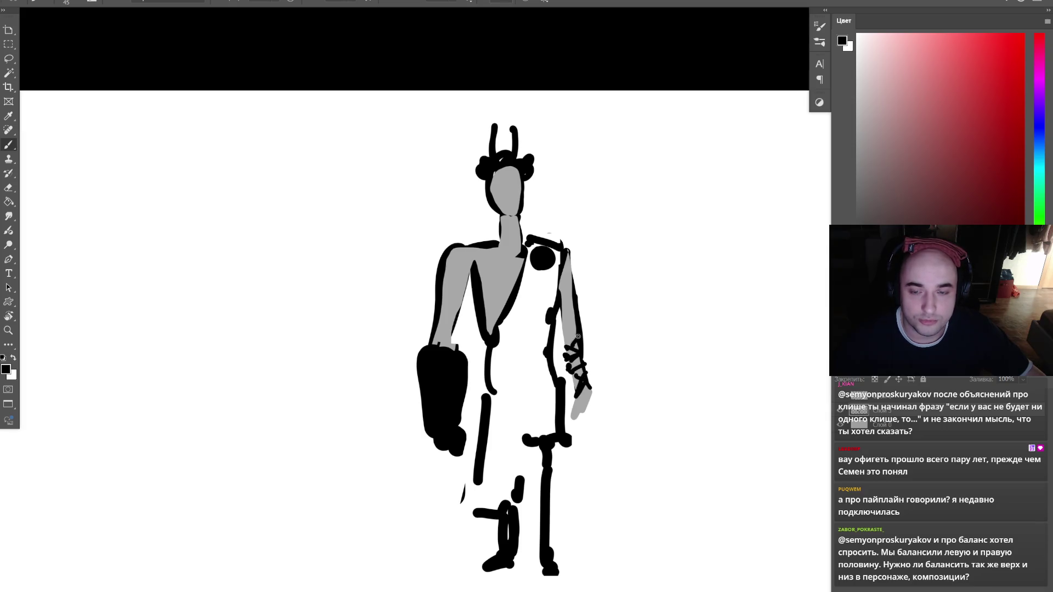
left_click_drag(418, 287, 569, 289)
- Hide the panels and draw the box's front and right faces in grey
key("Tab")
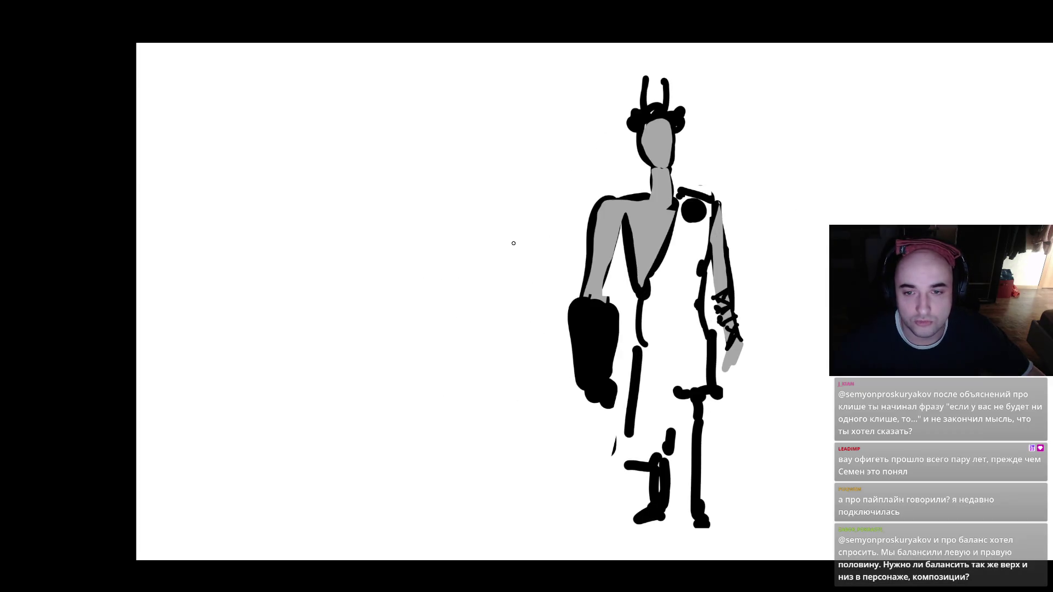
left_click_drag(280, 229, 287, 376)
left_click_drag(288, 207, 370, 216)
left_click_drag(287, 377, 399, 372)
left_click_drag(375, 220, 400, 373)
key("ctrl+z")
key("ctrl+z")
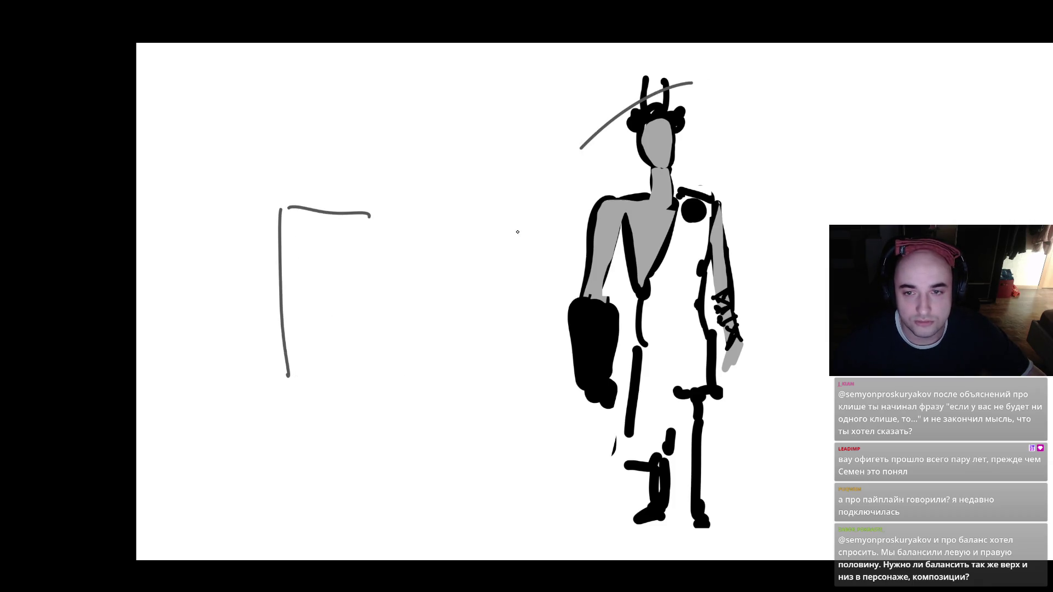
left_click_drag(371, 213, 381, 398)
left_click_drag(290, 366, 378, 396)
left_click_drag(375, 215, 470, 197)
left_click_drag(382, 390, 469, 369)
left_click_drag(475, 198, 487, 338)
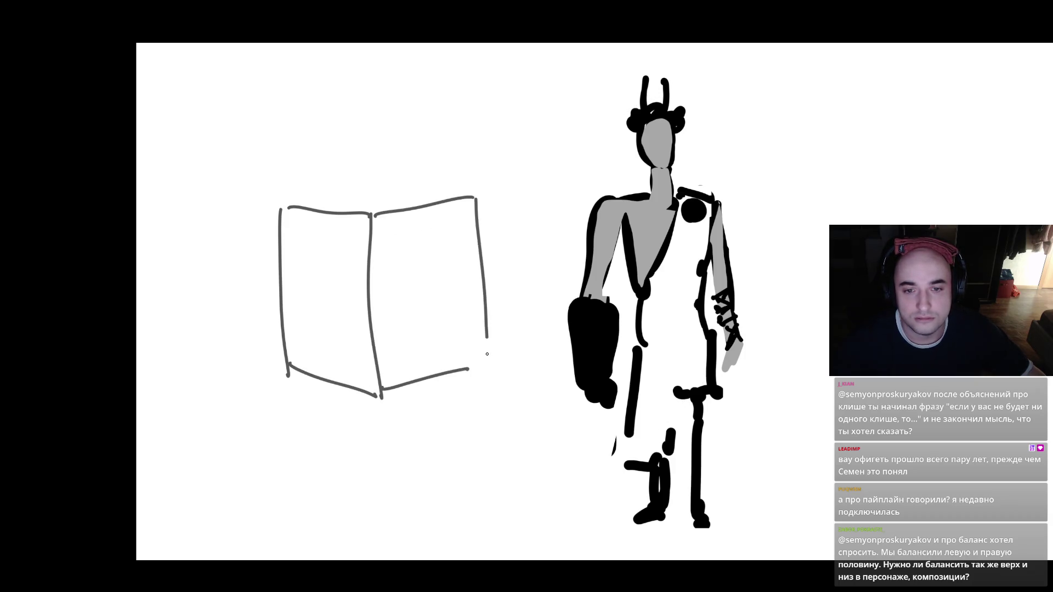
left_click_drag(349, 189, 485, 196)
- Add the box's top edges and diagonal lid lines, undoing stray strokes
key("ctrl+z")
left_click_drag(346, 184, 475, 194)
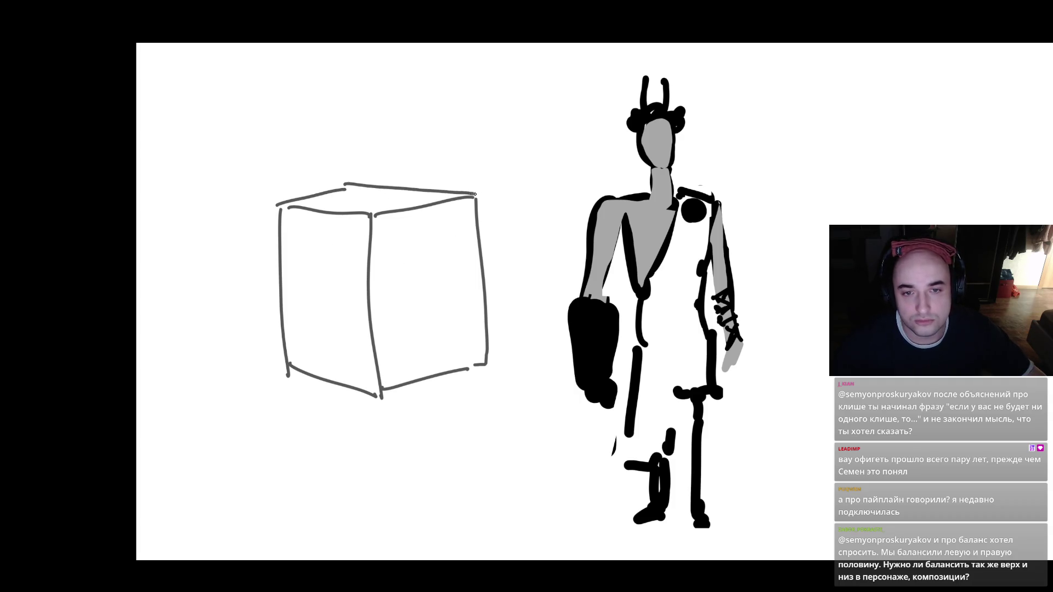
mouse_move(367, 187)
left_mouse_down()
mouse_move(278, 207)
mouse_move(340, 217)
mouse_move(475, 210)
left_mouse_up()
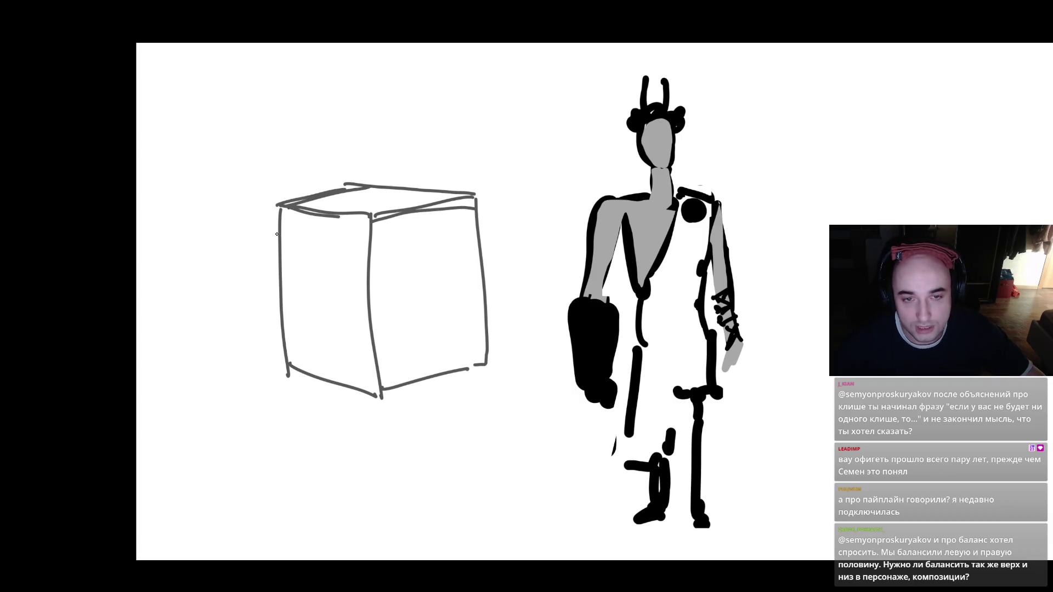
mouse_move(299, 250)
left_mouse_down()
mouse_move(343, 263)
mouse_move(475, 207)
left_mouse_up()
key("Delete")
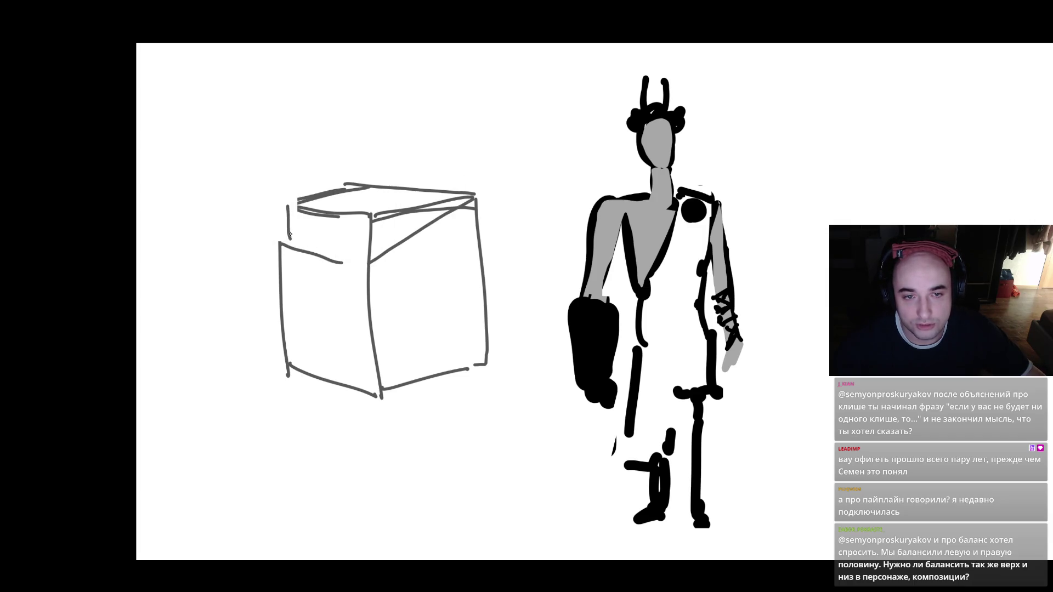
left_click_drag(366, 264, 416, 232)
left_click_drag(390, 244, 461, 202)
left_click_drag(288, 244, 368, 254)
mouse_move(288, 237)
left_mouse_down()
mouse_move(368, 256)
mouse_move(382, 392)
left_mouse_up()
mouse_move(473, 194)
left_mouse_down()
mouse_move(474, 380)
mouse_move(486, 363)
left_mouse_up()
key("ctrl+z")
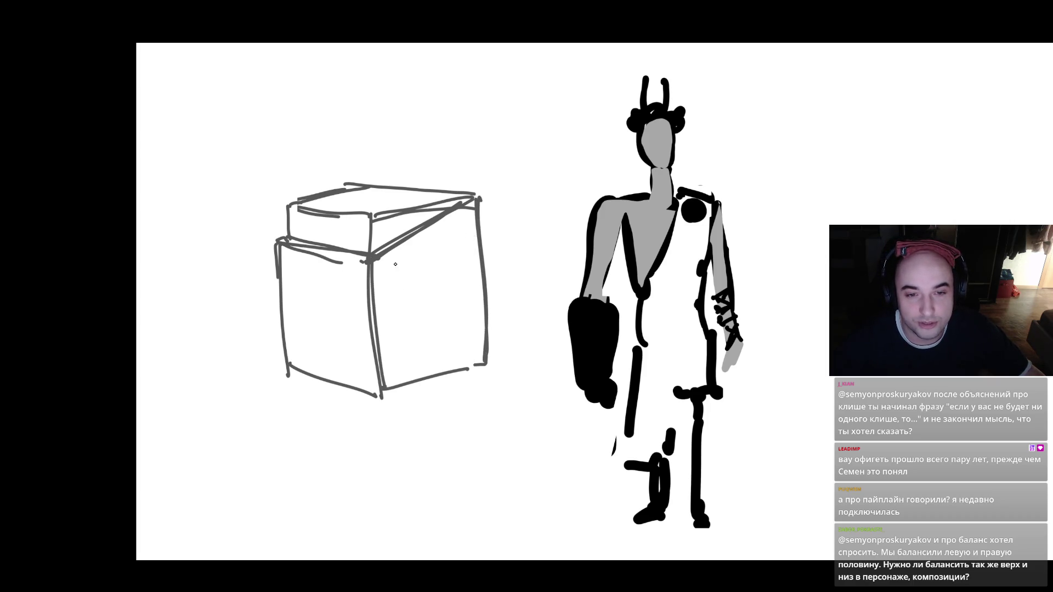
key("ctrl+z")
scroll(393, 226, "up", 2)
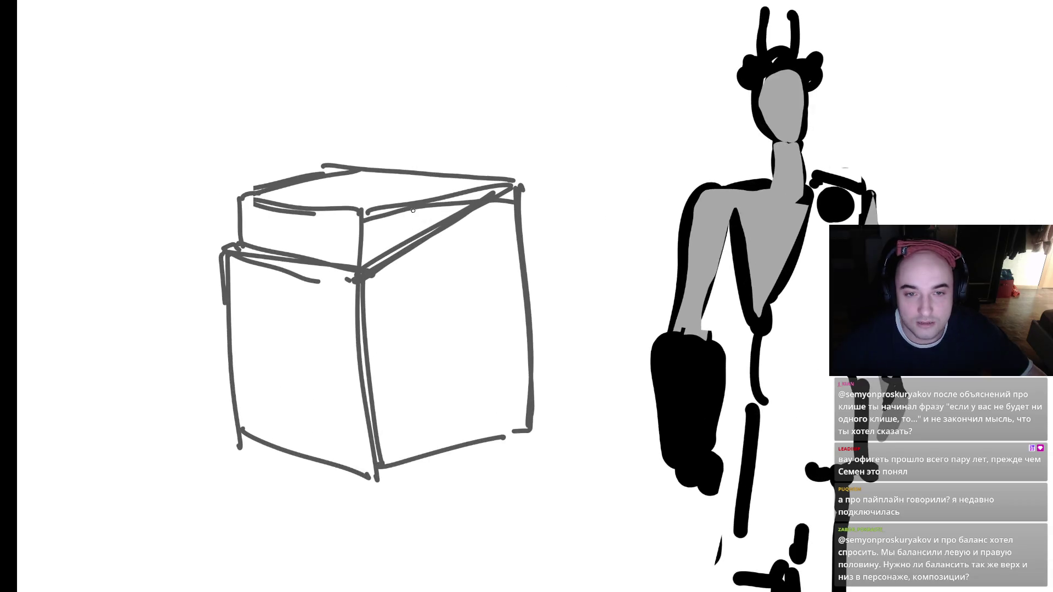
- Draw a second lid line, a lower front-face line and the base band edges
left_click_drag(361, 286, 485, 205)
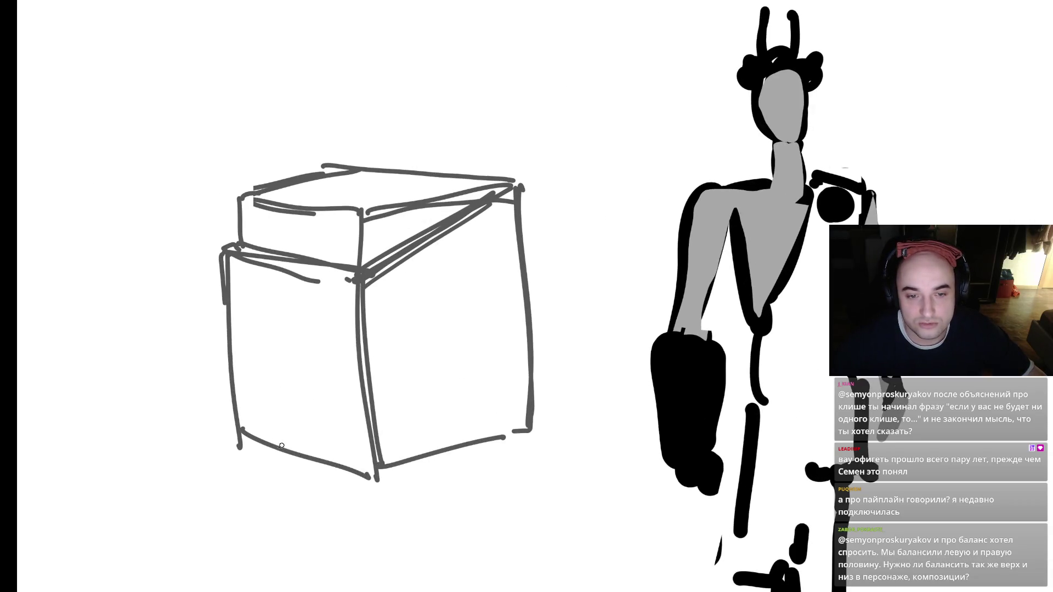
mouse_move(236, 399)
left_mouse_down()
mouse_move(369, 430)
mouse_move(530, 387)
left_mouse_up()
left_click_drag(379, 425, 537, 385)
left_click_drag(369, 471, 537, 412)
- Shade the base band dark with lighter slots and the box faces light grey
left_click_drag(415, 436, 420, 453)
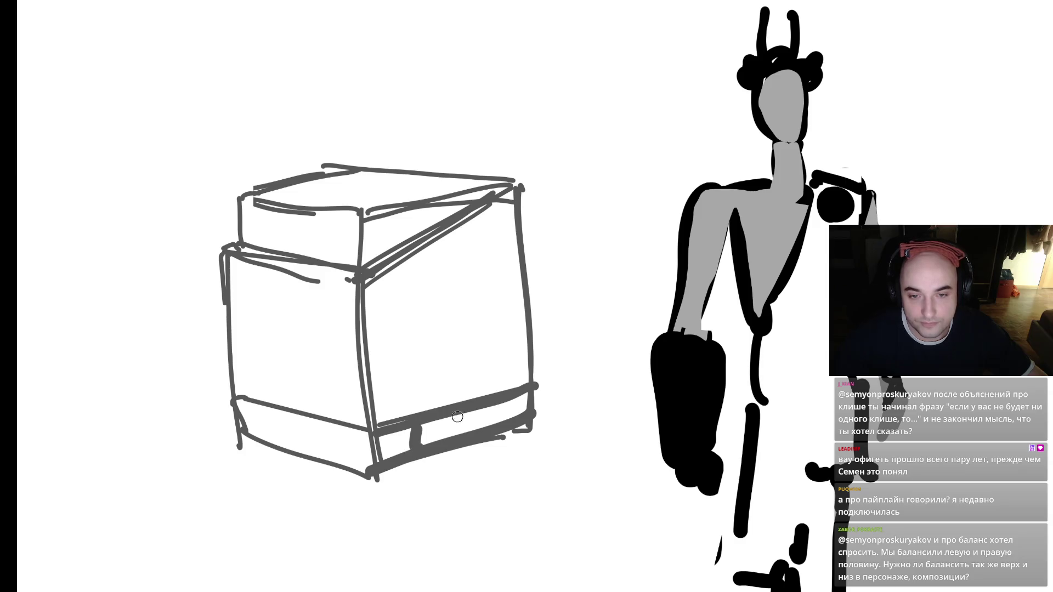
left_click_drag(458, 414, 490, 434)
left_click_drag(384, 447, 406, 436)
left_click_drag(527, 397, 454, 431)
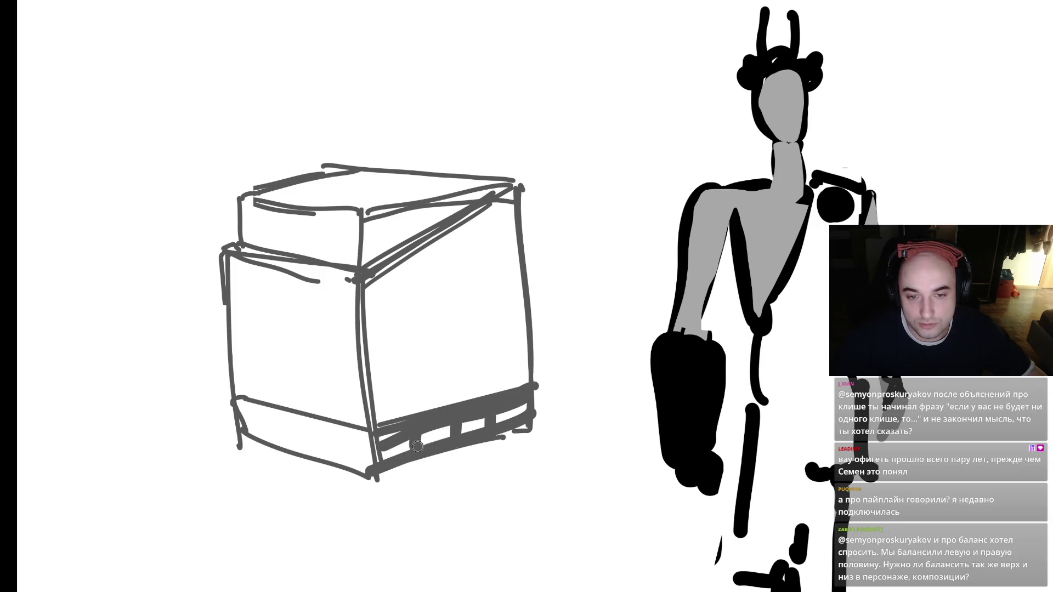
mouse_move(384, 458)
left_mouse_down()
mouse_move(527, 395)
mouse_move(483, 422)
left_mouse_up()
left_click_drag(417, 442, 432, 435)
mouse_move(284, 416)
left_mouse_down()
mouse_move(365, 464)
mouse_move(251, 420)
mouse_move(351, 446)
left_mouse_up()
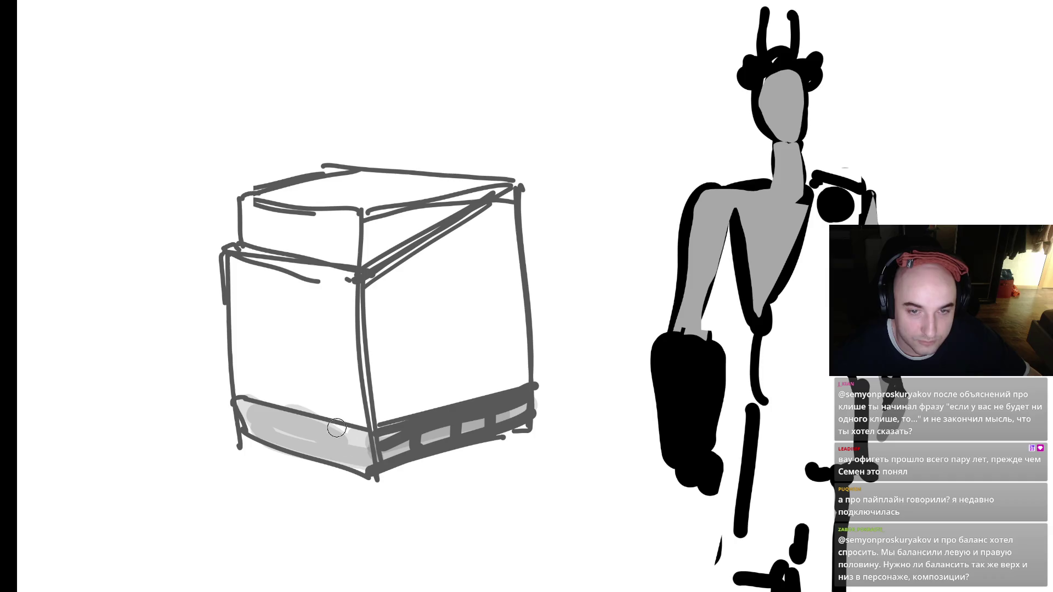
mouse_move(401, 323)
left_mouse_down()
mouse_move(408, 231)
mouse_move(477, 225)
mouse_move(500, 364)
mouse_move(378, 236)
mouse_move(520, 411)
left_mouse_up()
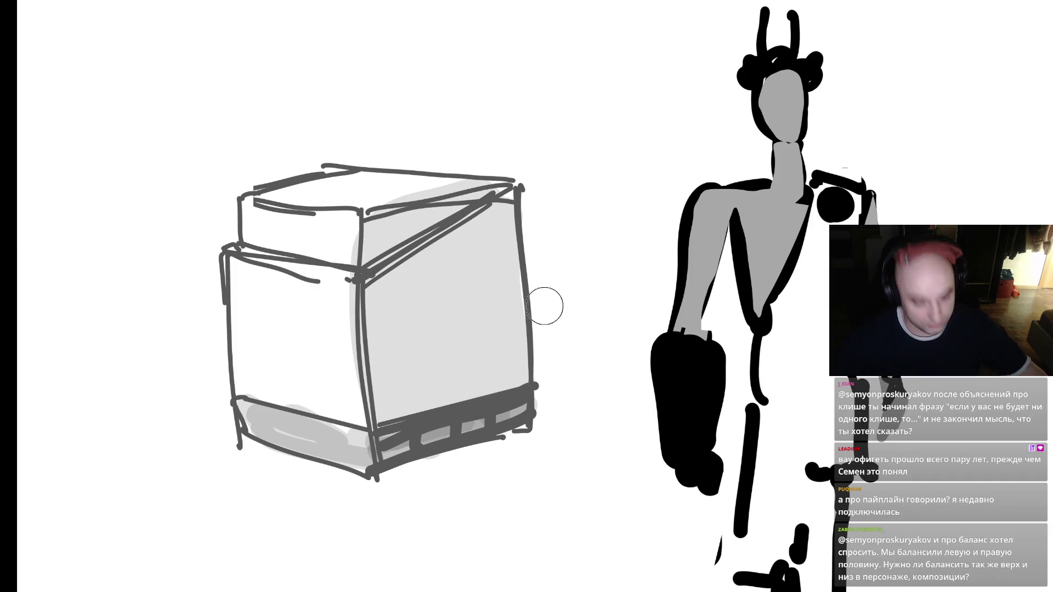
- Circle the bottom of the box in red with a small brush, then switch to Telegram
key("Tab")
key("Tab")
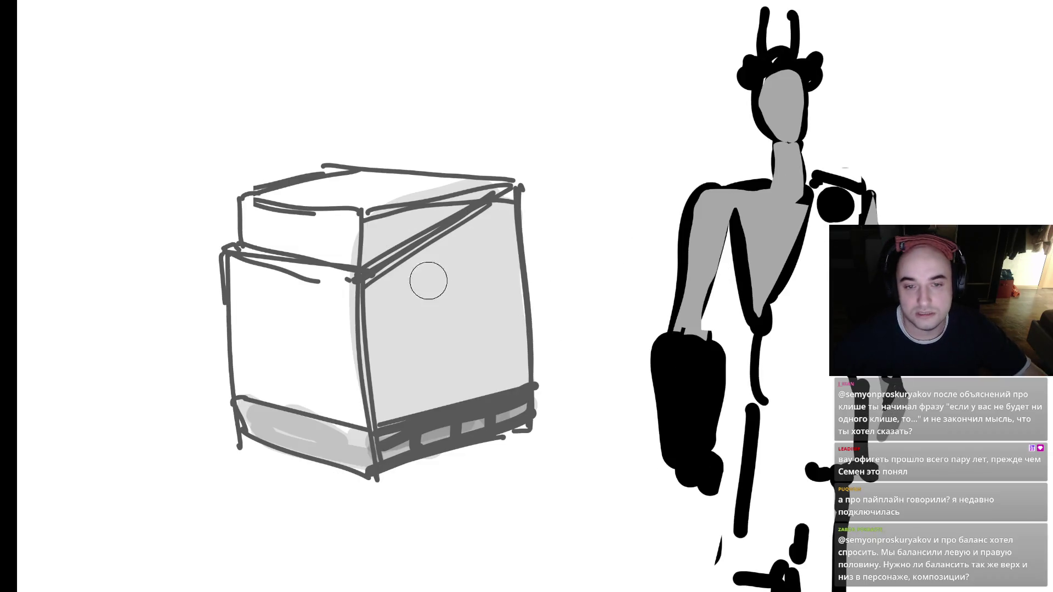
key("bracketleft")
key("bracketleft")
key("bracketleft")
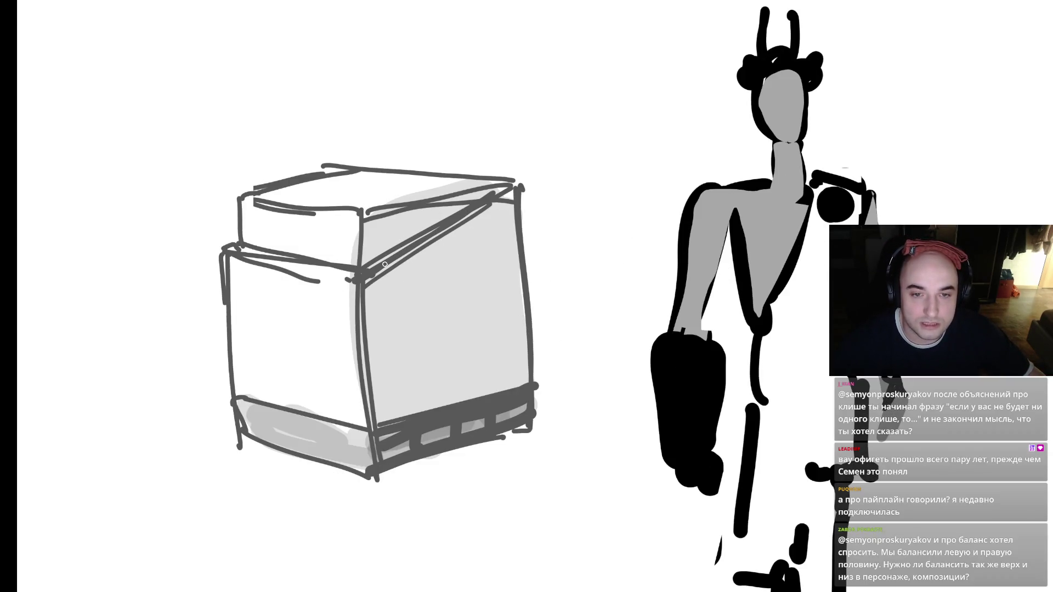
key("Tab")
key("Tab")
mouse_move(300, 148)
left_mouse_down()
mouse_move(231, 183)
mouse_move(289, 277)
mouse_move(543, 200)
mouse_move(307, 141)
left_mouse_up()
key("ctrl+z")
left_click_drag(345, 291, 366, 295)
mouse_move(266, 392)
left_mouse_down()
mouse_move(261, 485)
mouse_move(604, 378)
mouse_move(371, 417)
mouse_move(284, 389)
left_mouse_up()
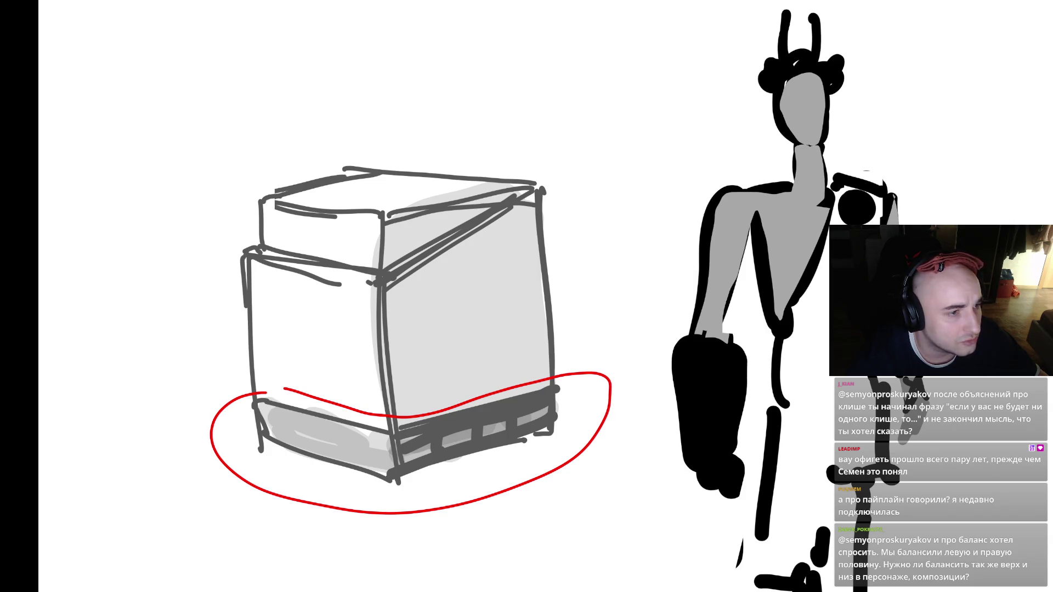
key("alt+Tab")
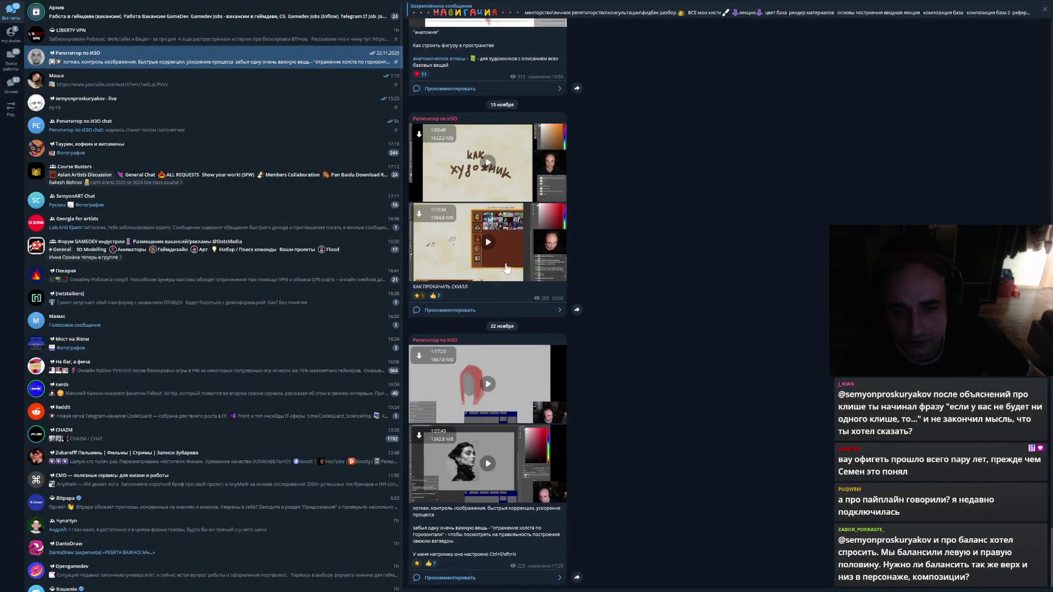
- Play the КАК ПРОКАЧАТЬ СКИЛЛ video fullscreen with the volume at about 30%
left_click(507, 269)
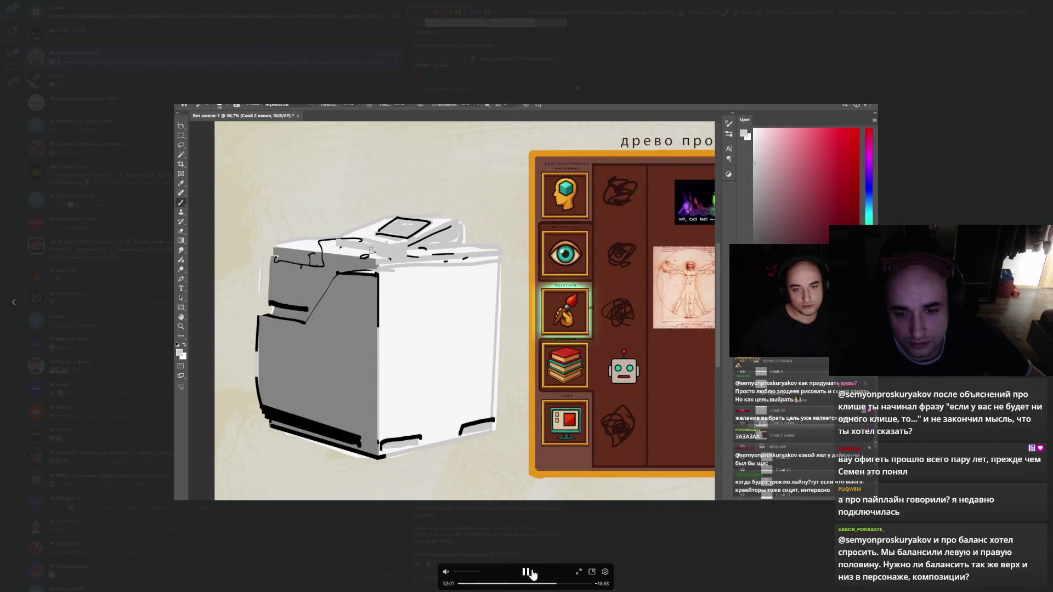
left_click_drag(454, 572, 471, 574)
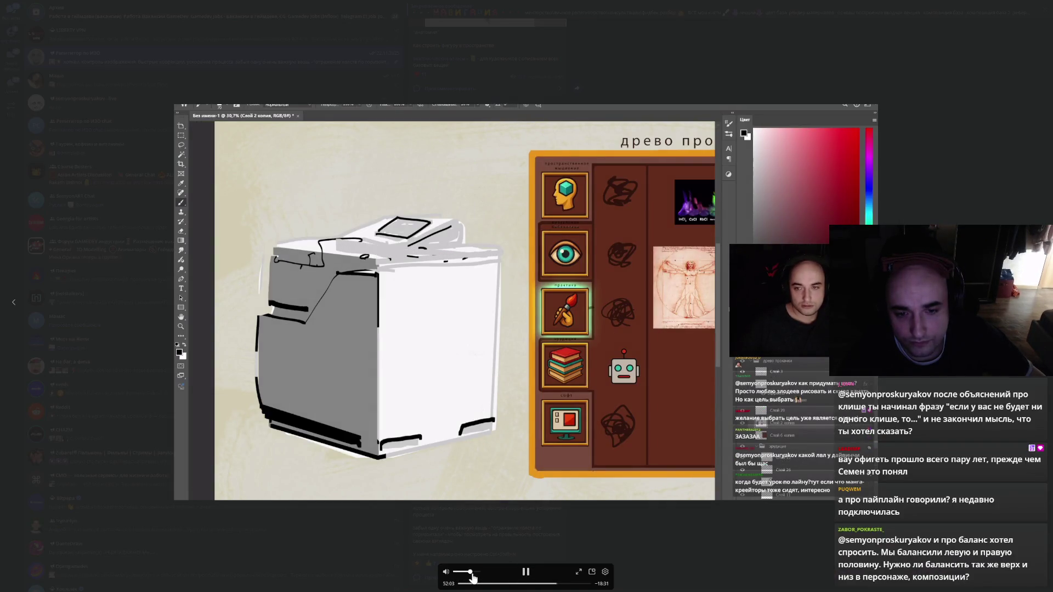
left_click(579, 572)
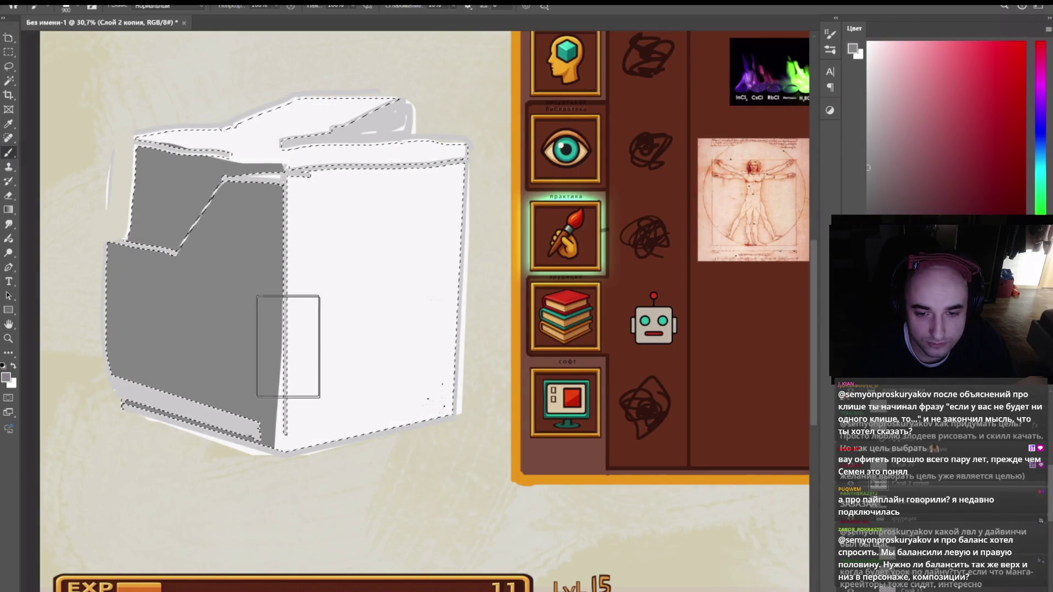
- Make eraser and brush edits to the sketch, deselecting and undoing a stroke
key("bracketleft")
key("w")
left_click(341, 364)
key("b")
mouse_move(109, 352)
left_mouse_down()
mouse_move(137, 401)
mouse_move(255, 460)
mouse_move(225, 178)
left_mouse_up()
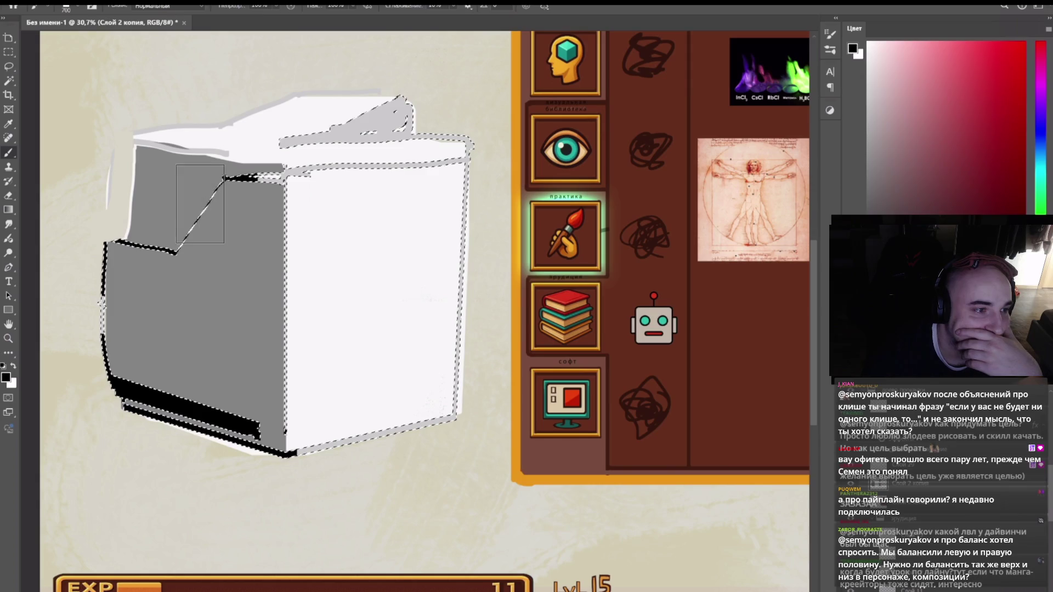
key("ctrl+d")
key("bracketleft")
- Make more brush and lasso edits, then exit the fullscreen video and close the viewer
key("bracketleft")
key("bracketleft")
key("bracketleft")
left_click(134, 224, "alt")
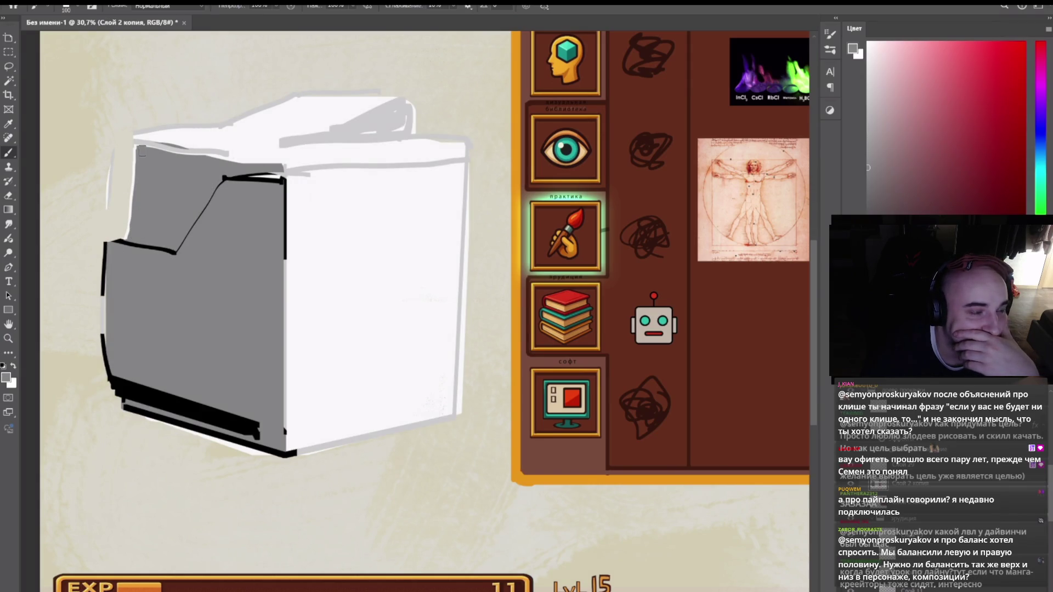
mouse_move(143, 144)
left_mouse_down()
mouse_move(282, 159)
mouse_move(130, 164)
mouse_move(131, 230)
mouse_move(132, 190)
mouse_move(178, 233)
mouse_move(125, 227)
mouse_move(179, 237)
left_mouse_up()
key("ctrl+z")
key("bracketright")
key("d")
key("bracketleft")
key("bracketleft")
key("bracketleft")
key("ctrl+z")
key("ctrl+shift+z")
key("ctrl+z")
key("bracketleft")
key("bracketright")
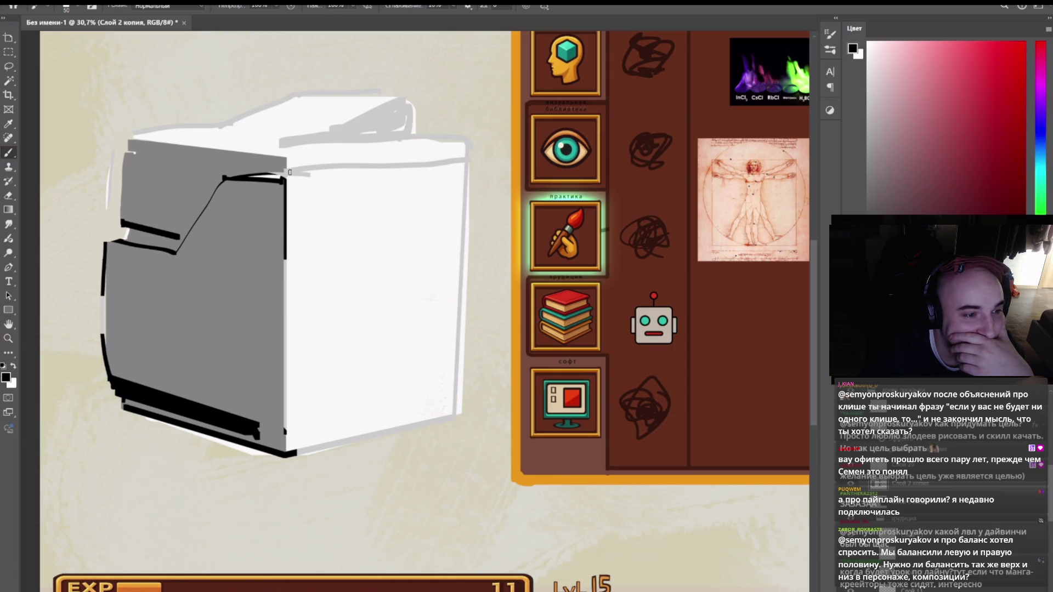
mouse_move(192, 216)
left_mouse_down()
mouse_move(202, 282)
mouse_move(238, 269)
left_mouse_up()
key("l")
mouse_move(498, 234)
left_mouse_down()
mouse_move(280, 264)
mouse_move(211, 329)
mouse_move(146, 325)
mouse_move(121, 311)
left_mouse_up()
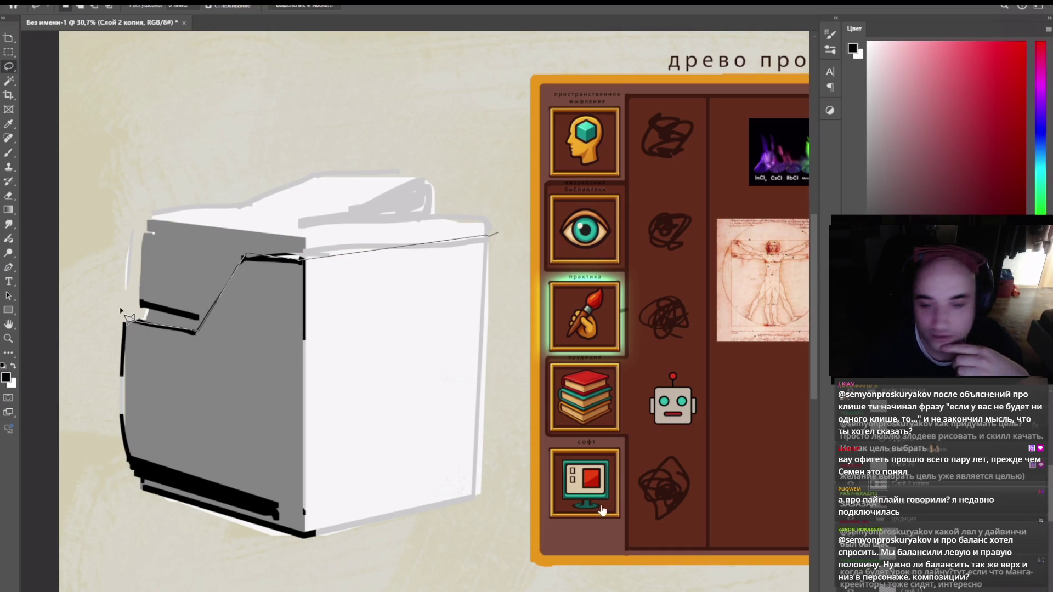
key("Escape")
left_click(816, 36)
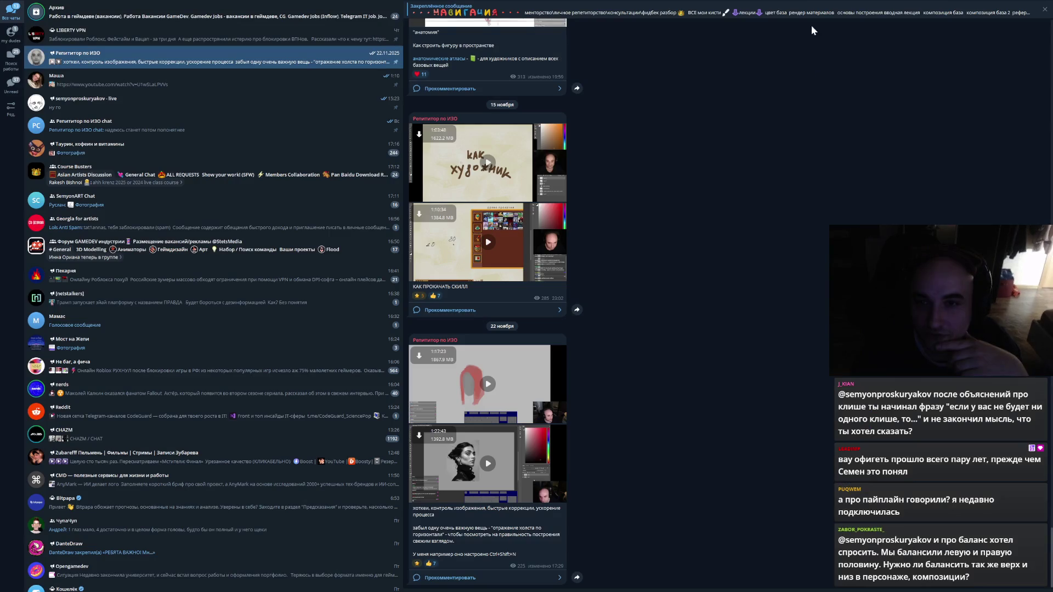
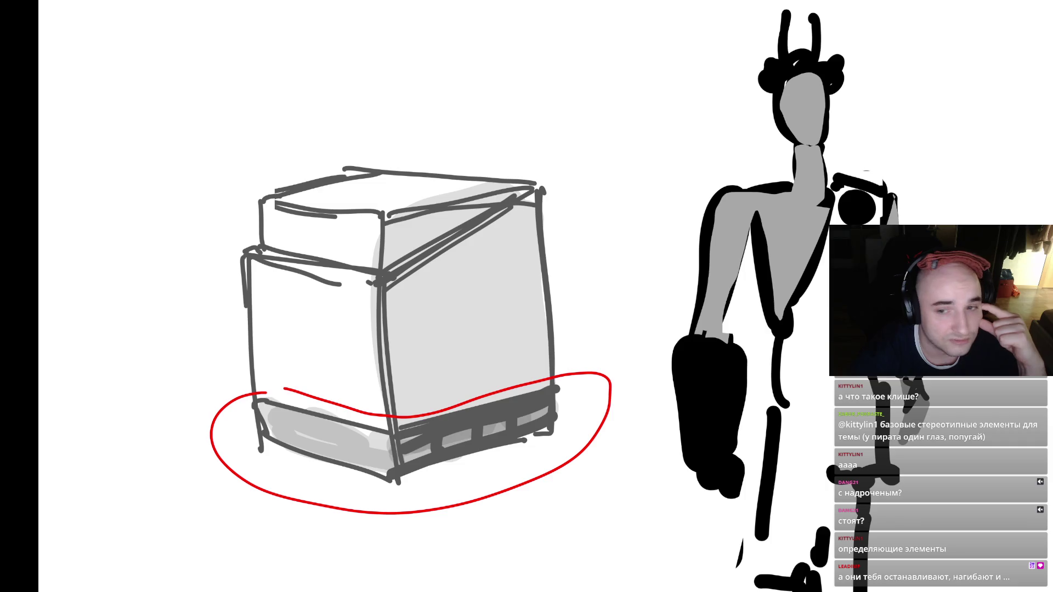
- Centre the figure, zoom out, and loop a thin oval around its lower body
left_click_drag(531, 306, 458, 293)
scroll(535, 354, "down", 2)
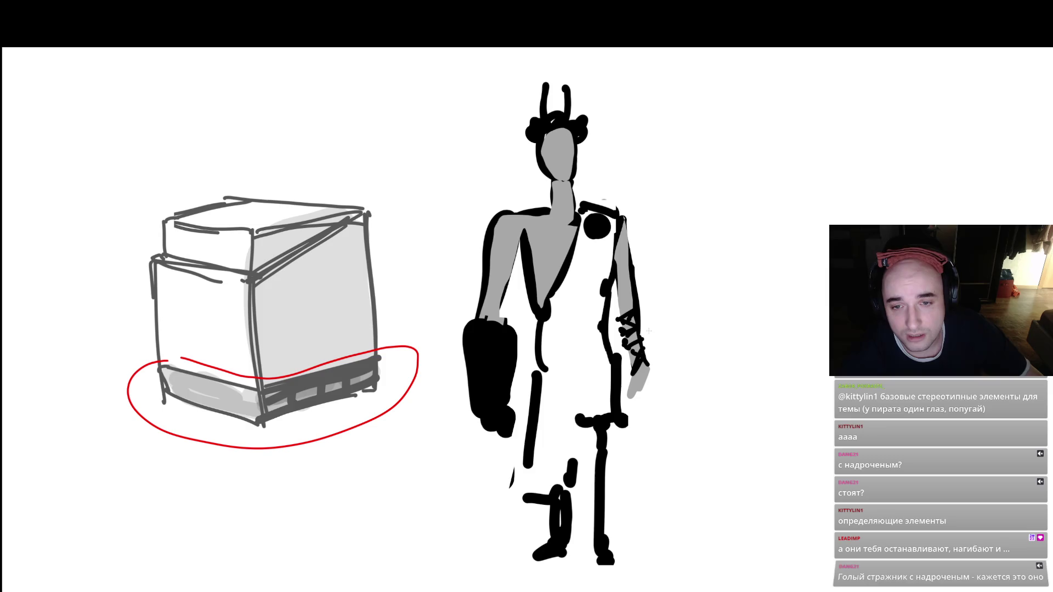
mouse_move(603, 345)
left_mouse_down()
mouse_move(505, 477)
mouse_move(653, 521)
left_mouse_up()
mouse_move(659, 462)
left_mouse_down()
mouse_move(608, 348)
mouse_move(529, 362)
mouse_move(510, 590)
mouse_move(624, 407)
mouse_move(634, 439)
left_mouse_up()
key("ctrl+z")
key("ctrl+z")
mouse_move(612, 369)
left_mouse_down()
mouse_move(541, 372)
mouse_move(516, 591)
mouse_move(615, 380)
left_mouse_up()
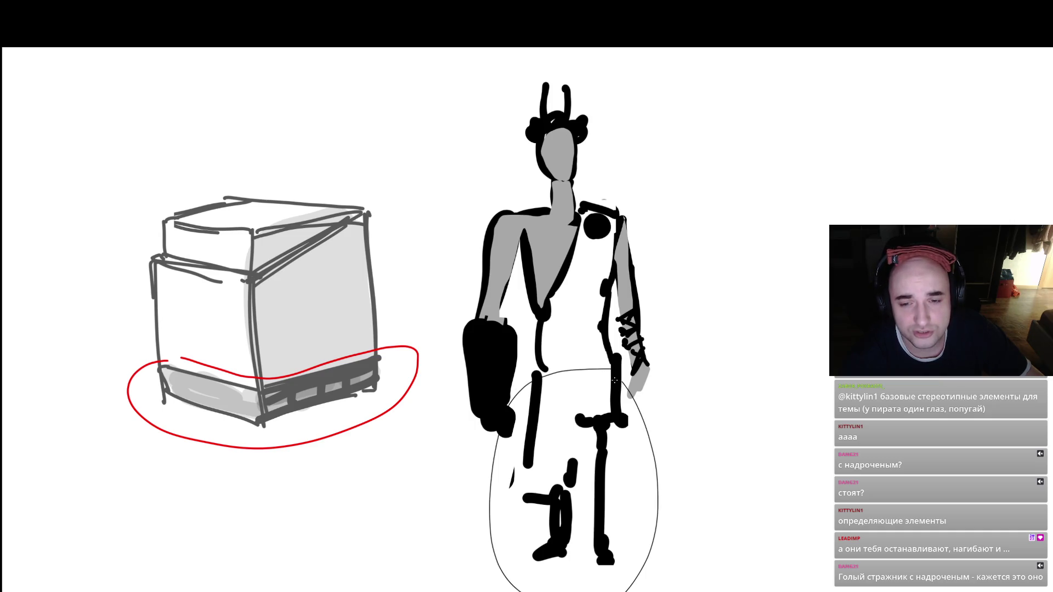
- Circle the waist, black left arm, right forearm and head with thin ovals
mouse_move(570, 543)
left_mouse_down()
mouse_move(573, 501)
mouse_move(547, 558)
left_mouse_up()
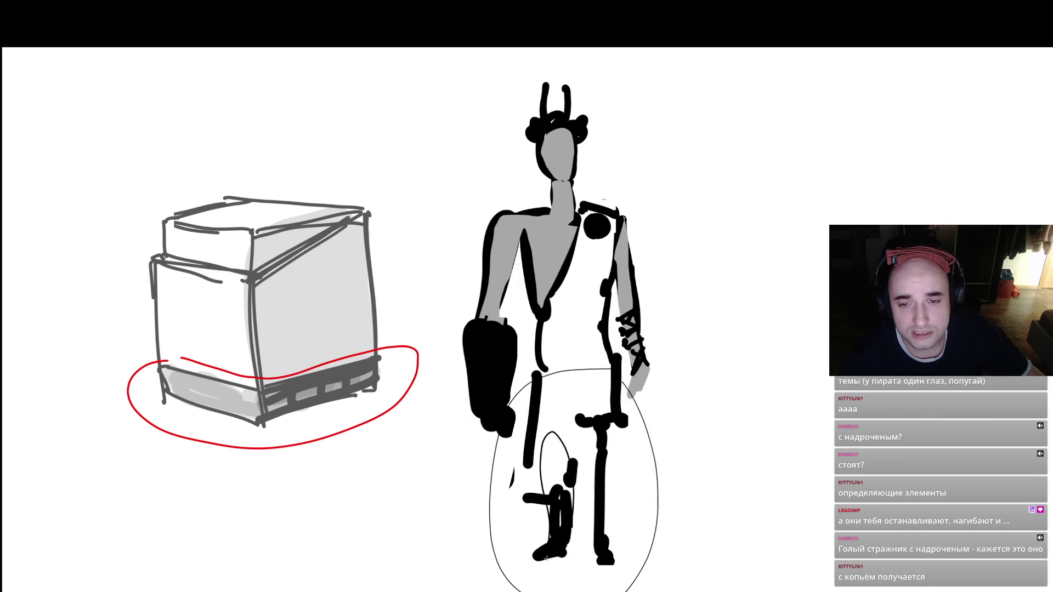
mouse_move(602, 442)
left_mouse_down()
mouse_move(622, 537)
mouse_move(609, 445)
left_mouse_up()
key("ctrl+z")
mouse_move(560, 335)
left_mouse_down()
mouse_move(579, 379)
mouse_move(563, 332)
left_mouse_up()
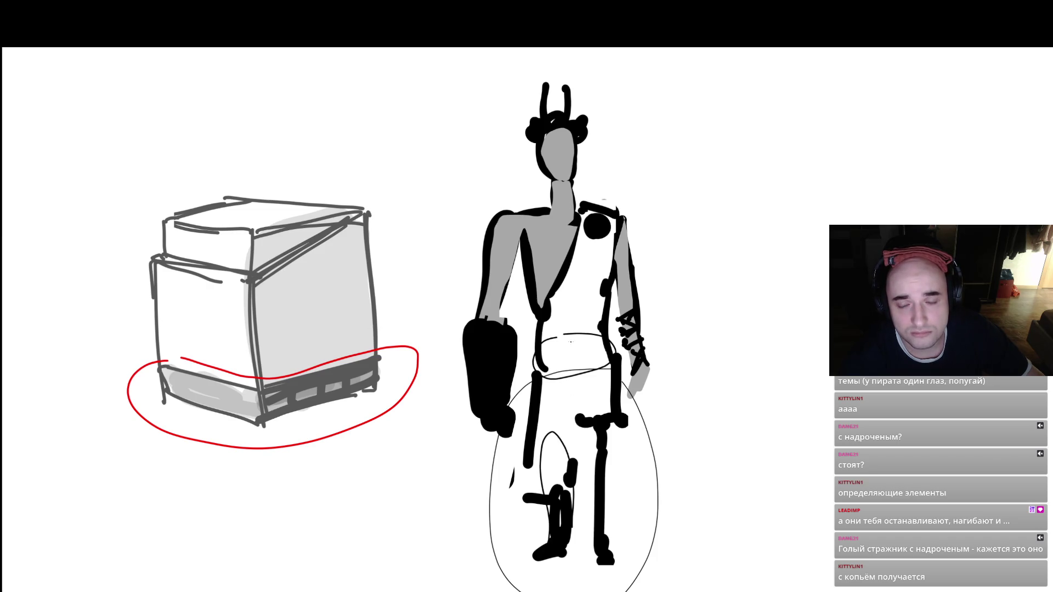
mouse_move(477, 284)
left_mouse_down()
mouse_move(465, 387)
mouse_move(466, 309)
left_mouse_up()
mouse_move(631, 302)
left_mouse_down()
mouse_move(632, 362)
mouse_move(635, 305)
left_mouse_up()
mouse_move(565, 84)
left_mouse_down()
mouse_move(458, 189)
mouse_move(666, 192)
mouse_move(543, 80)
mouse_move(440, 179)
mouse_move(605, 305)
mouse_move(612, 112)
mouse_move(469, 140)
mouse_move(603, 312)
mouse_move(585, 94)
mouse_move(456, 268)
left_mouse_up()
- Scribble big loops around the head and torso, removing the hip loop
mouse_move(499, 323)
left_mouse_down()
mouse_move(708, 176)
mouse_move(507, 78)
left_mouse_up()
left_click_drag(503, 438, 508, 456)
mouse_move(526, 503)
left_mouse_down()
mouse_move(625, 439)
mouse_move(551, 310)
mouse_move(518, 458)
left_mouse_up()
key("ctrl+z")
- Erase the box sketch and its red oval, then switch to Telegram
left_click_drag(671, 335, 610, 341)
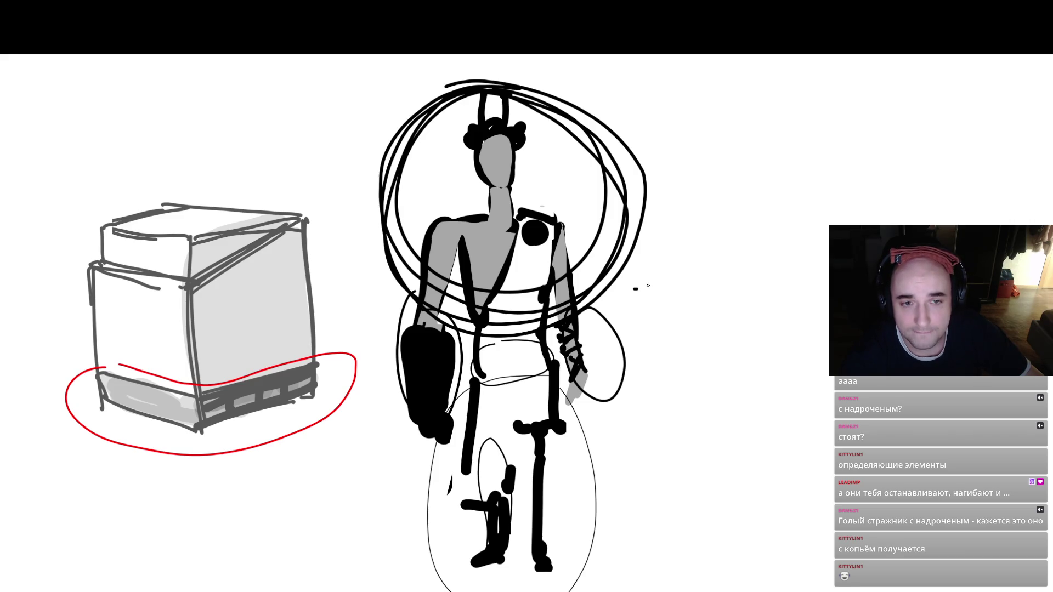
mouse_move(324, 399)
left_mouse_down()
mouse_move(308, 325)
mouse_move(144, 232)
mouse_move(265, 402)
mouse_move(175, 439)
mouse_move(233, 453)
left_mouse_up()
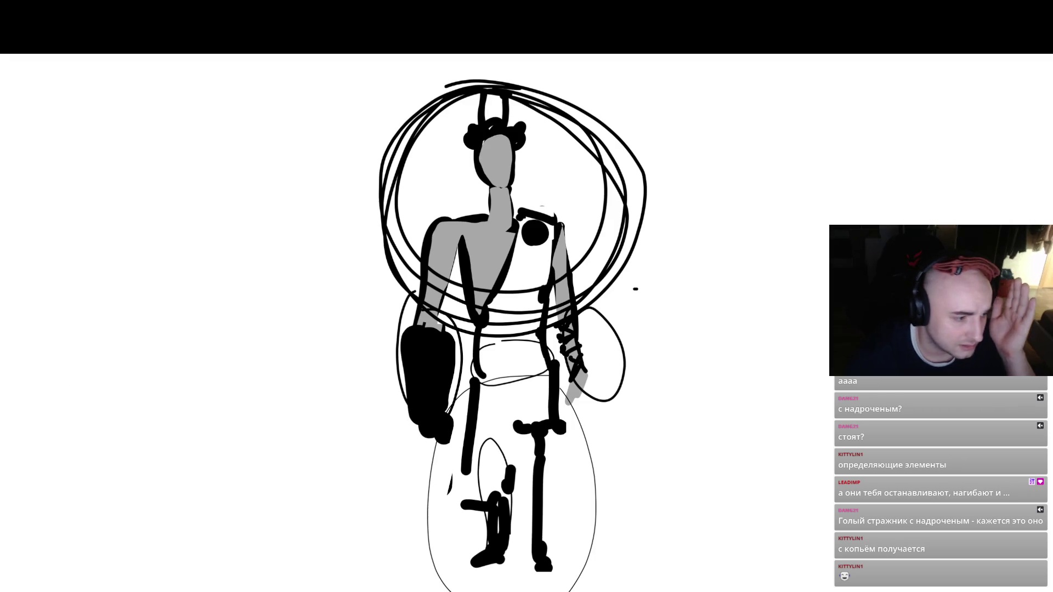
key("alt+Tab")
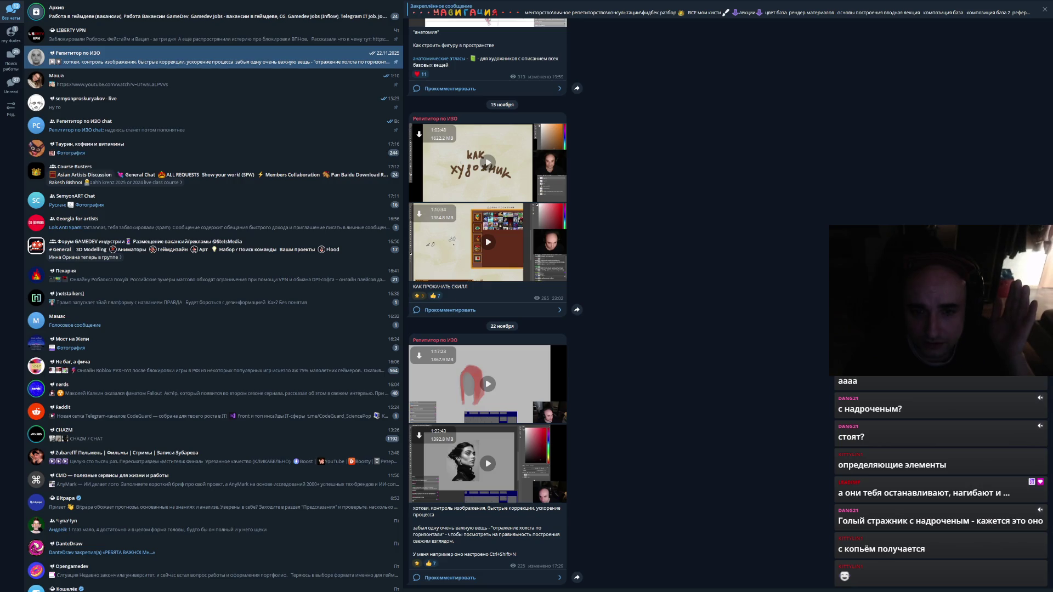
mouse_move(469, 287)
left_mouse_down()
mouse_move(426, 286)
mouse_move(436, 286)
left_mouse_up()
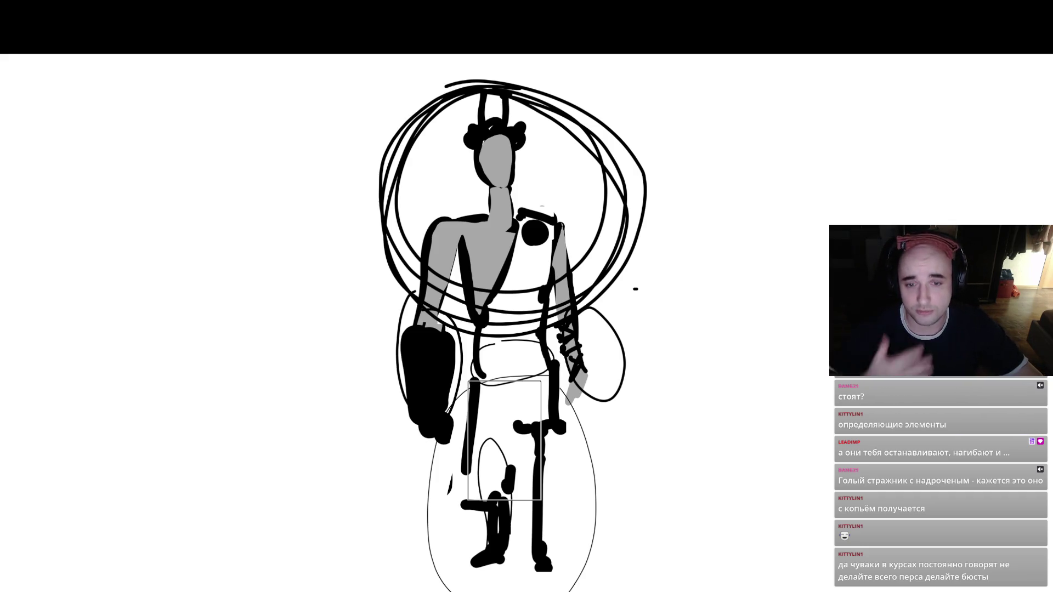
- Paint thick black loops around the halo, the whole figure and the lower legs
key("ctrl+d")
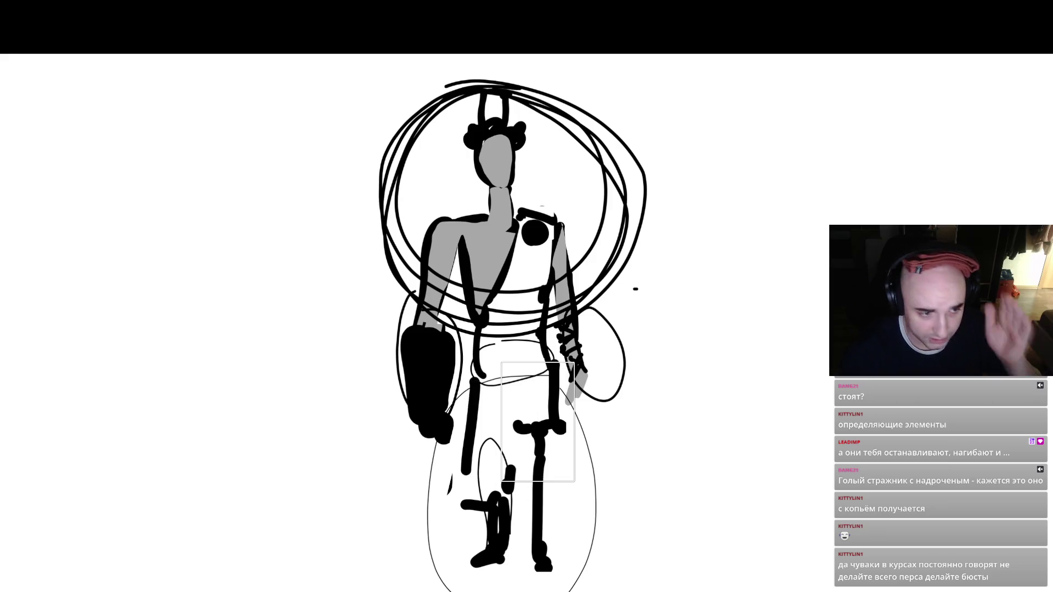
left_click_drag(516, 273, 619, 273)
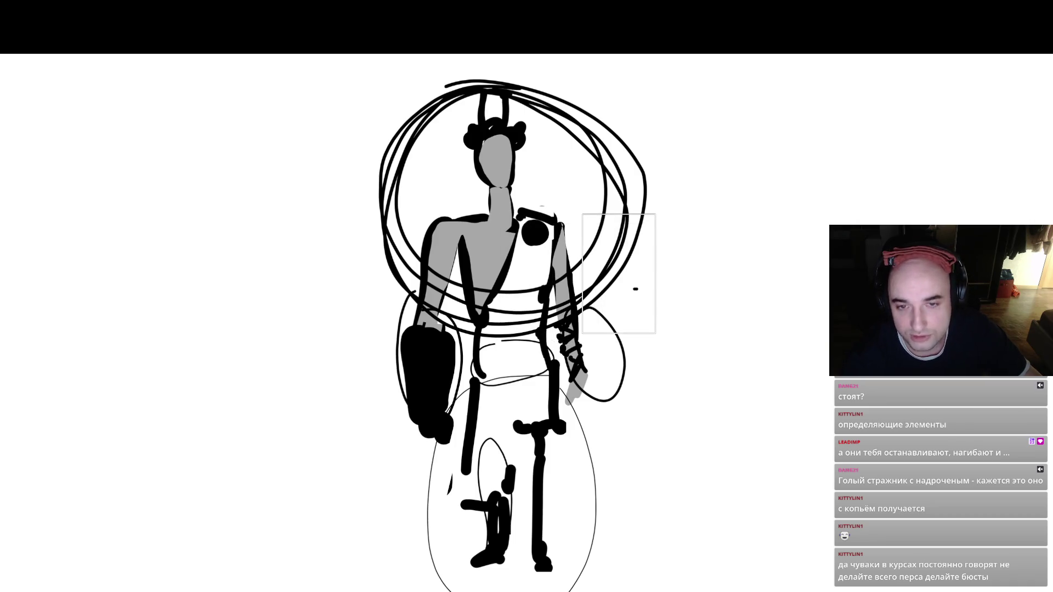
key("Tab")
key("Tab")
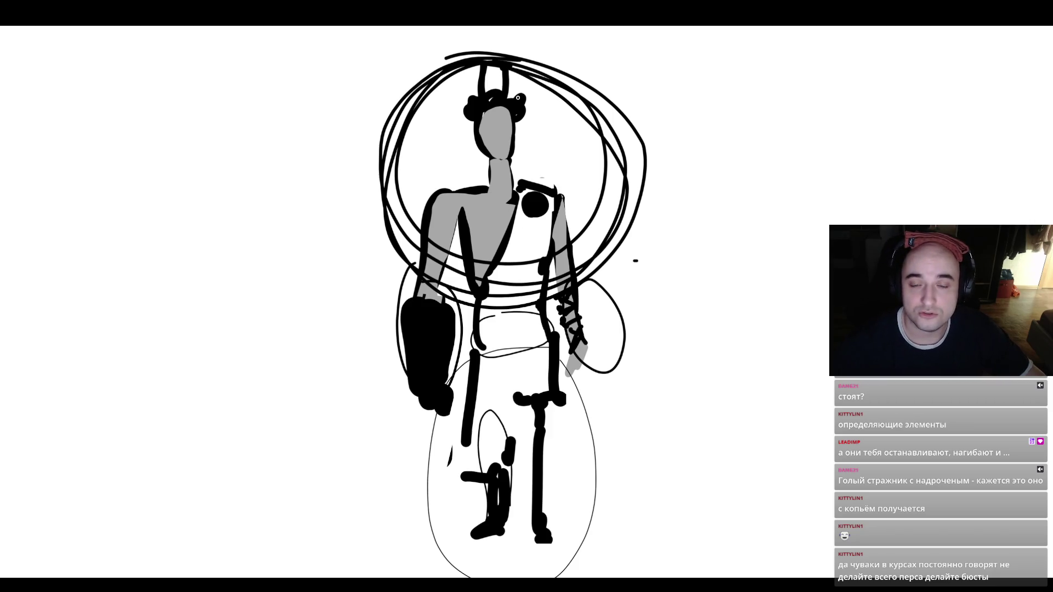
mouse_move(498, 62)
left_mouse_down()
mouse_move(420, 99)
mouse_move(387, 247)
mouse_move(557, 261)
mouse_move(593, 102)
mouse_move(395, 135)
mouse_move(614, 198)
mouse_move(388, 216)
left_mouse_up()
left_click_drag(521, 271, 570, 240)
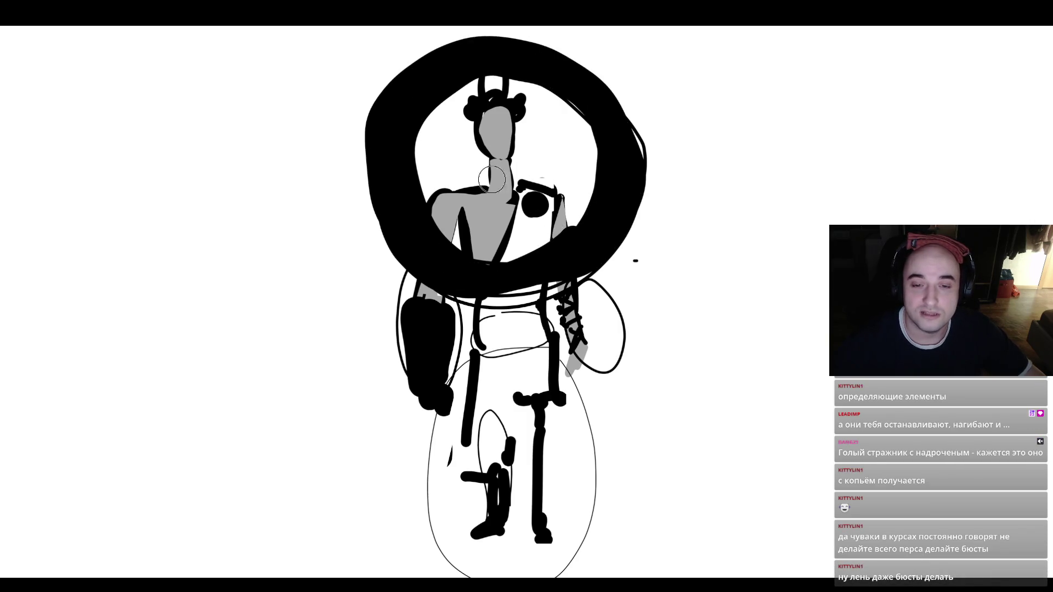
key("ctrl+z")
key("ctrl+z")
key("ctrl+z")
mouse_move(401, 226)
left_mouse_down()
mouse_move(414, 392)
mouse_move(647, 211)
mouse_move(362, 373)
mouse_move(659, 353)
left_mouse_up()
mouse_move(489, 421)
left_mouse_down()
mouse_move(431, 502)
mouse_move(461, 416)
mouse_move(593, 409)
left_mouse_up()
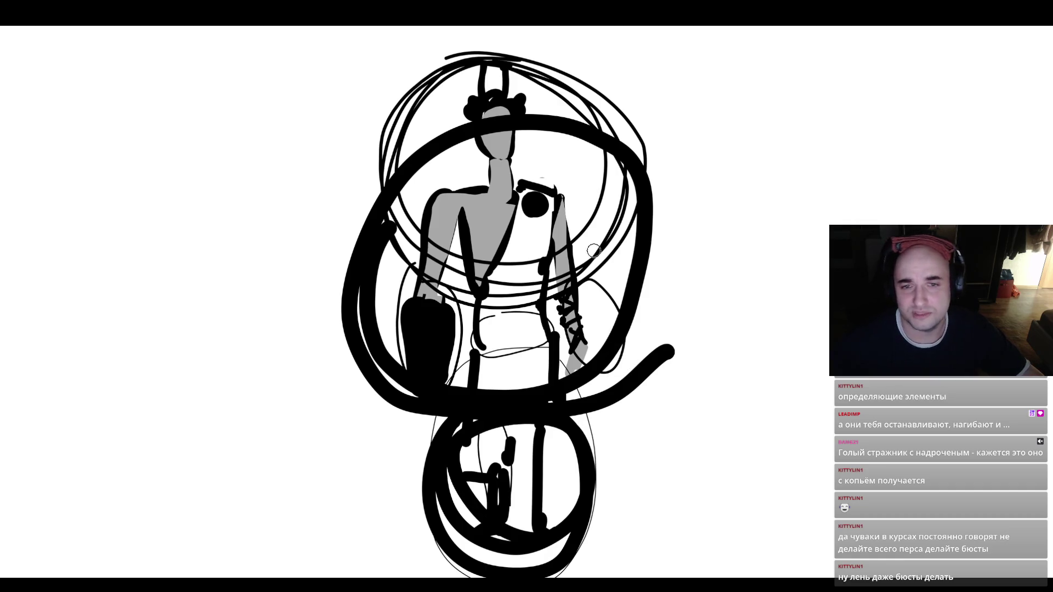
- Draw red circles around the upper and lower figure at brush size 80–70, then undo them
key("bracketright")
key("bracketright")
key("bracketright")
key("Tab")
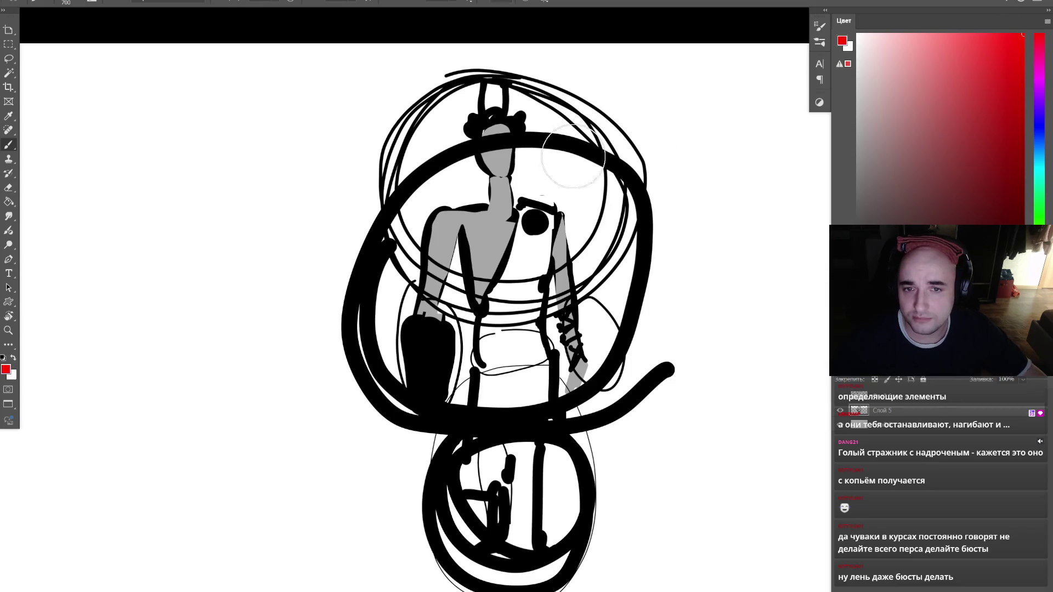
key("bracketleft")
key("bracketleft")
key("bracketleft")
mouse_move(470, 72)
left_mouse_down()
mouse_move(622, 120)
mouse_move(464, 85)
left_mouse_up()
key("bracketleft")
left_click_drag(500, 447, 421, 501)
key("ctrl+z")
key("ctrl+z")
key("ctrl+z")
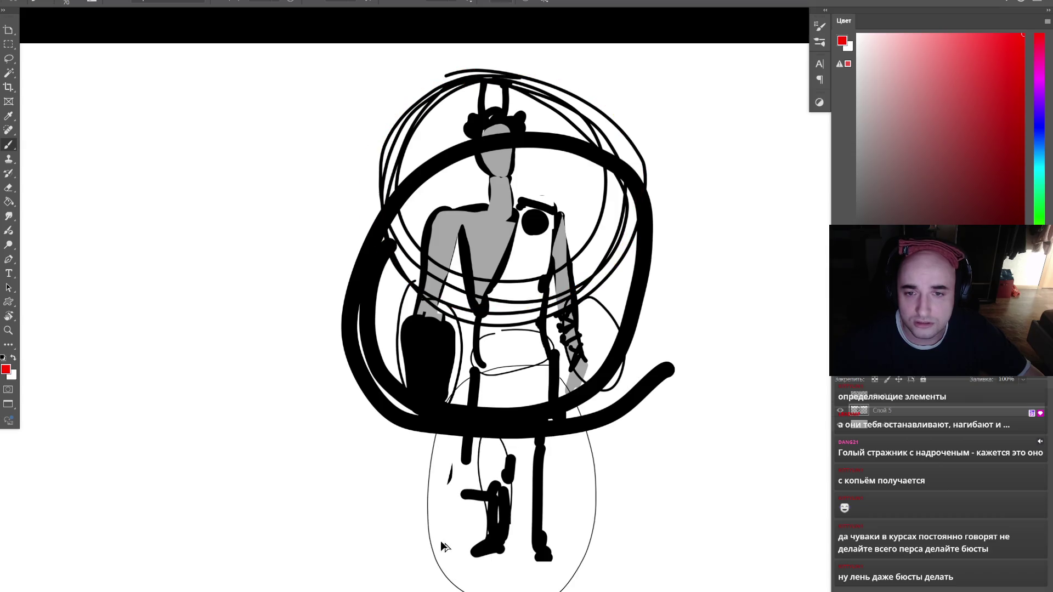
scroll(442, 540, "right", 3)
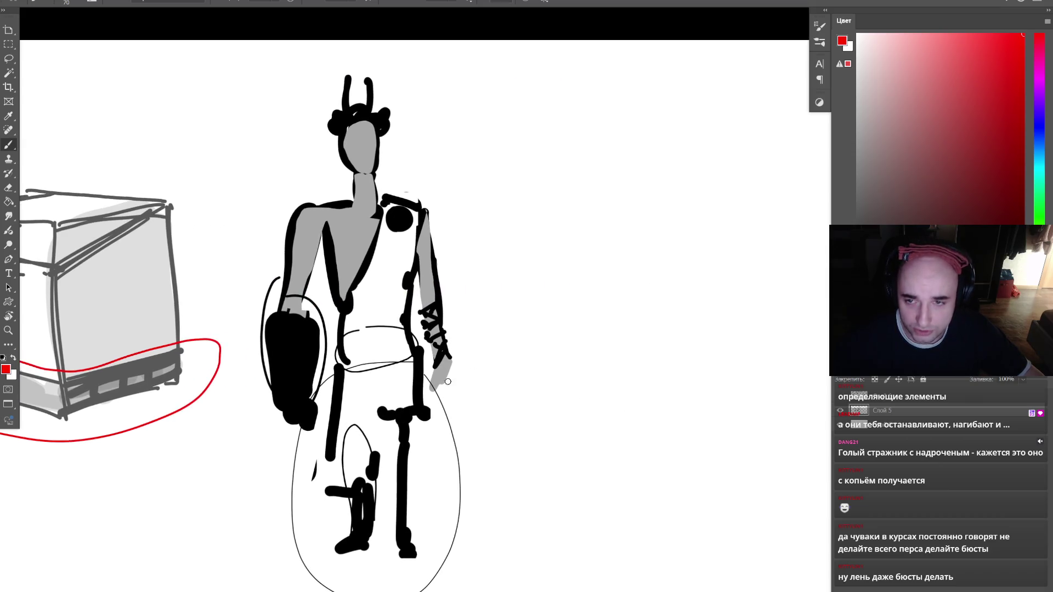
key("Tab")
scroll(485, 329, "right", 3)
left_click_drag(449, 266, 454, 397)
key("ctrl+z")
key("bracketright")
left_click_drag(459, 236, 447, 341)
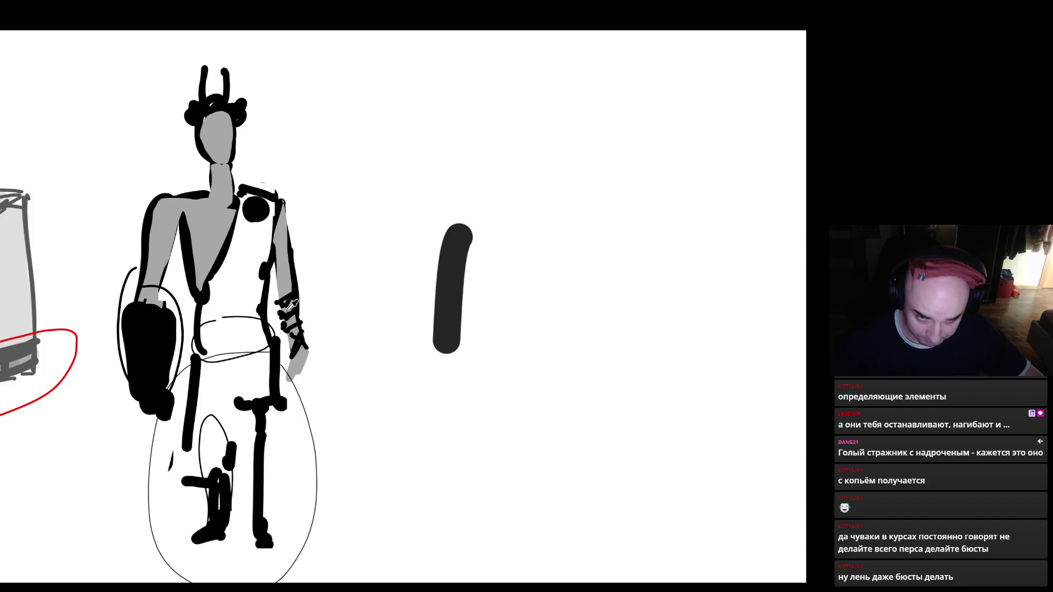
key("Tab")
key("Tab")
mouse_move(472, 235)
left_mouse_down()
mouse_move(471, 532)
mouse_move(502, 505)
left_mouse_up()
key("bracketleft")
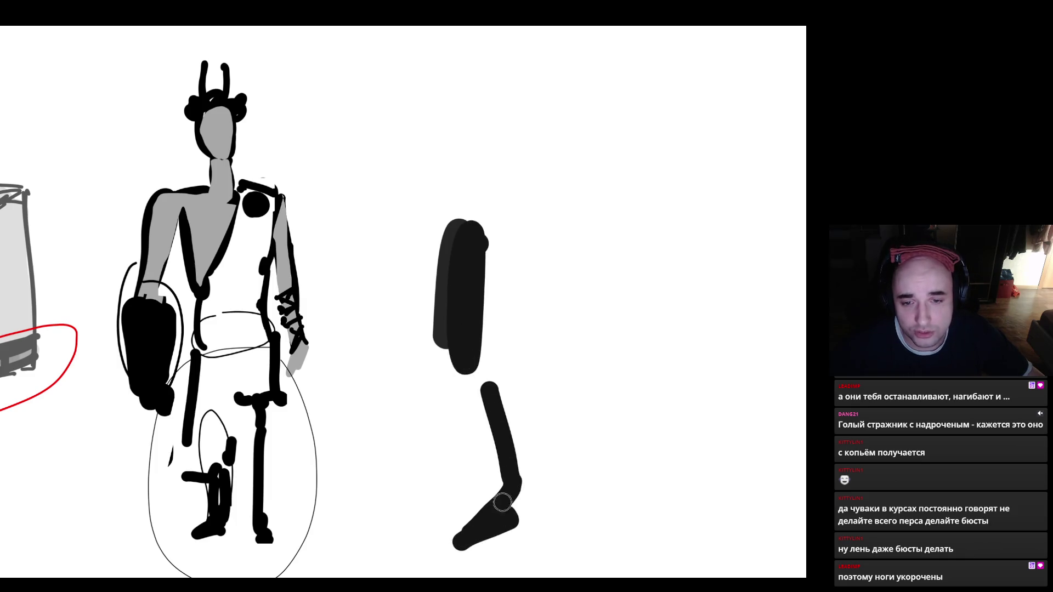
mouse_move(584, 374)
left_mouse_down()
mouse_move(576, 543)
mouse_move(609, 557)
mouse_move(567, 455)
mouse_move(590, 442)
left_mouse_up()
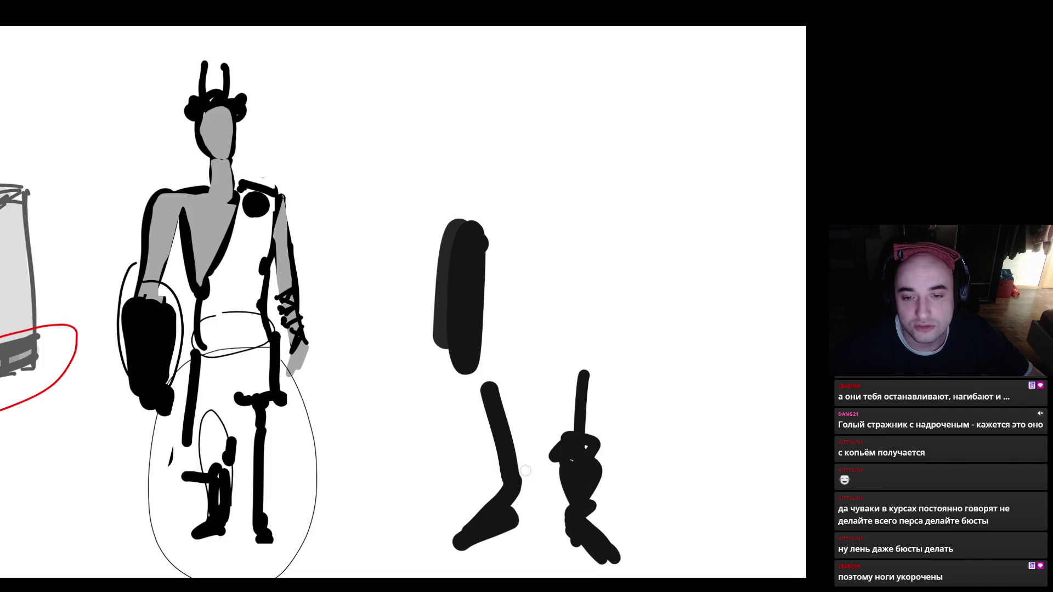
left_click_drag(494, 439, 500, 510)
mouse_move(520, 461)
left_mouse_down()
mouse_move(477, 454)
mouse_move(521, 441)
mouse_move(518, 524)
mouse_move(450, 543)
left_mouse_up()
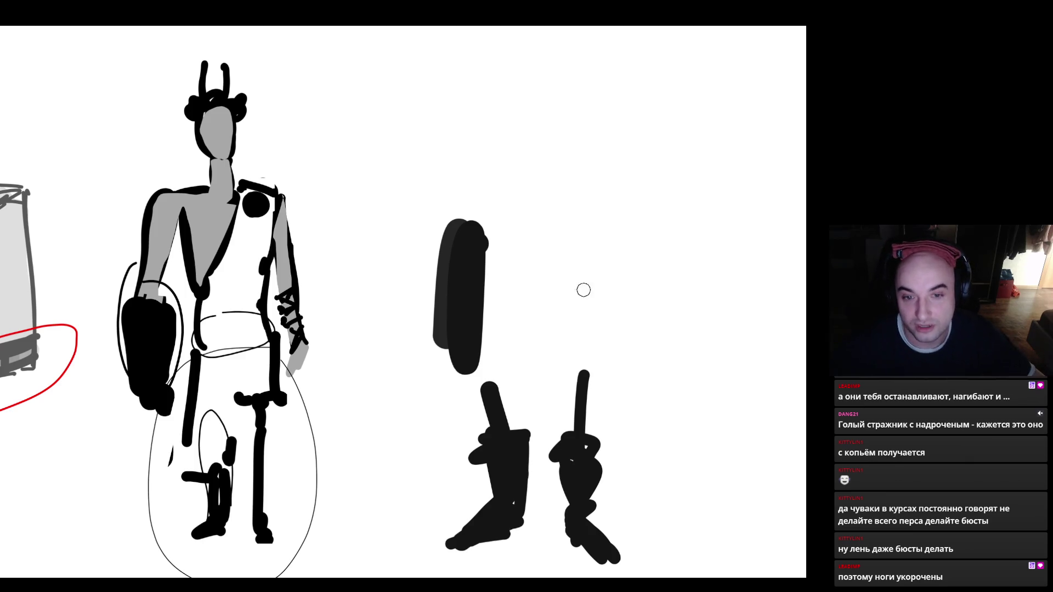
left_click_drag(510, 435, 500, 352)
left_click_drag(574, 431, 575, 378)
mouse_move(501, 384)
left_mouse_down()
mouse_move(487, 329)
mouse_move(501, 330)
mouse_move(501, 291)
left_mouse_up()
key("bracketright")
key("period")
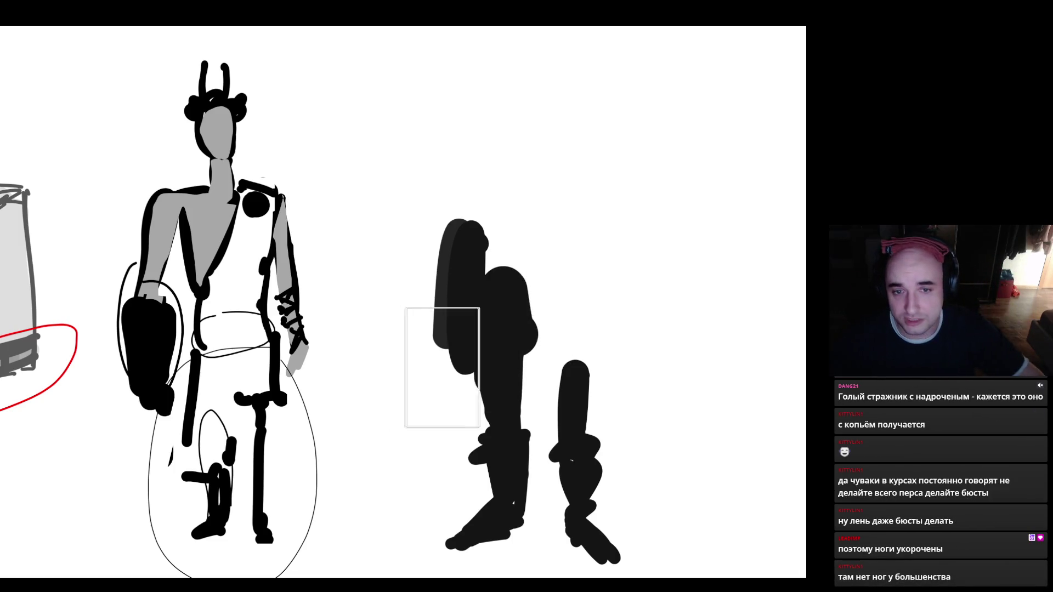
mouse_move(541, 282)
left_mouse_down()
mouse_move(484, 476)
mouse_move(550, 525)
mouse_move(520, 358)
left_mouse_up()
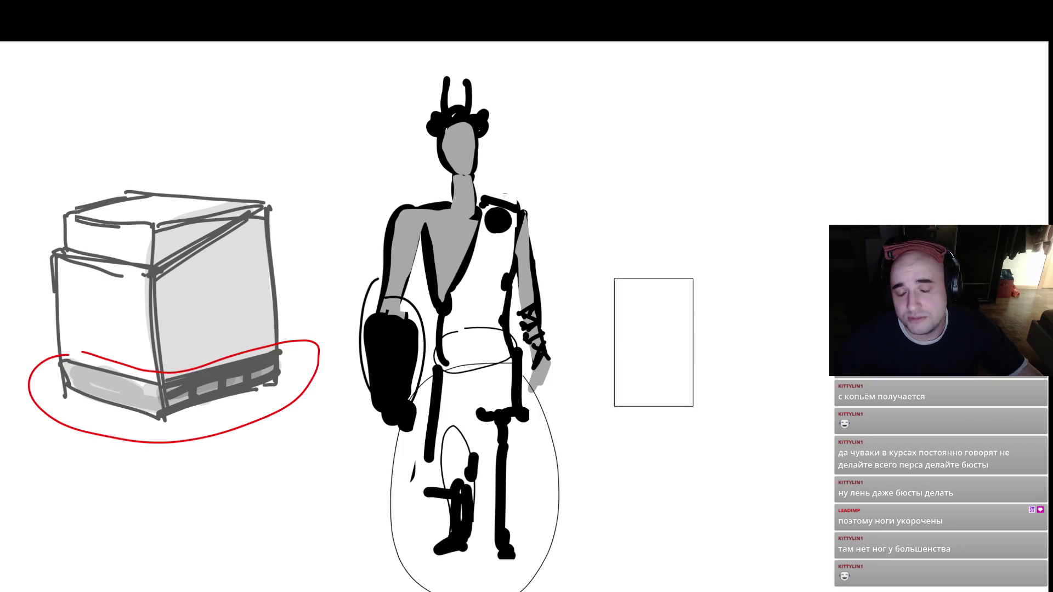
- Draw the first vertical line of a new leg right of the figure with a thin brush
key("Tab")
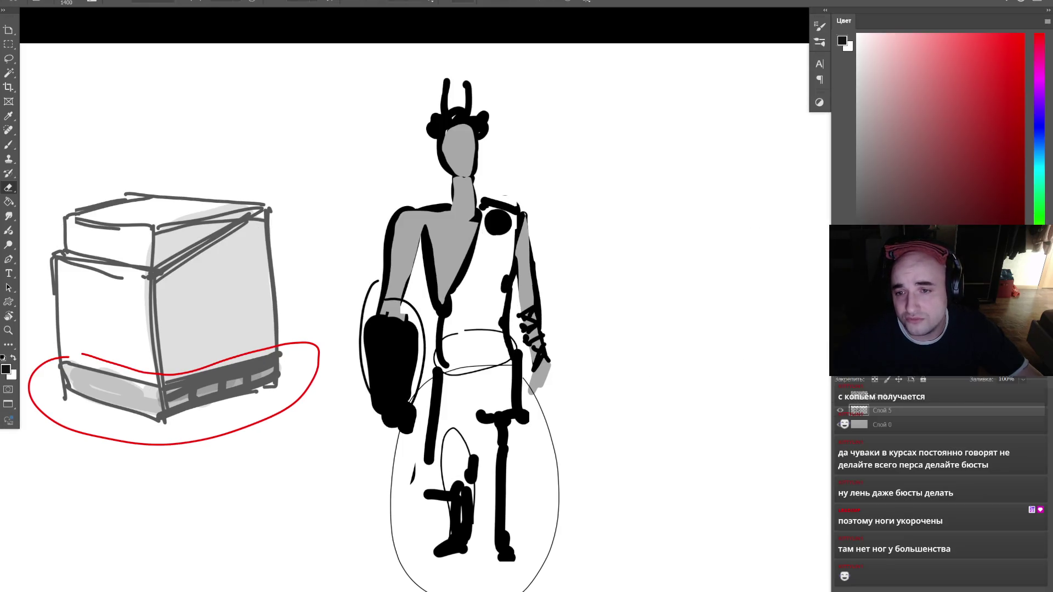
key("Tab")
key("bracketleft")
key("bracketleft")
key("bracketleft")
key("bracketleft")
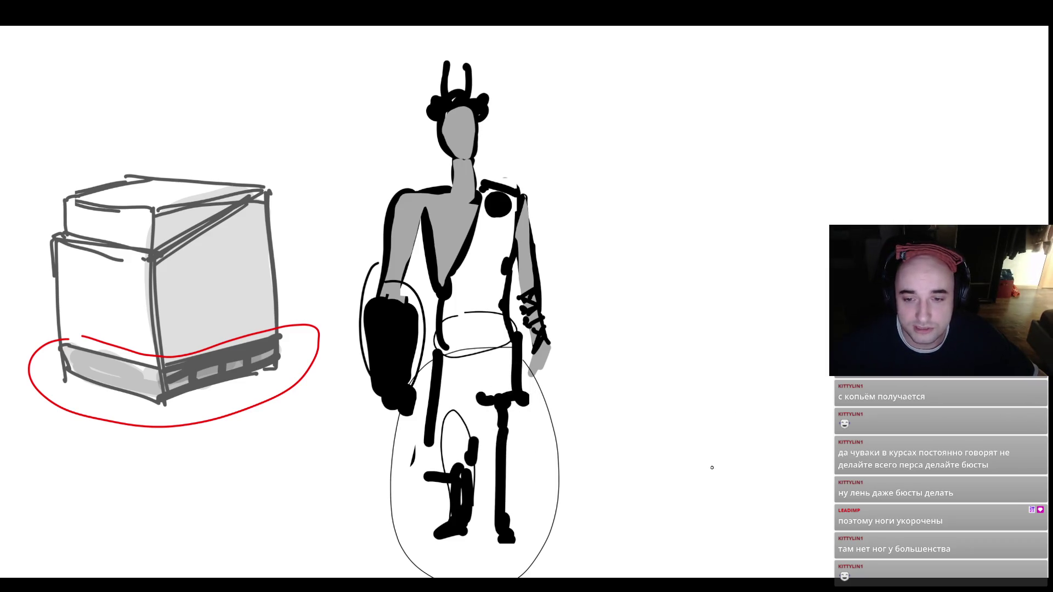
left_click_drag(709, 524, 686, 384)
left_click_drag(724, 507, 743, 373)
key("ctrl+z")
key("ctrl+z")
left_click_drag(708, 517, 701, 394)
mouse_move(441, 41)
left_mouse_down()
mouse_move(403, 57)
mouse_move(504, 27)
left_mouse_up()
key("ctrl+z")
- Add the second leg line, crossing strap lines, a crossbar and a wing at the foot
left_click_drag(731, 378, 736, 524)
mouse_move(735, 464)
left_mouse_down()
mouse_move(710, 522)
mouse_move(736, 509)
left_mouse_up()
left_click_drag(701, 406, 733, 460)
left_click_drag(695, 395, 739, 388)
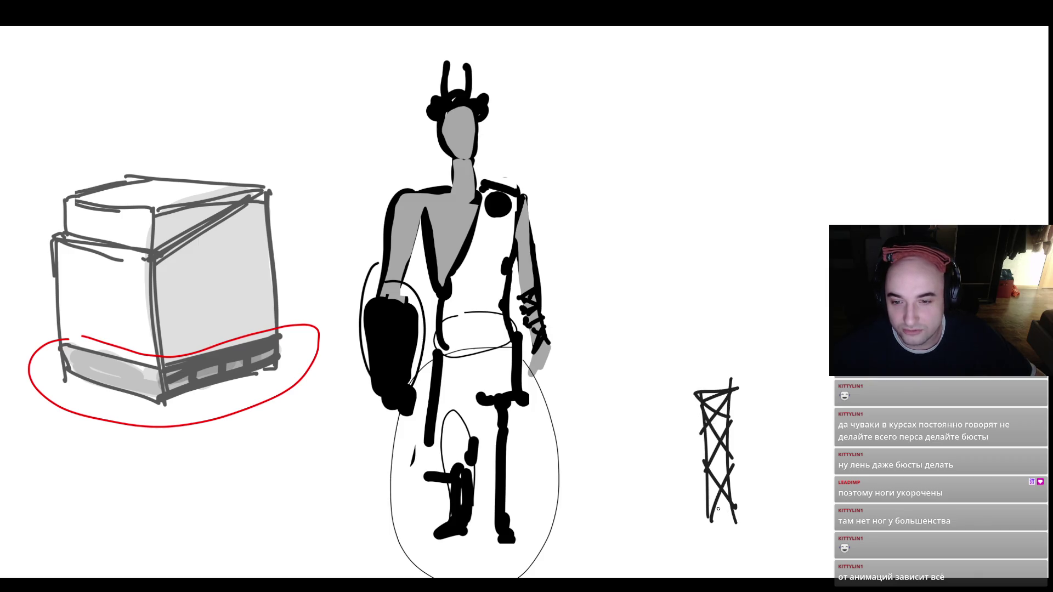
mouse_move(718, 527)
left_mouse_down()
mouse_move(798, 431)
mouse_move(777, 524)
mouse_move(719, 565)
mouse_move(657, 569)
mouse_move(680, 543)
left_mouse_up()
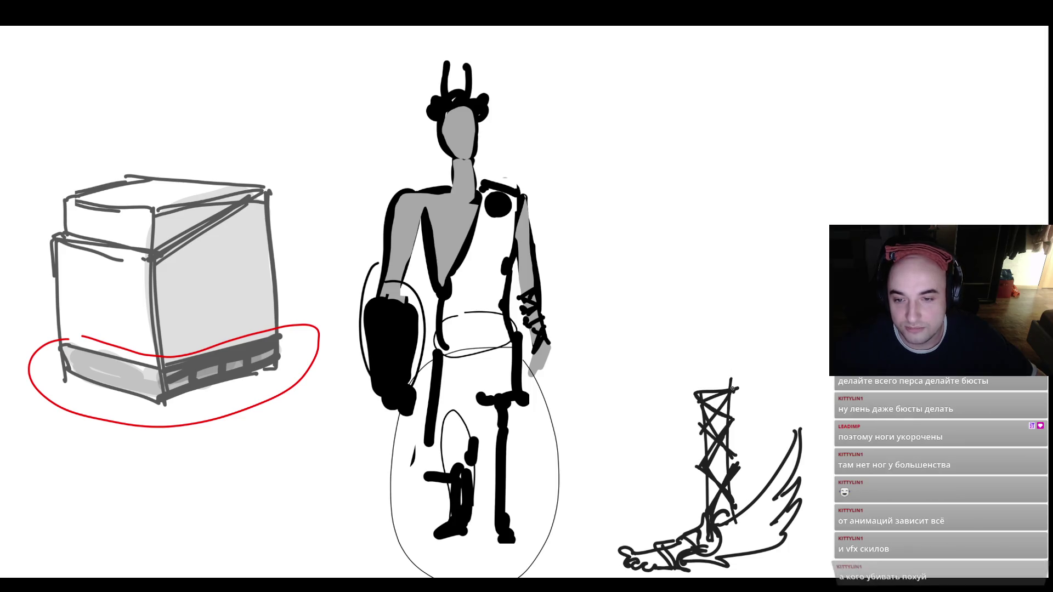
- Extend the leg upward above the straps and trim the top of its outlines
mouse_move(702, 387)
left_mouse_down()
mouse_move(692, 337)
mouse_move(736, 232)
left_mouse_up()
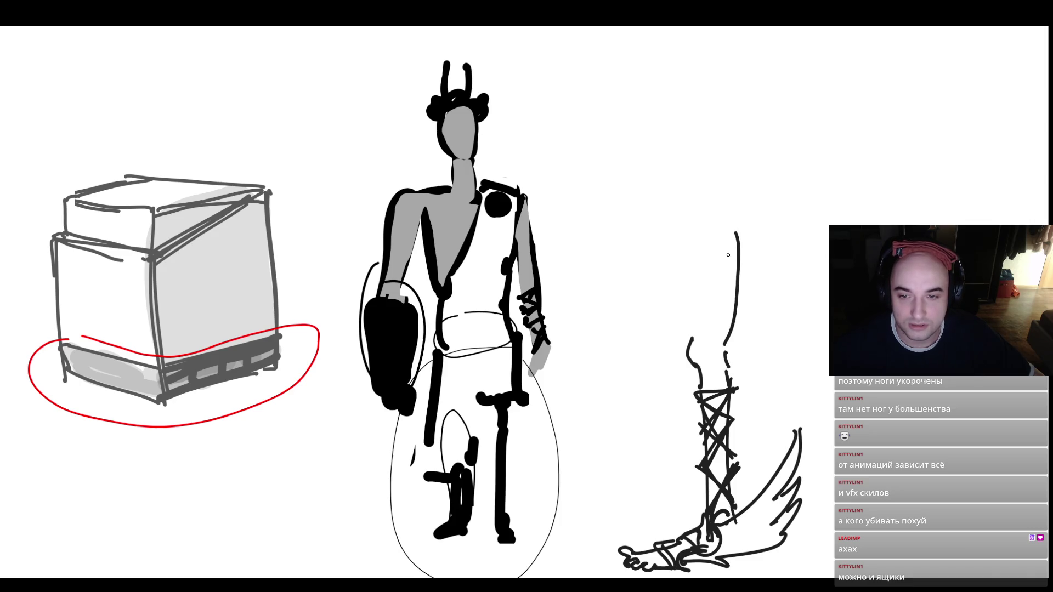
mouse_move(698, 336)
left_mouse_down()
mouse_move(686, 204)
mouse_move(726, 210)
mouse_move(704, 339)
left_mouse_up()
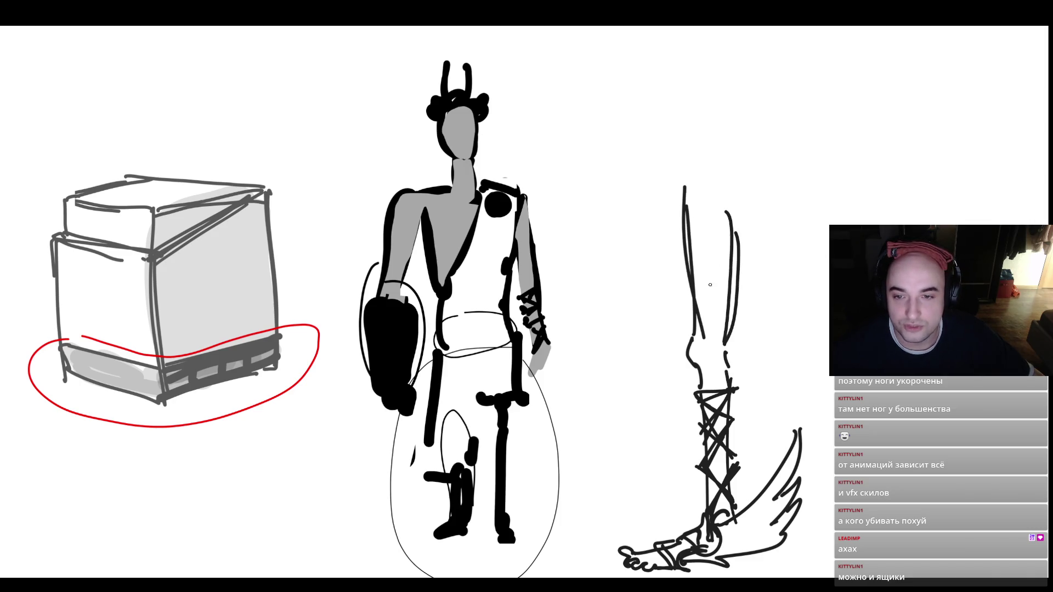
left_click_drag(747, 288, 737, 212)
left_click_drag(679, 187, 673, 265)
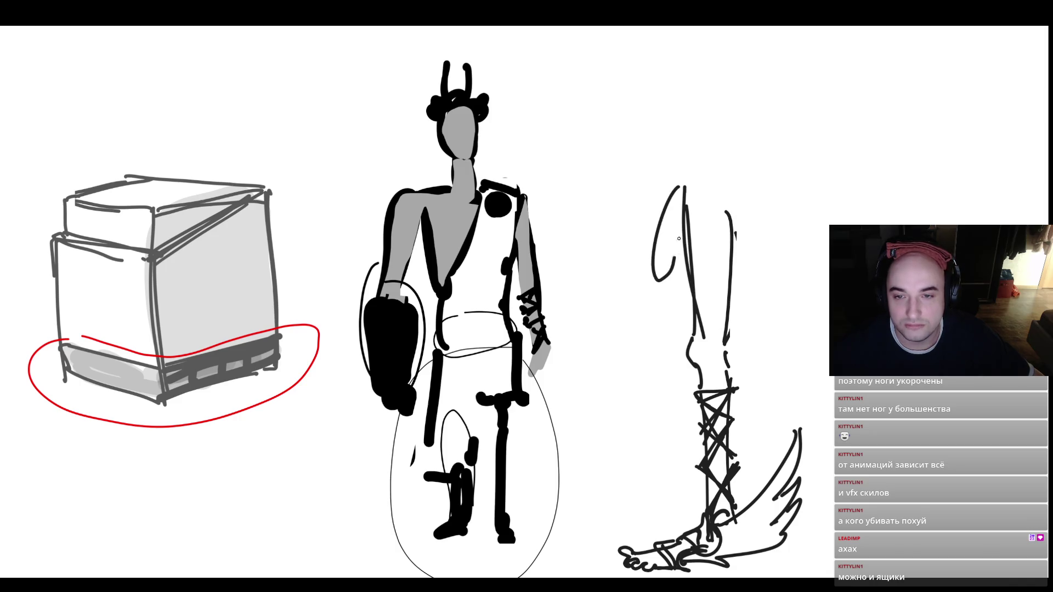
key("ctrl+z")
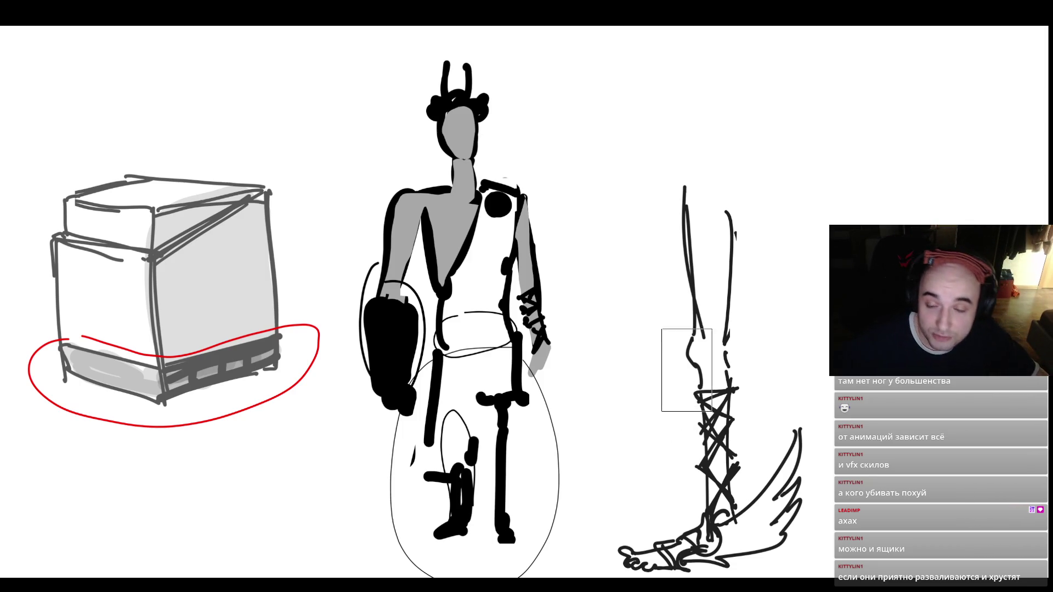
mouse_move(686, 175)
left_mouse_down()
mouse_move(756, 196)
mouse_move(703, 200)
left_mouse_up()
key("ctrl+z")
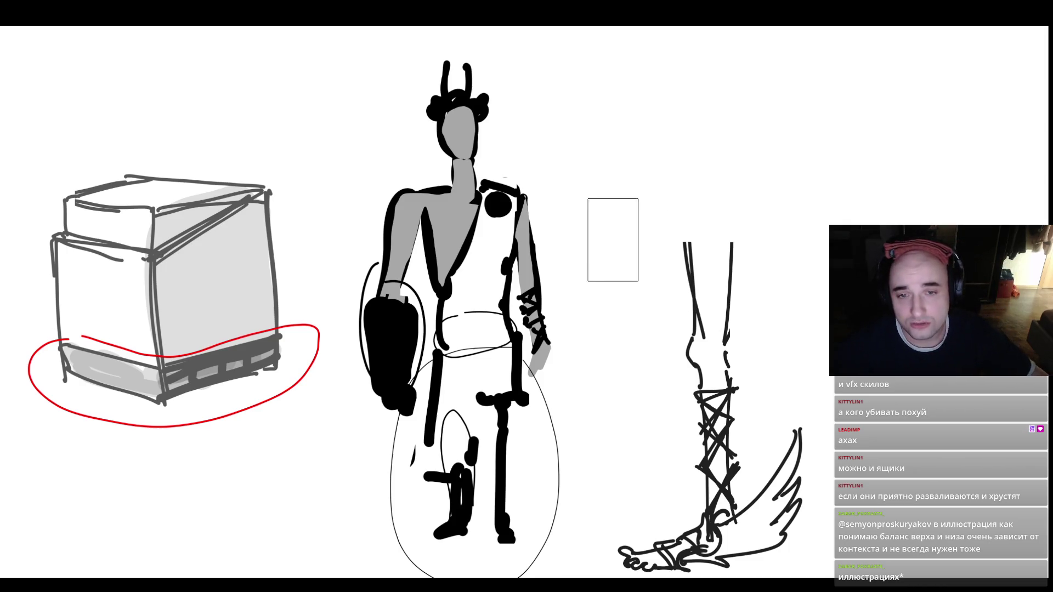
- Outline the left arm in black, thicken the right lower leg, and extend the white tunic over the waist
scroll(549, 264, "right", 2)
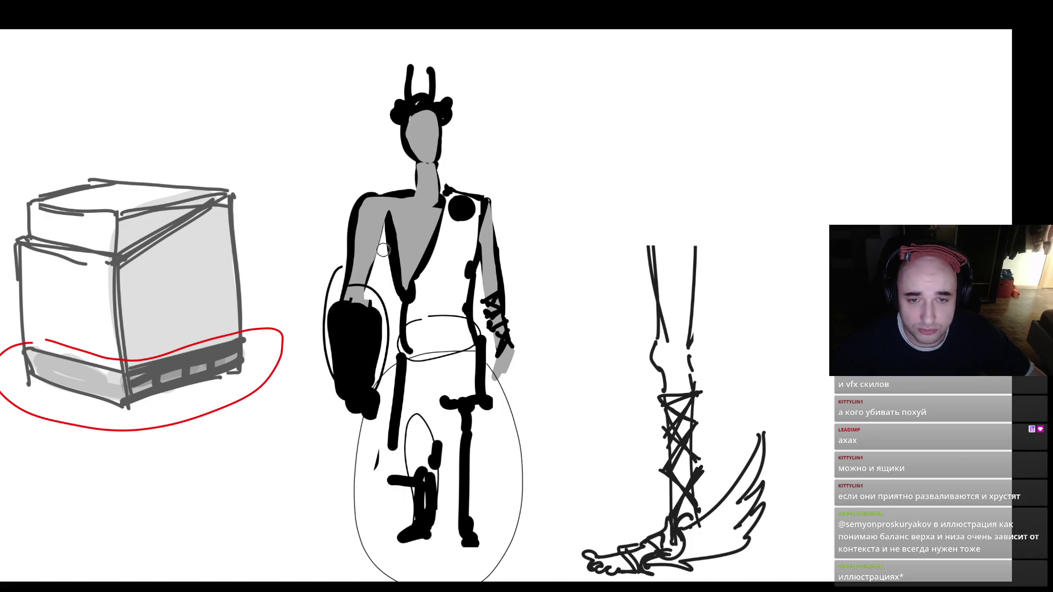
mouse_move(388, 219)
left_mouse_down()
mouse_move(374, 304)
mouse_move(356, 201)
mouse_move(380, 219)
mouse_move(365, 297)
mouse_move(393, 238)
left_mouse_up()
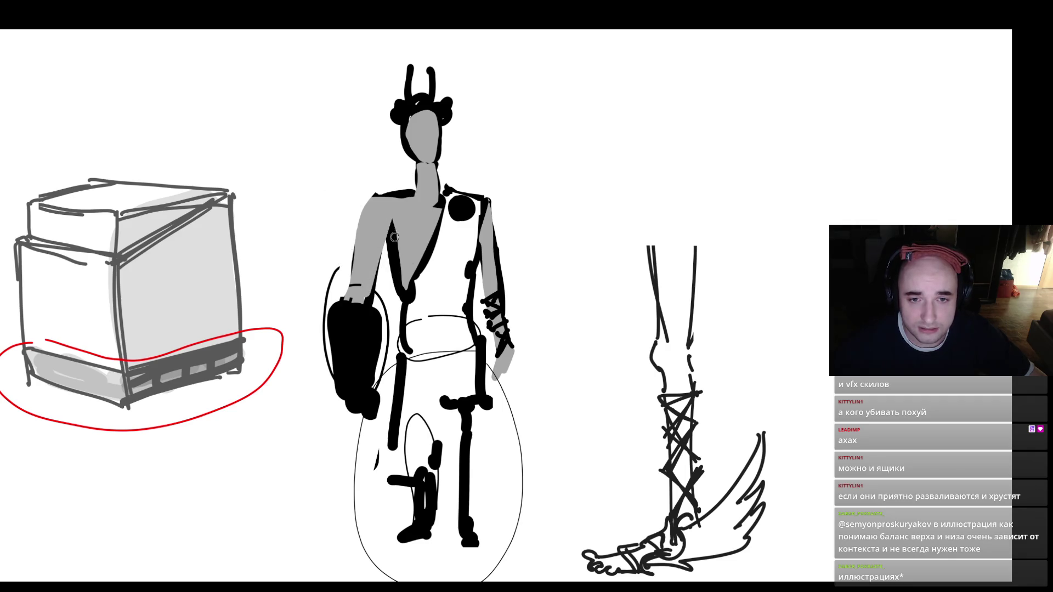
mouse_move(380, 196)
left_mouse_down()
mouse_move(366, 204)
mouse_move(348, 298)
left_mouse_up()
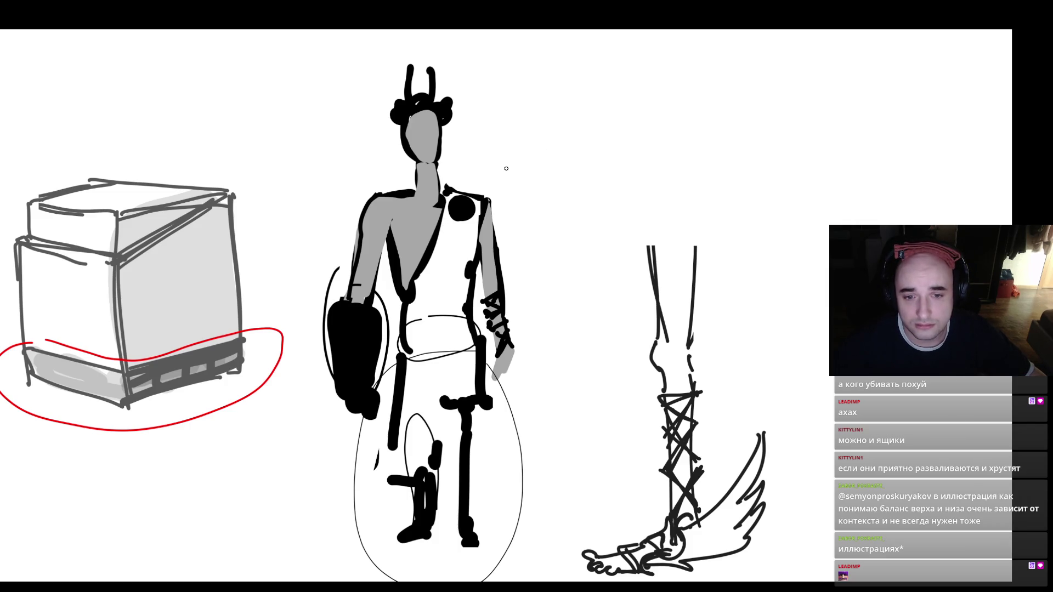
mouse_move(461, 441)
left_mouse_down()
mouse_move(478, 531)
mouse_move(461, 433)
mouse_move(445, 410)
mouse_move(423, 478)
left_mouse_up()
mouse_move(413, 422)
left_mouse_down()
mouse_move(436, 398)
mouse_move(449, 320)
mouse_move(432, 317)
mouse_move(463, 283)
mouse_move(471, 253)
left_mouse_up()
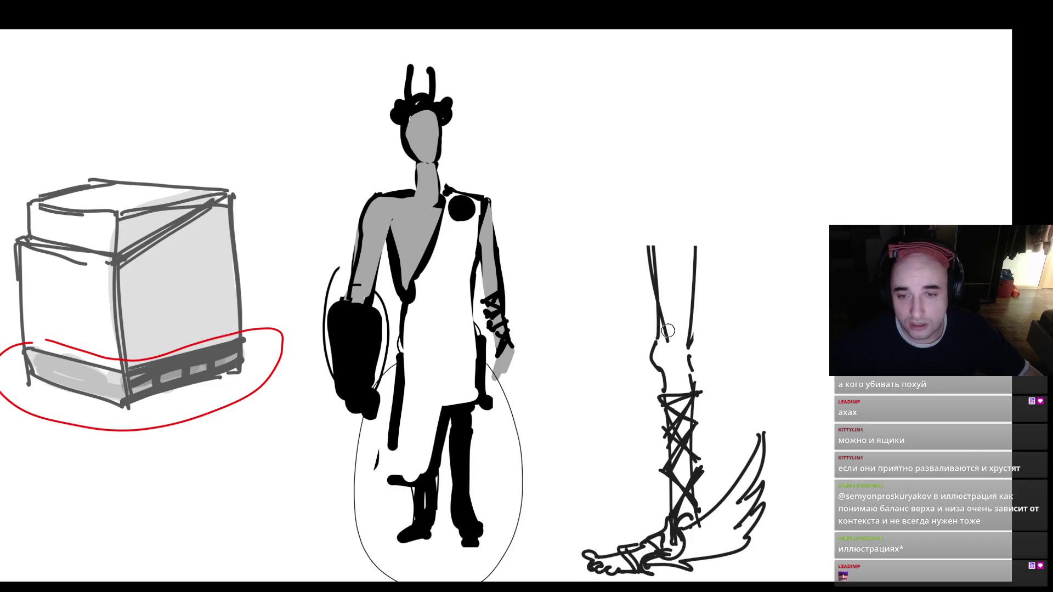
- Frame the boot with black lines and fill the selected leg with soft grey
left_click_drag(752, 244, 763, 580)
left_click_drag(585, 259, 564, 551)
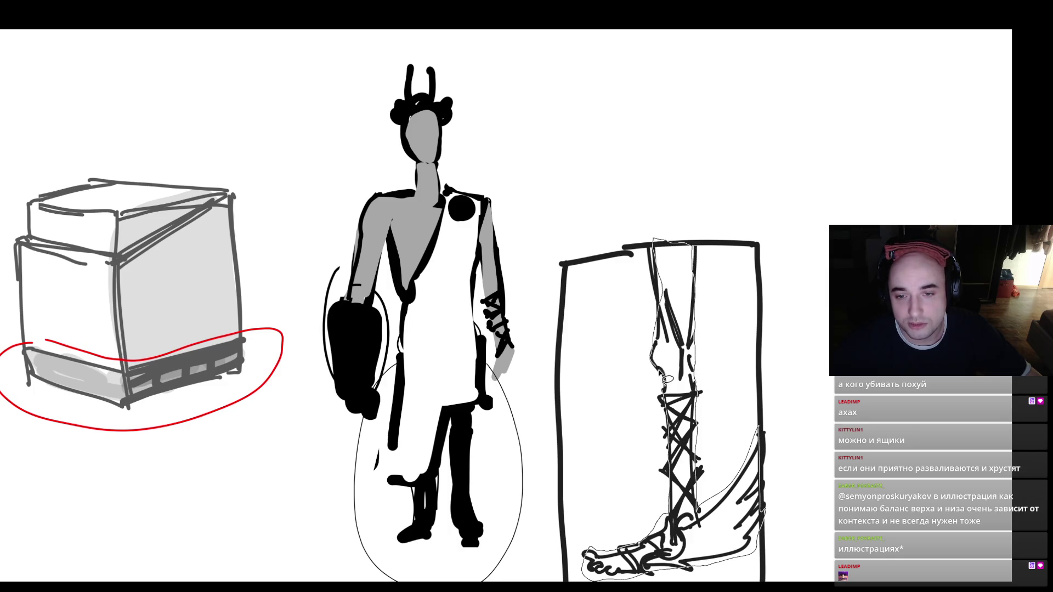
right_click(679, 394)
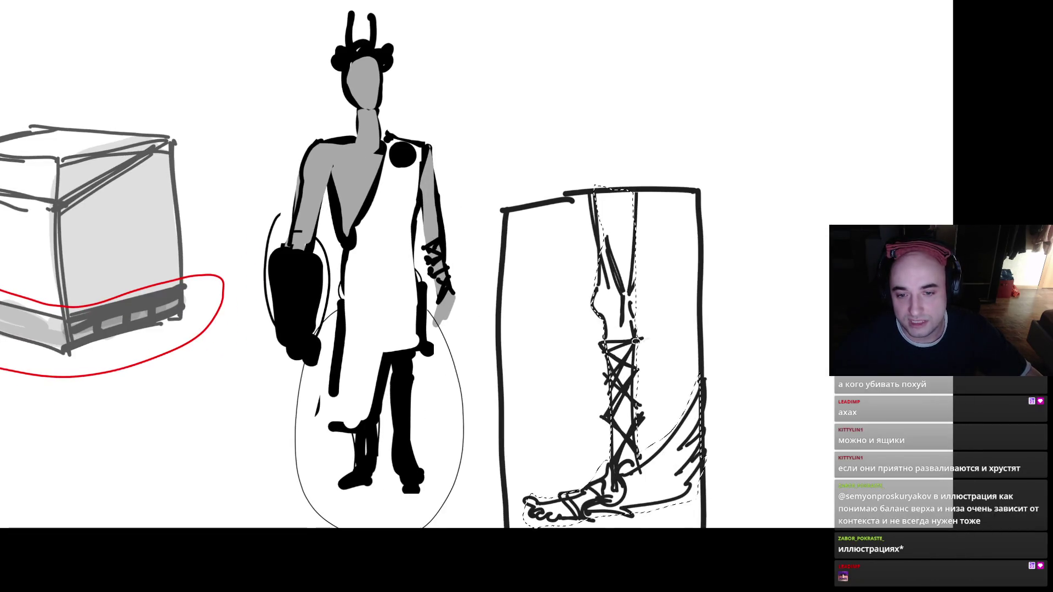
mouse_move(388, 470)
left_mouse_down()
mouse_move(865, 409)
mouse_move(505, 430)
mouse_move(603, 329)
left_mouse_up()
- Paint a thin red line along the shin after deselecting the leg
key("Tab")
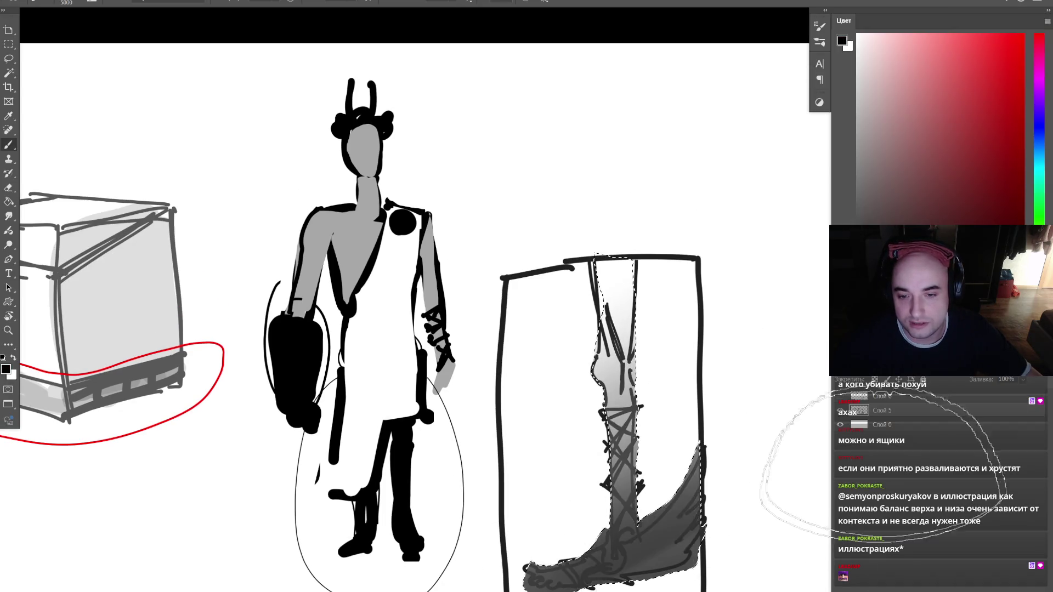
key("ctrl+d")
left_click(986, 50)
key("bracketleft")
key("bracketleft")
key("bracketleft")
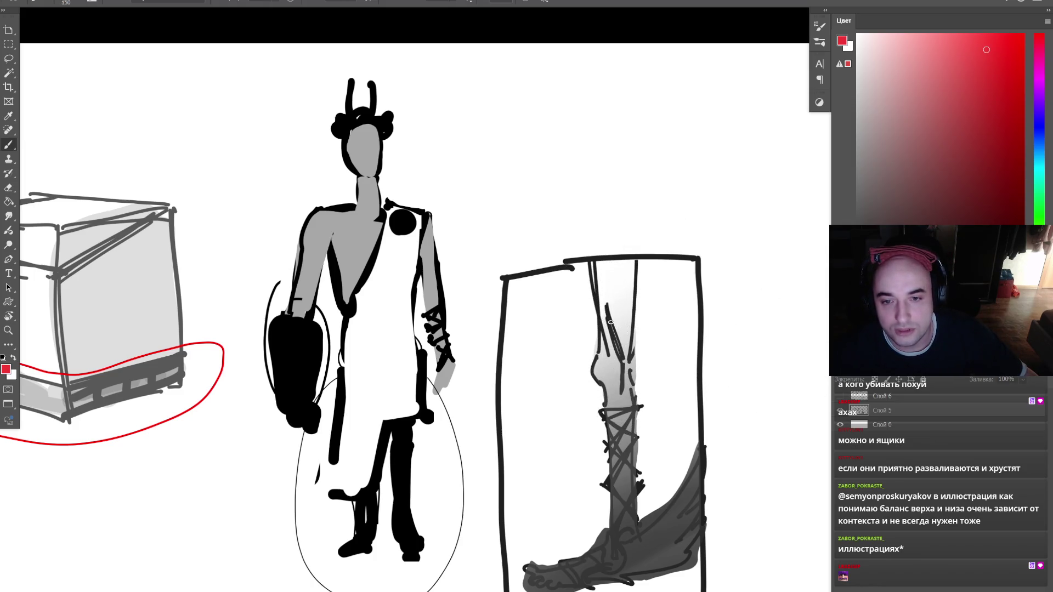
left_click_drag(610, 323, 625, 376)
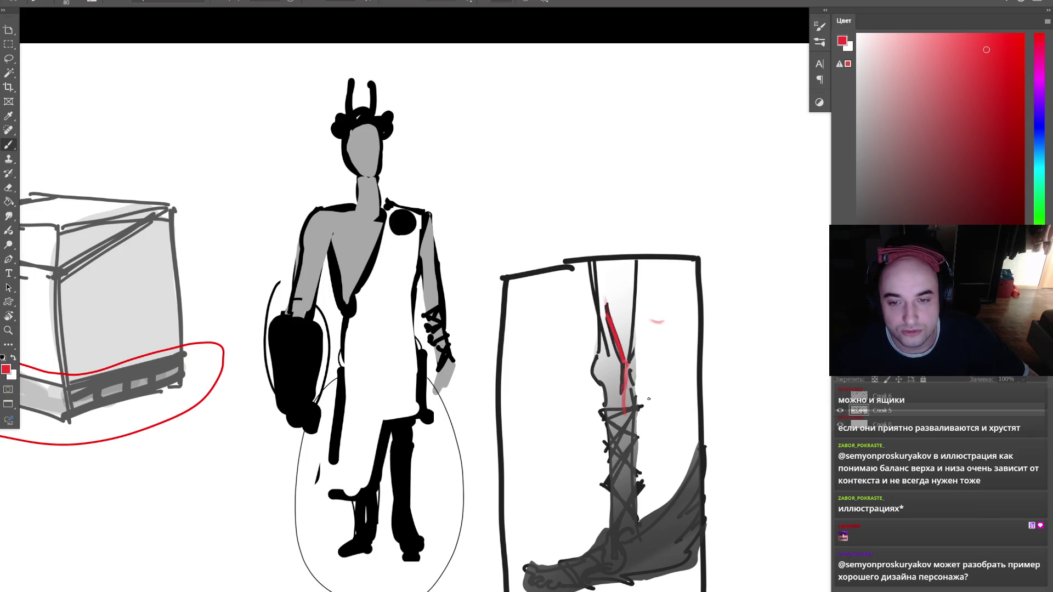
scroll(649, 402, "down", 3)
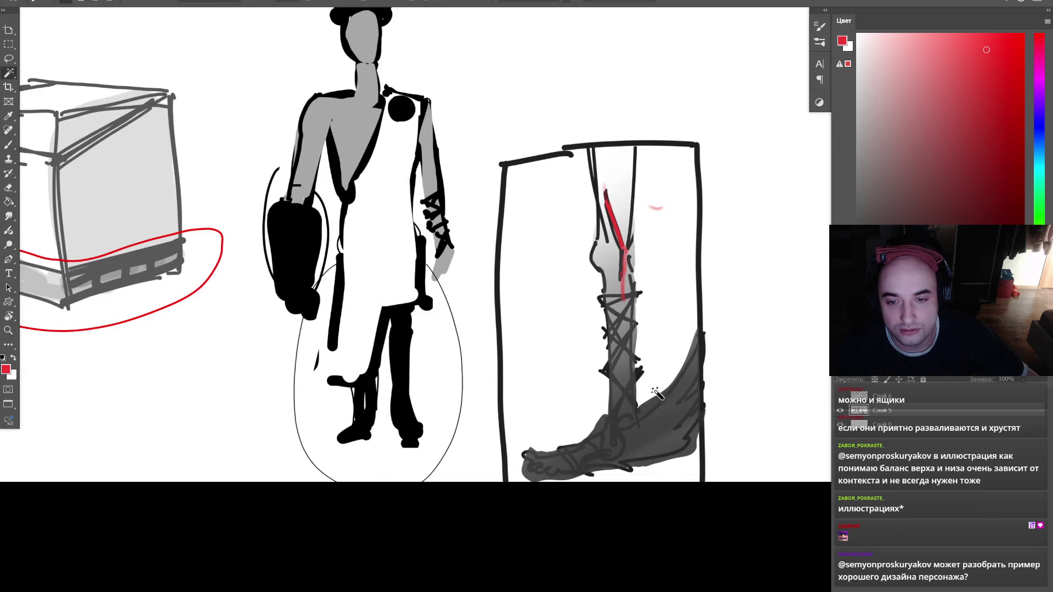
- Select the background and paint dark soft shading around the boot frame
left_click(659, 478, "shift")
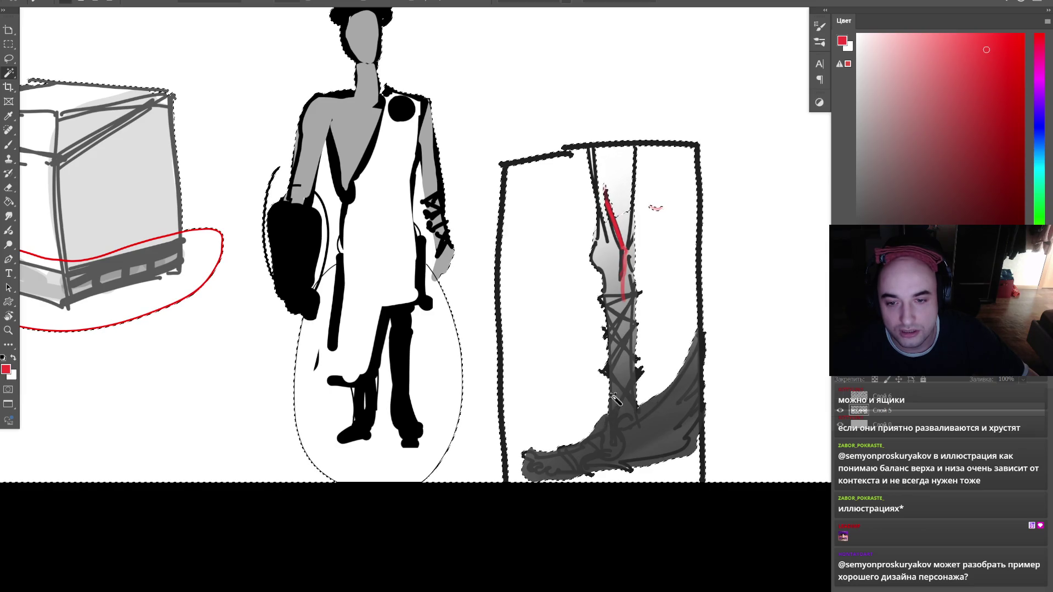
key("d")
key("b")
mouse_move(571, 348)
left_mouse_down()
mouse_move(549, 384)
mouse_move(590, 396)
mouse_move(620, 467)
mouse_move(667, 455)
mouse_move(664, 324)
mouse_move(543, 258)
mouse_move(583, 263)
mouse_move(642, 231)
mouse_move(631, 214)
left_mouse_up()
key("Delete")
key("l")
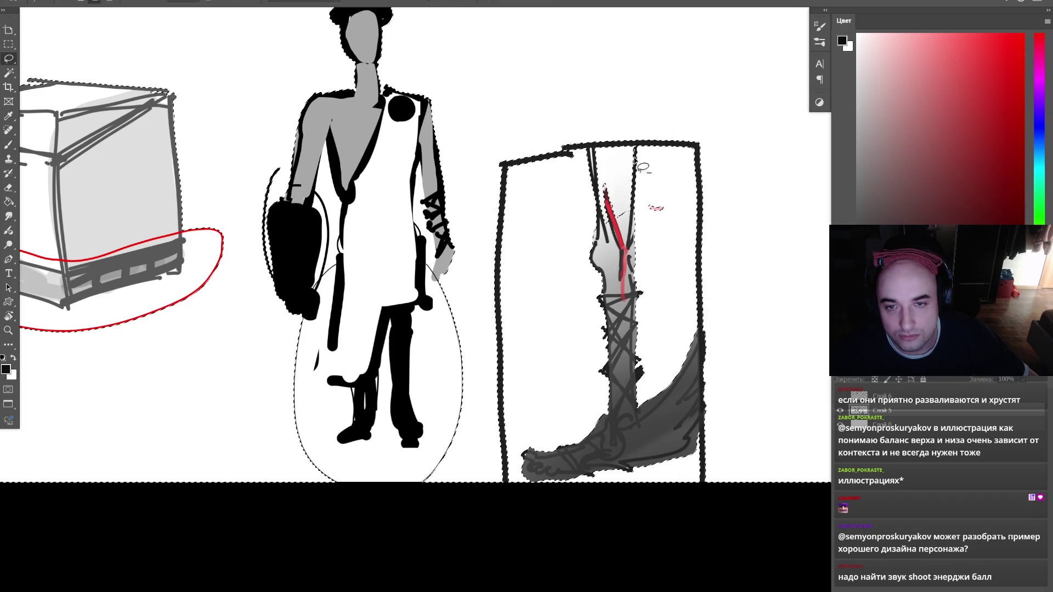
mouse_move(642, 157)
left_mouse_down()
mouse_move(685, 258)
mouse_move(714, 220)
mouse_move(546, 266)
left_mouse_up()
key("b")
key("ctrl+z")
mouse_move(722, 188)
left_mouse_down()
mouse_move(713, 235)
mouse_move(576, 375)
mouse_move(600, 384)
mouse_move(317, 522)
mouse_move(729, 470)
mouse_move(647, 447)
mouse_move(650, 395)
left_mouse_up()
key("ctrl+d")
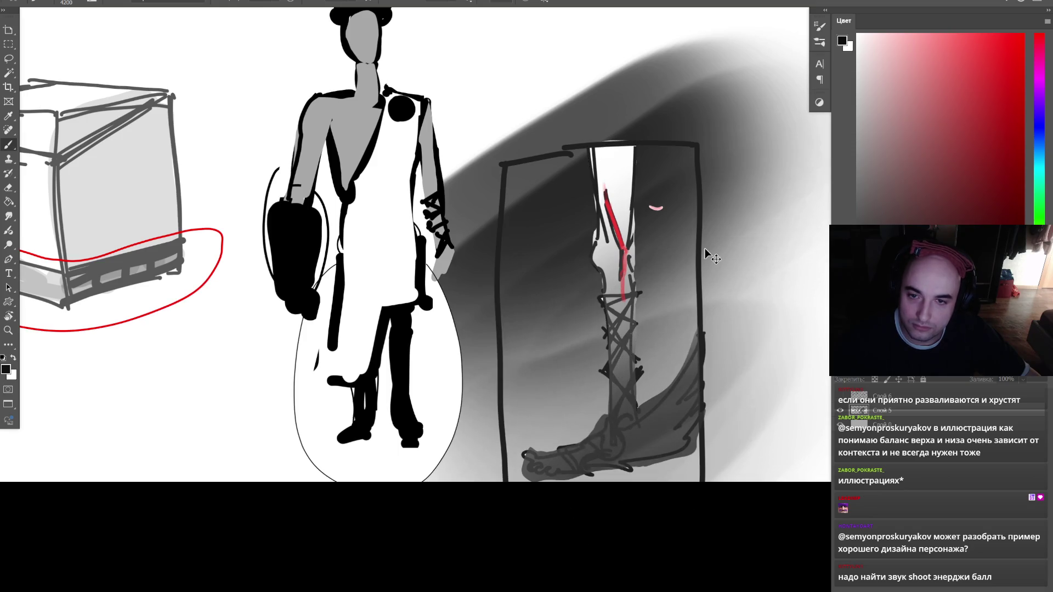
- Clip the shading to the boot and try light grey strokes on the laces and lower boot, then undo them
left_click_drag(698, 285, 653, 306)
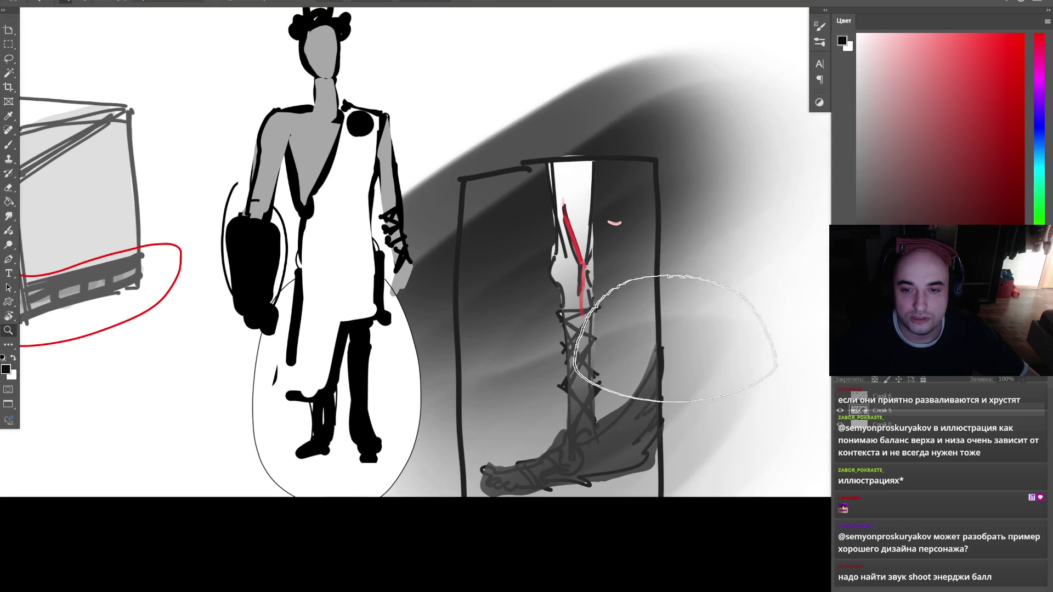
key("Tab")
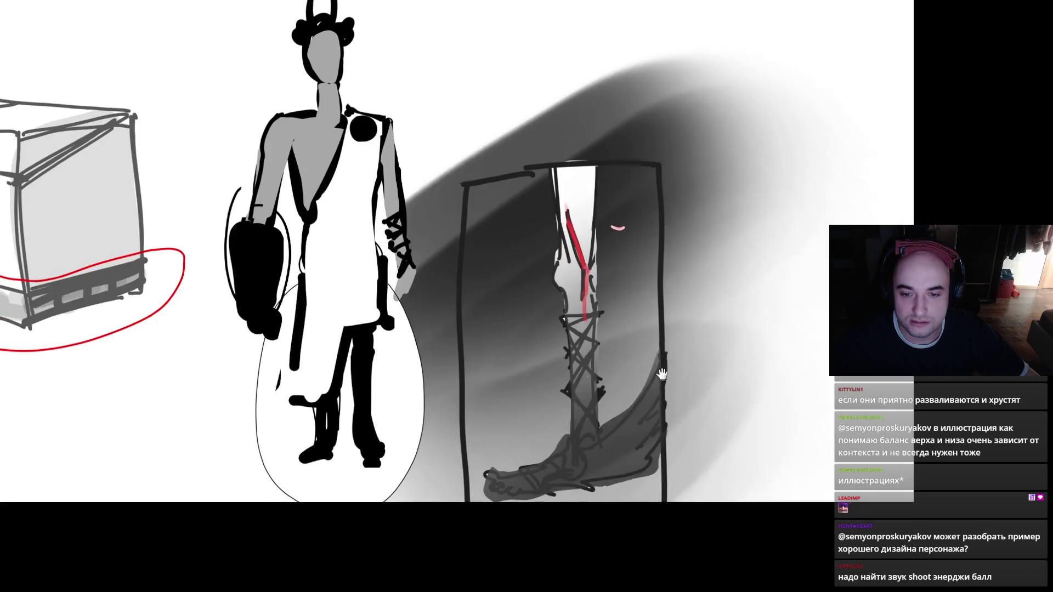
mouse_move(662, 375)
left_mouse_down()
mouse_move(663, 353)
mouse_move(656, 371)
left_mouse_up()
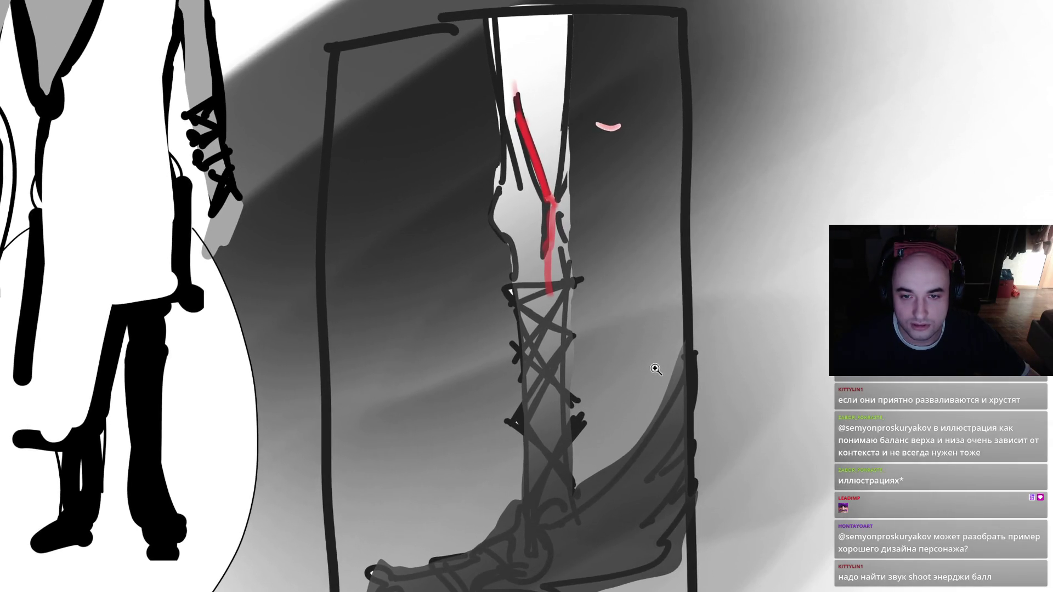
key("ctrl+alt+g")
key("bracketleft")
key("bracketleft")
key("bracketleft")
mouse_move(557, 411)
left_mouse_down()
mouse_move(552, 436)
mouse_move(537, 382)
left_mouse_up()
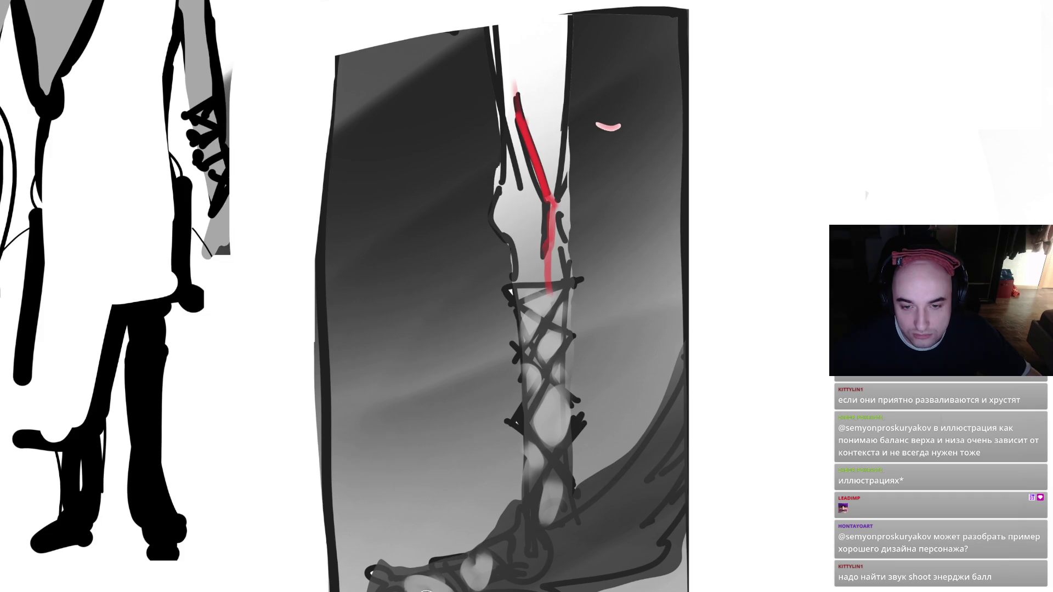
mouse_move(557, 540)
left_mouse_down()
mouse_move(686, 395)
mouse_move(527, 560)
mouse_move(680, 471)
mouse_move(643, 563)
left_mouse_up()
mouse_move(394, 417)
left_mouse_down()
mouse_move(790, 357)
mouse_move(738, 301)
left_mouse_up()
key("ctrl+z")
key("ctrl+z")
key("ctrl+z")
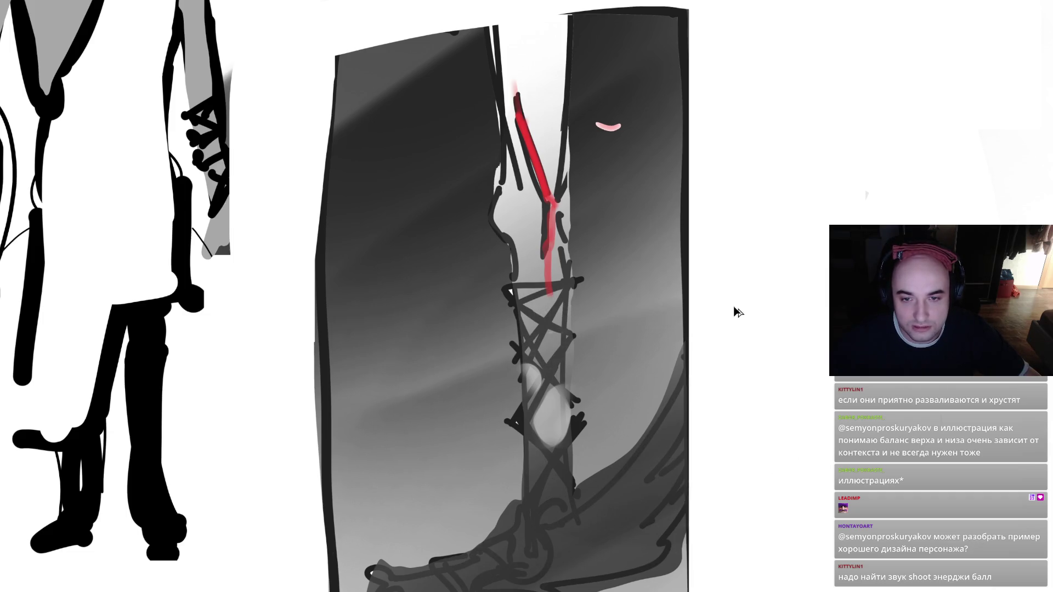
key("ctrl+z")
- Try light grey loops sampled from the leg, undo them, and restore the dark gradient fills
left_click(549, 104, "alt")
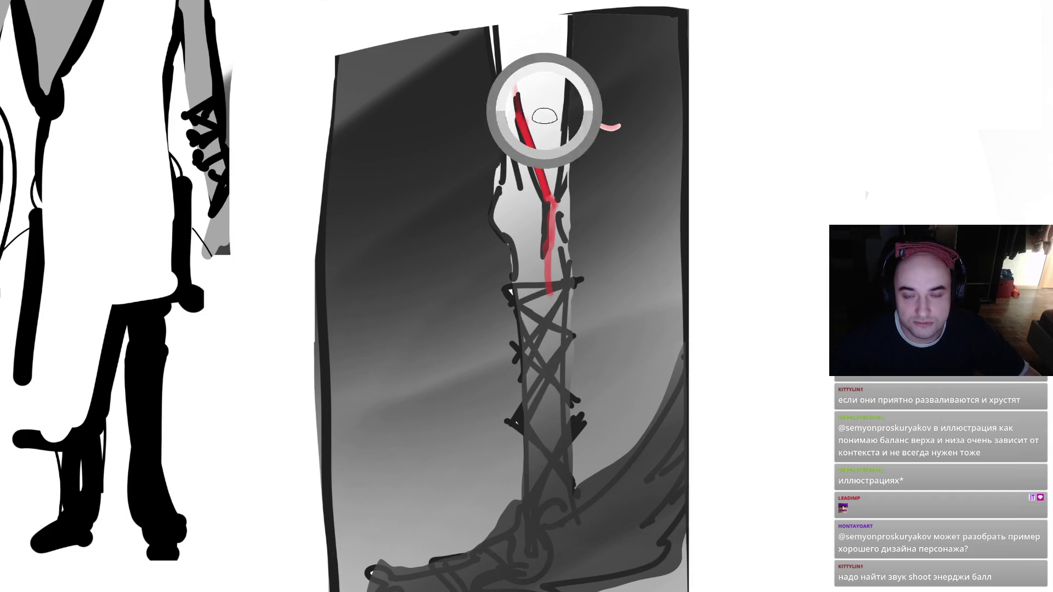
mouse_move(553, 25)
left_mouse_down()
mouse_move(541, 296)
mouse_move(568, 19)
left_mouse_up()
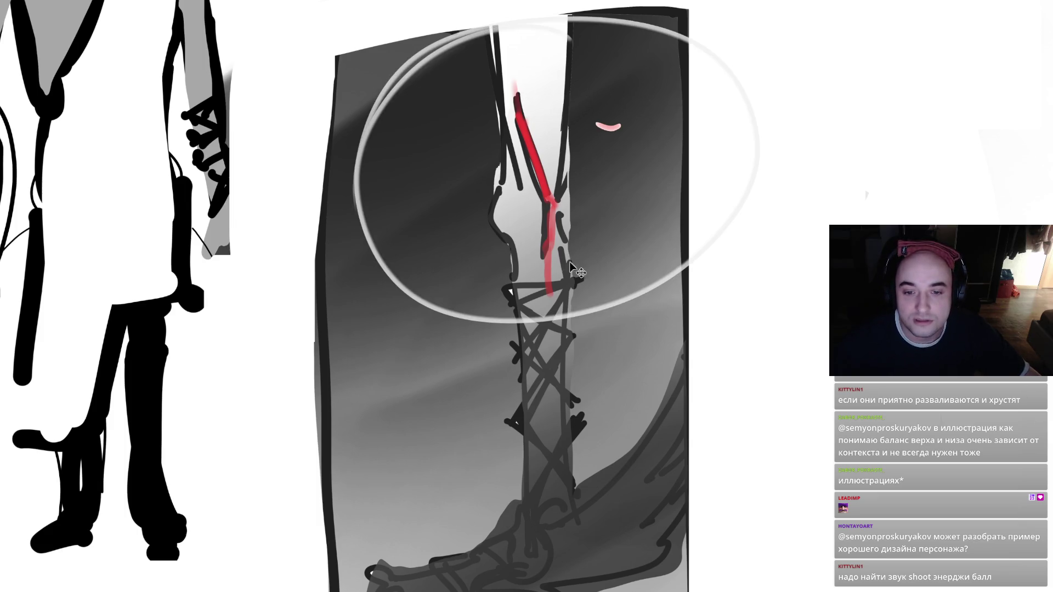
key("ctrl+z")
left_click_drag(598, 318, 318, 590)
left_click_drag(455, 354, 812, 582)
key("ctrl+z")
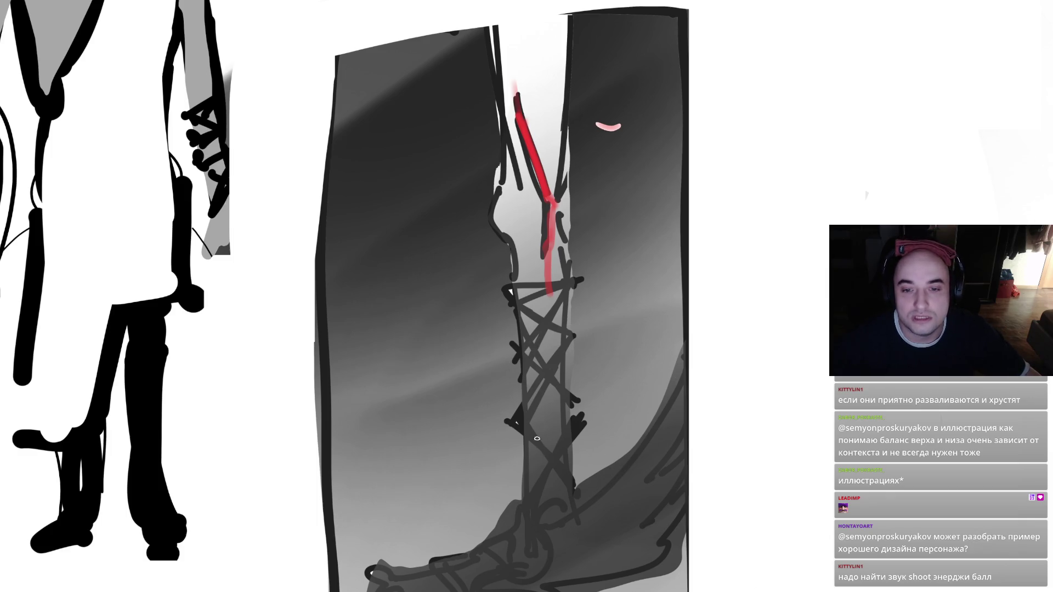
key("ctrl+z")
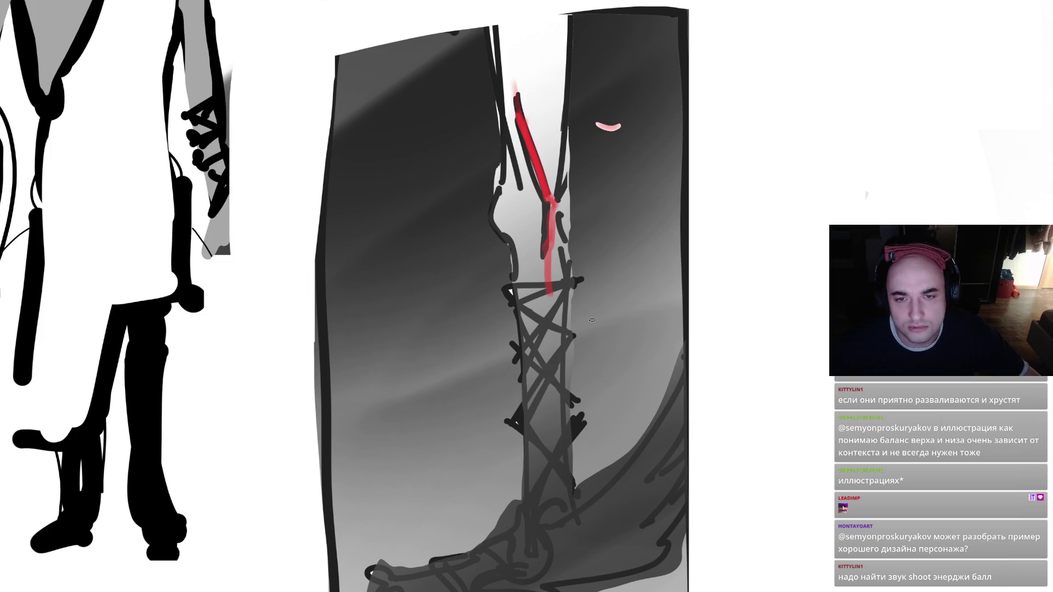
key("ctrl+shift+z")
key("ctrl+shift+z")
key("ctrl+shift+z")
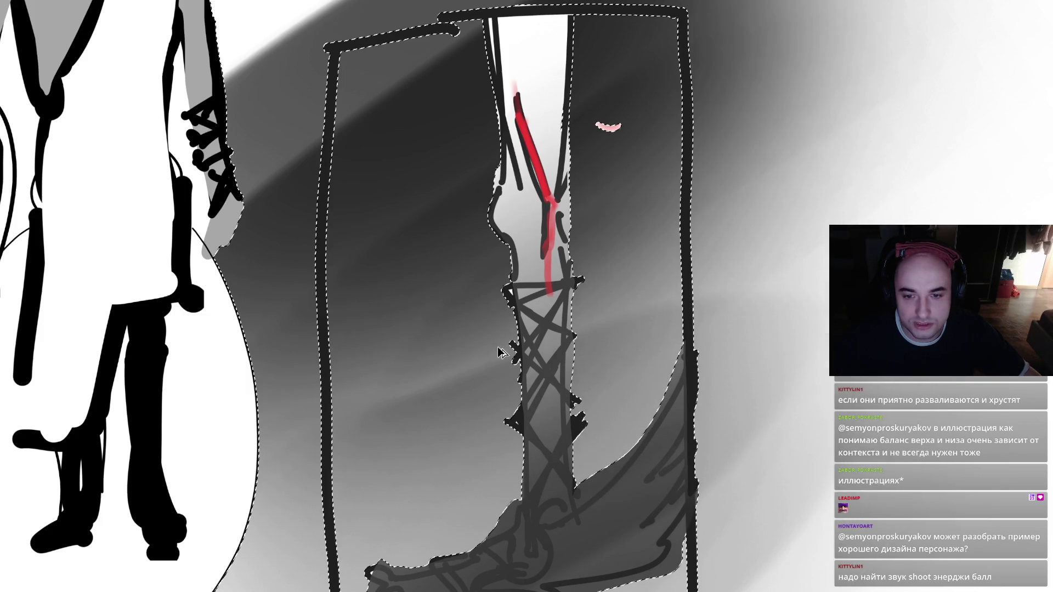
- Undo the dark gradients, red line and grey fills, and reshape the selection around the toe and sole
key("ctrl+z")
key("ctrl+z")
key("ctrl+z")
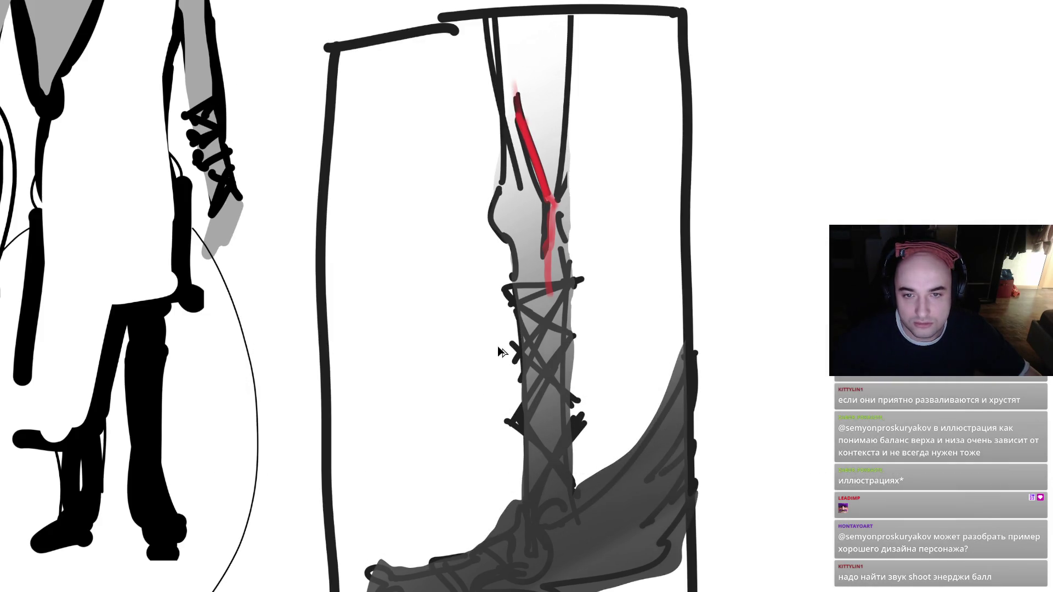
key("ctrl+z")
key("ctrl+z")
key("ctrl+z")
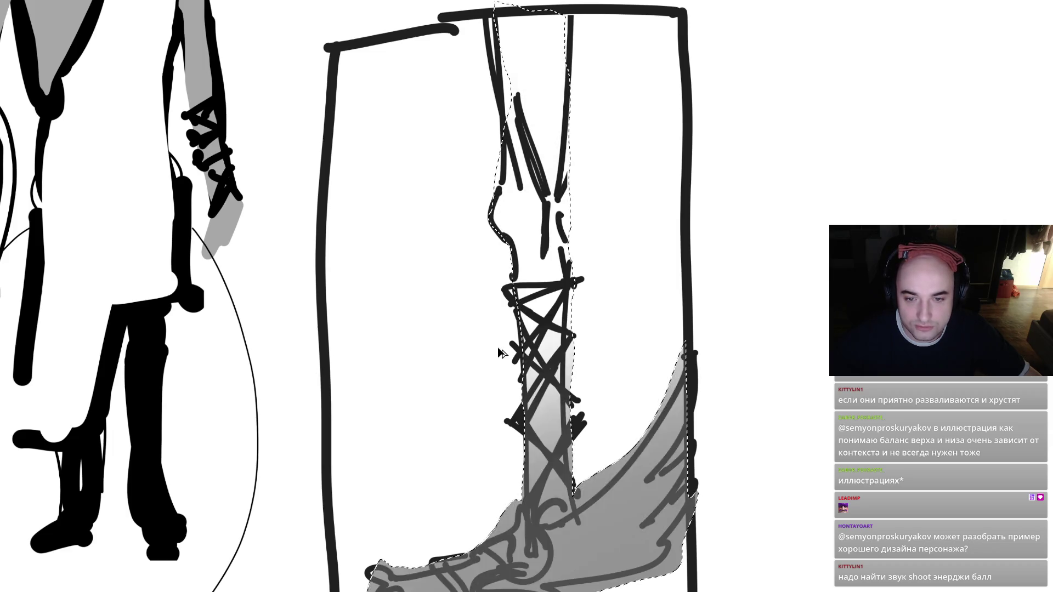
key("ctrl+minus")
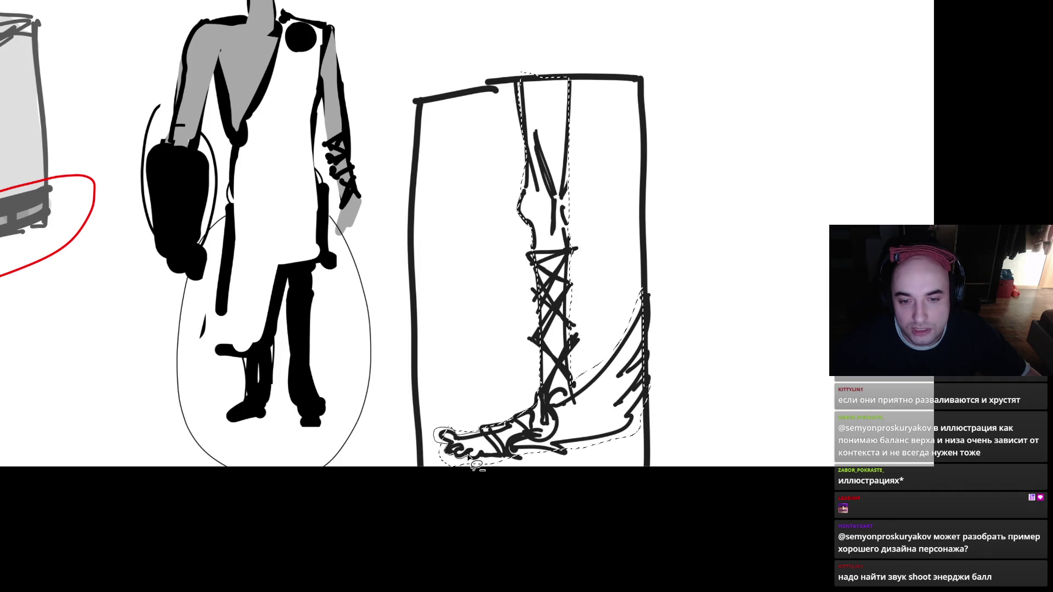
mouse_move(506, 486)
left_mouse_down()
mouse_move(547, 463)
mouse_move(516, 456)
left_mouse_up()
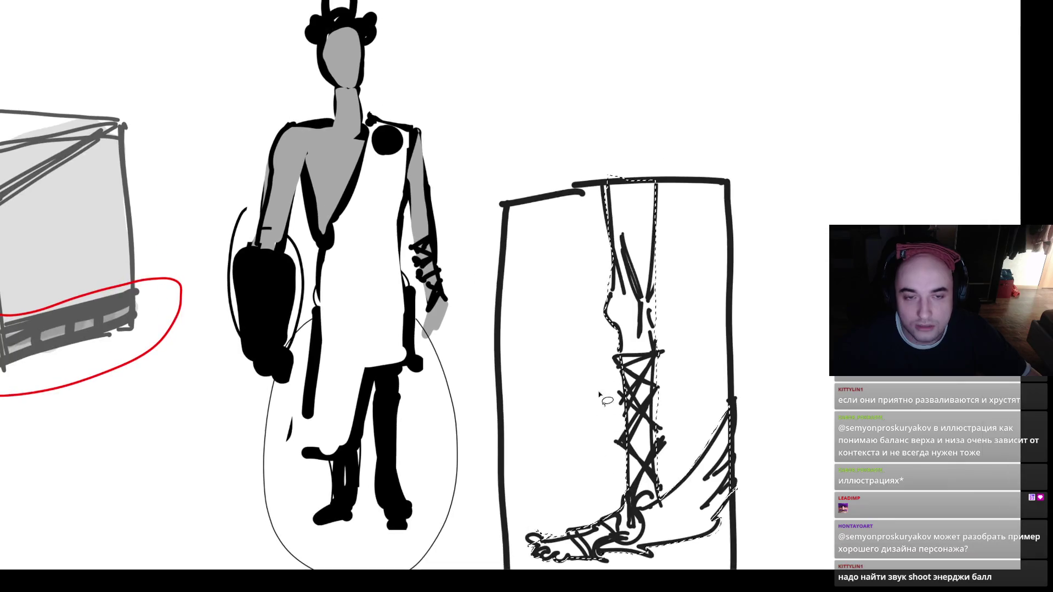
- Zoom in and out around the character's shoulder
left_click(377, 121)
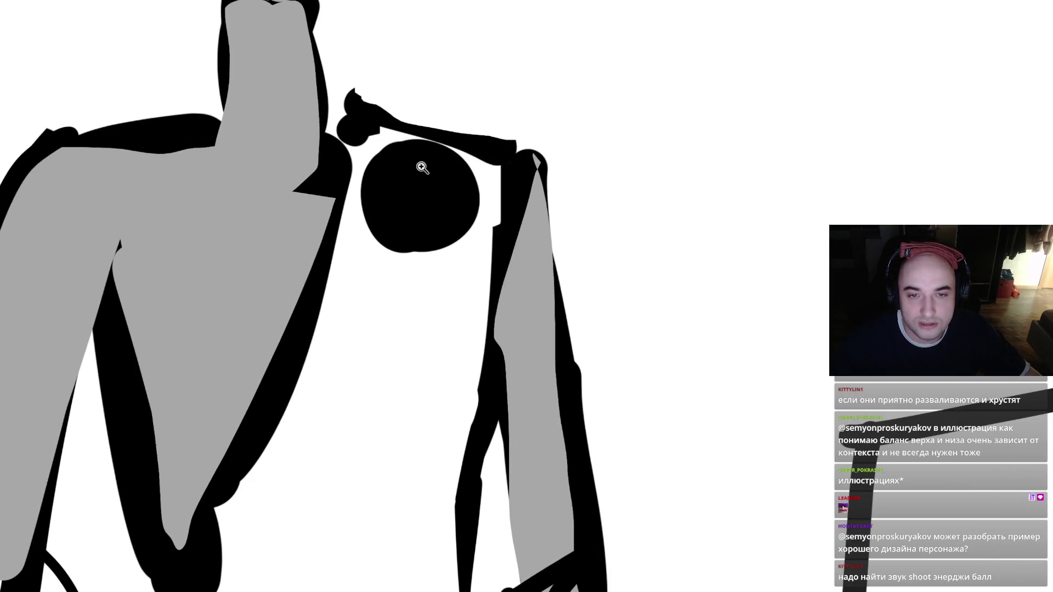
key("ctrl+0")
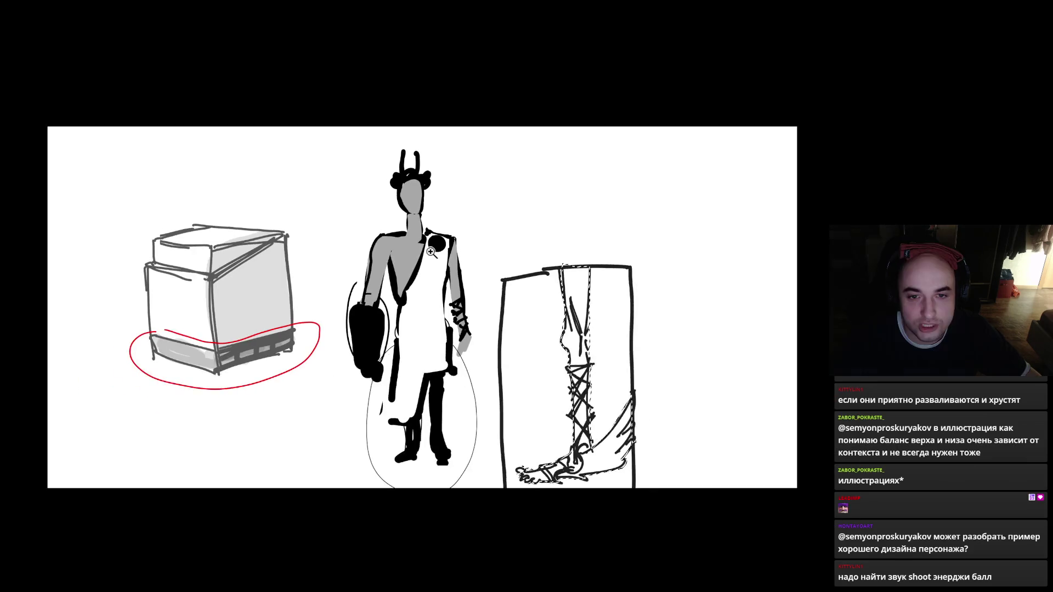
left_click(446, 202)
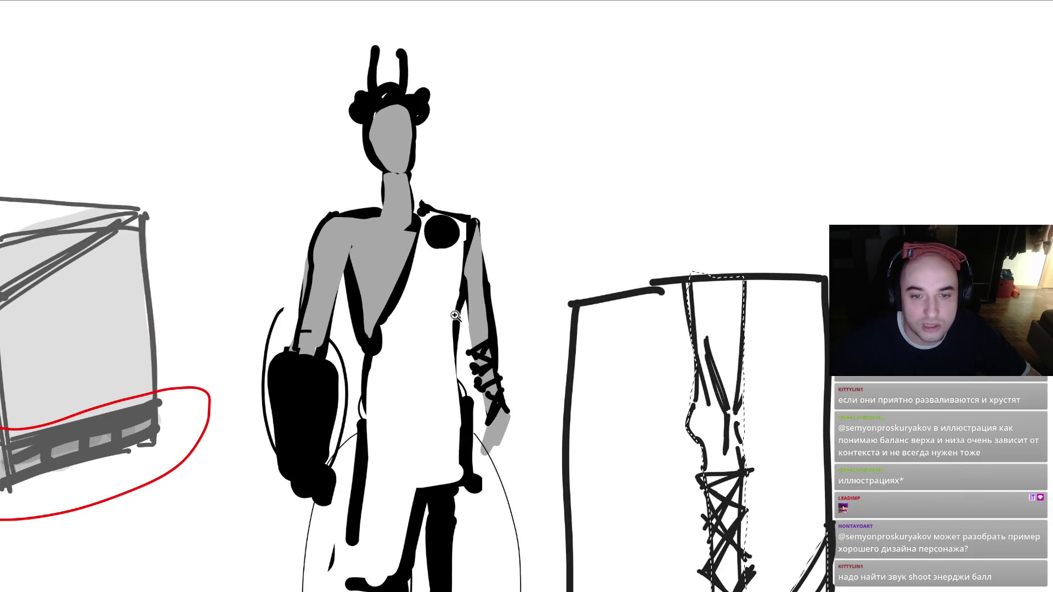
left_click(448, 198, "alt")
left_click(618, 445)
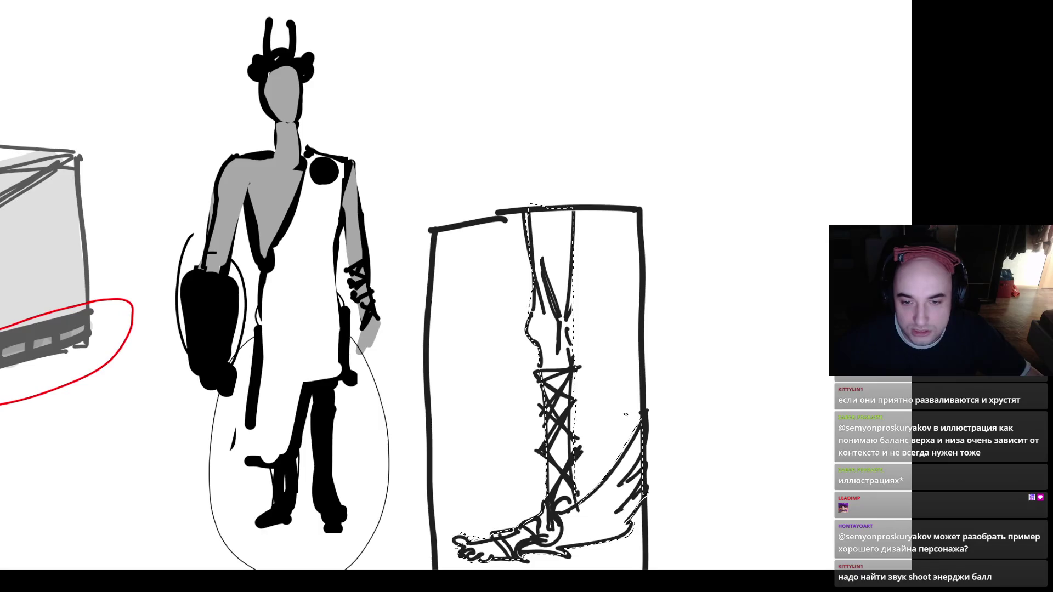
key("Tab")
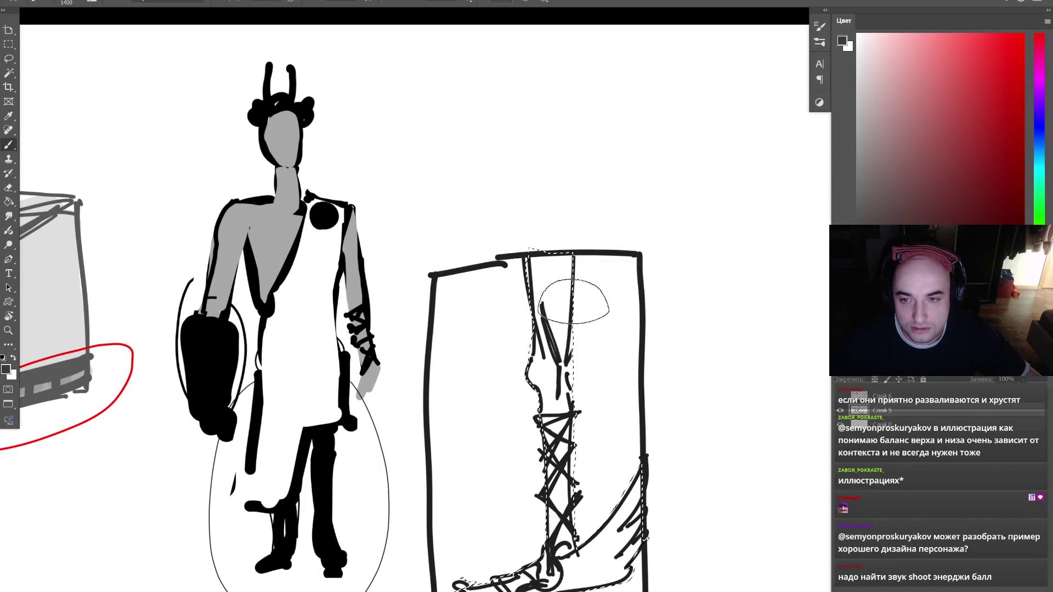
- Brush soft grey over the leg area and darken its top
left_click_drag(564, 400, 488, 496)
left_click_drag(554, 307, 439, 482)
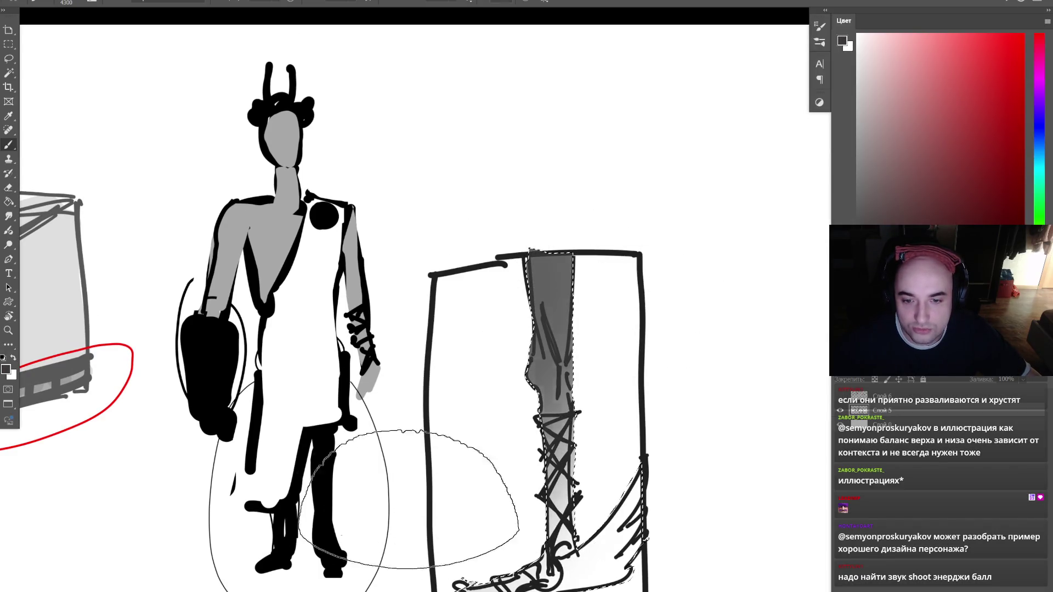
left_click_drag(433, 548, 417, 458)
key("bracketleft")
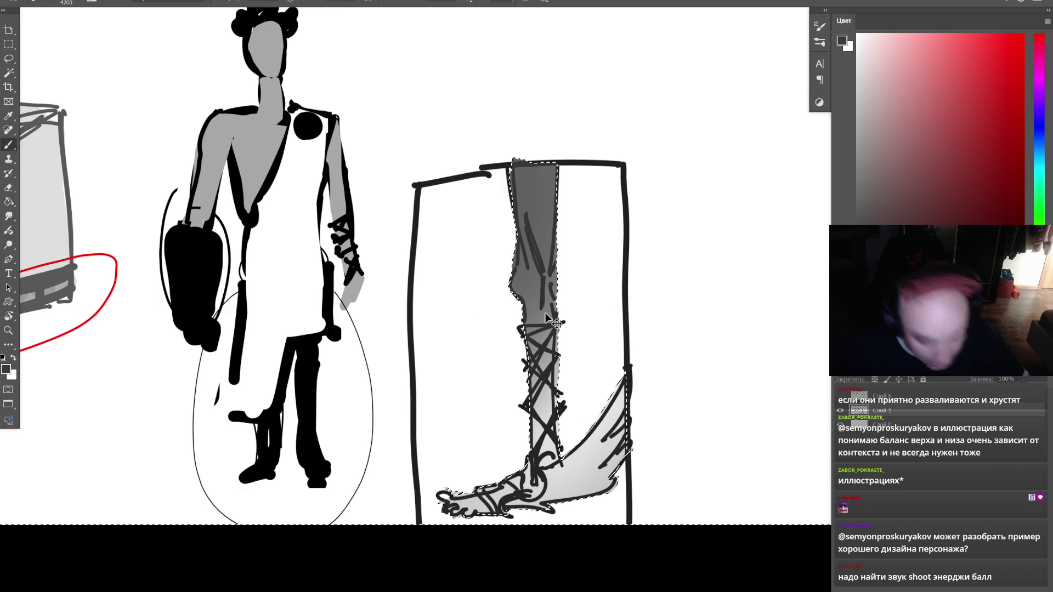
- Fill the frame around the leg with dark grey, deselect, and zoom in on the ankle
right_click(564, 364)
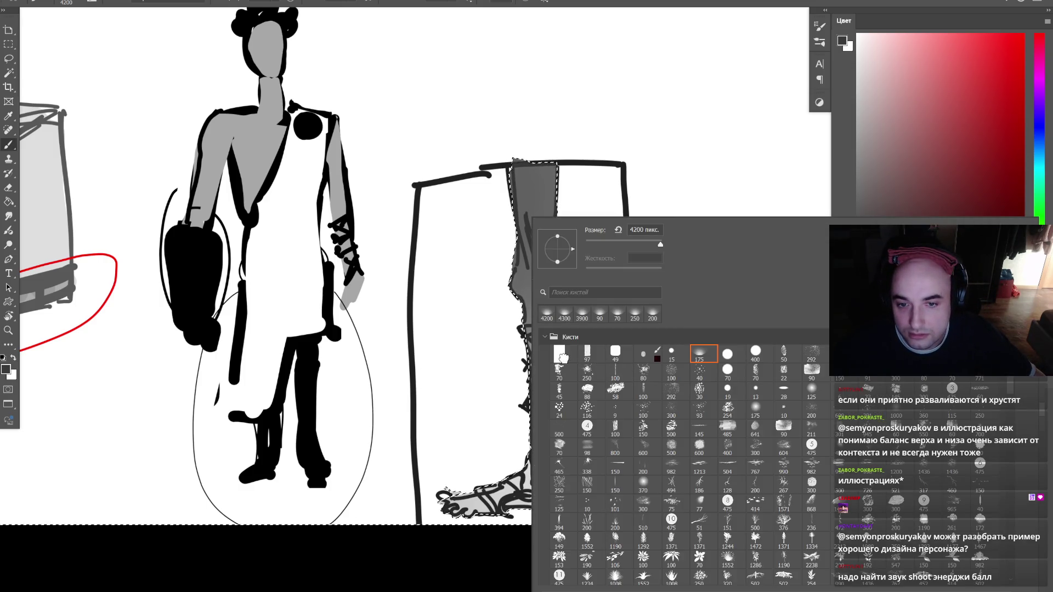
key("Escape")
key("ctrl+t")
key("bracketleft")
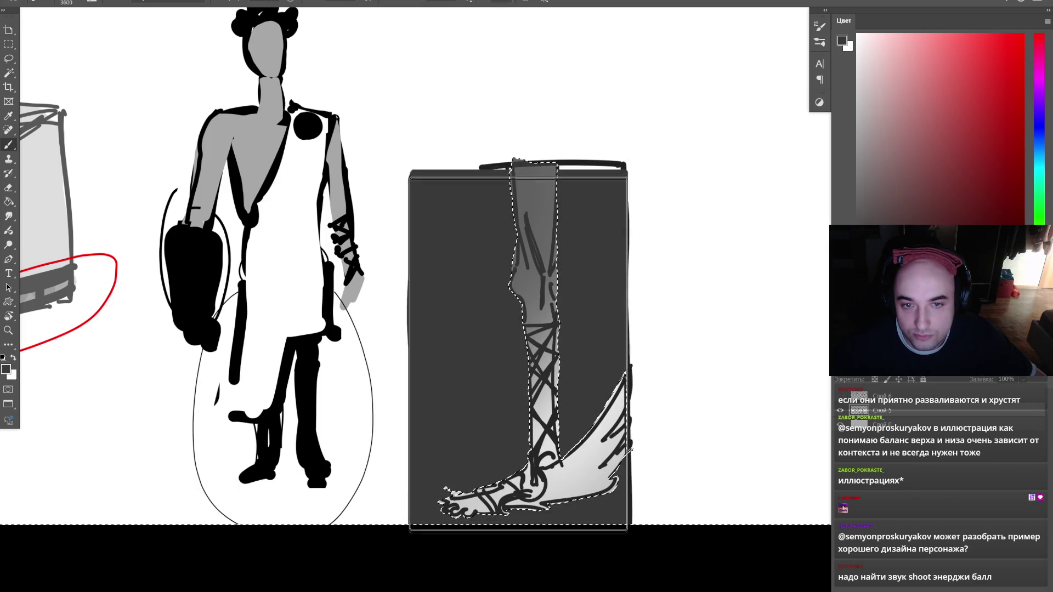
key("ctrl+d")
key("z")
left_click(545, 472)
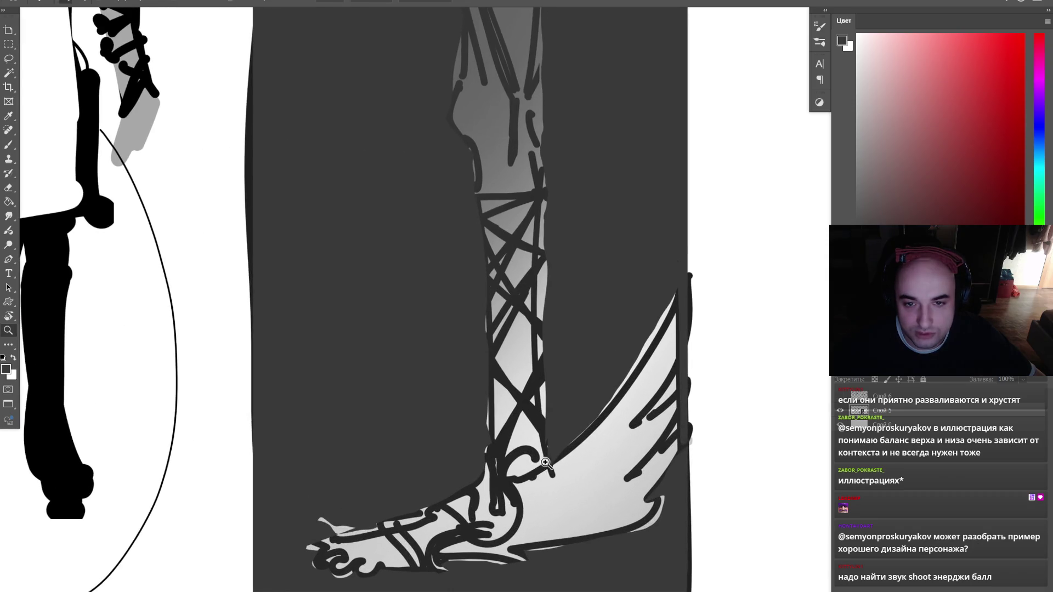
- Dodge the blade's edge and inner curve to a bright white glow near the ankle
key("Tab")
left_click(580, 352, "alt")
left_click(580, 353)
key("Tab")
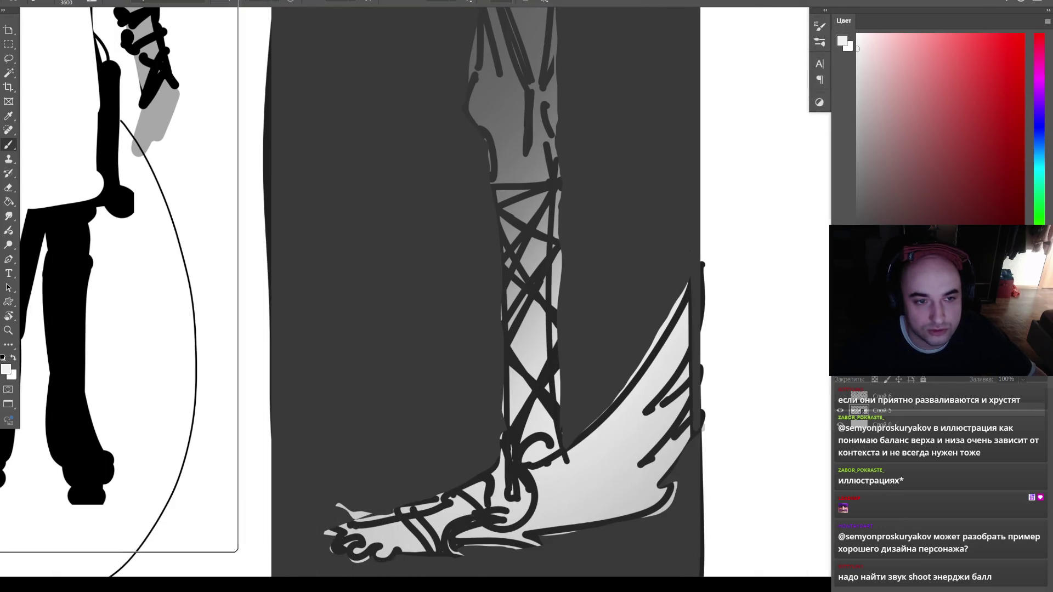
mouse_move(433, 523)
left_mouse_down()
mouse_move(380, 522)
mouse_move(428, 489)
mouse_move(526, 485)
mouse_move(461, 498)
left_mouse_up()
key("bracketleft")
key("bracketleft")
key("bracketleft")
key("bracketleft")
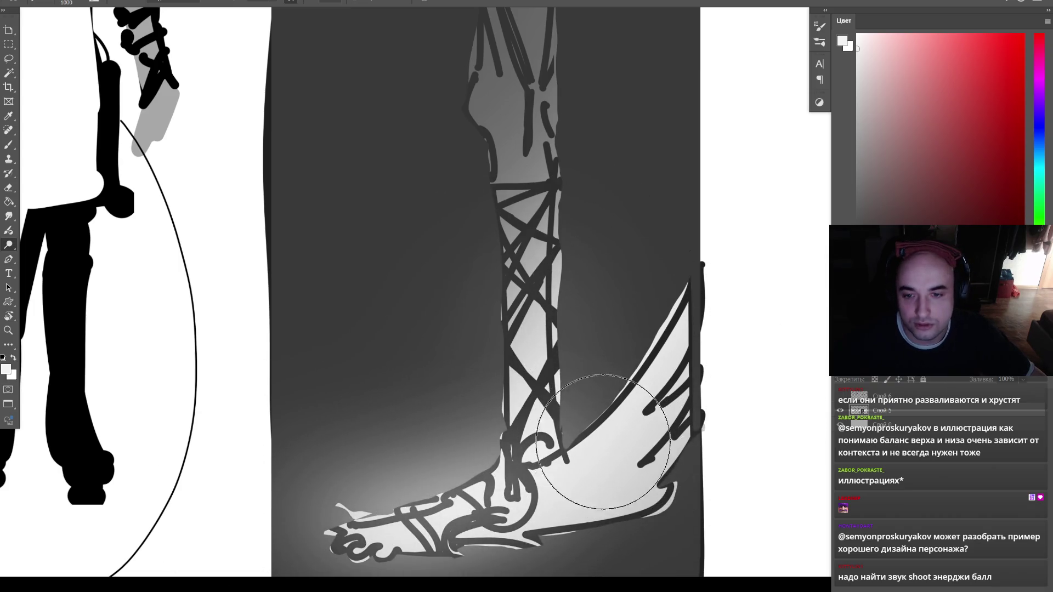
key("ctrl+z")
key("ctrl+z")
key("ctrl+z")
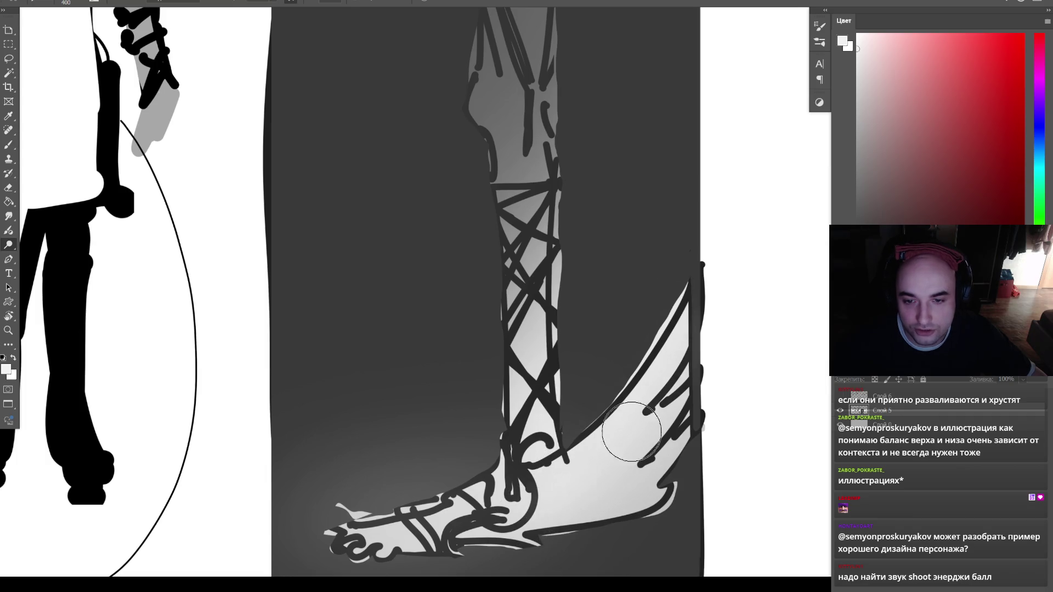
key("bracketright")
mouse_move(570, 425)
left_mouse_down()
mouse_move(656, 308)
mouse_move(698, 306)
mouse_move(532, 540)
mouse_move(682, 447)
mouse_move(680, 351)
mouse_move(506, 525)
mouse_move(445, 549)
mouse_move(634, 493)
mouse_move(506, 506)
mouse_move(720, 341)
left_mouse_up()
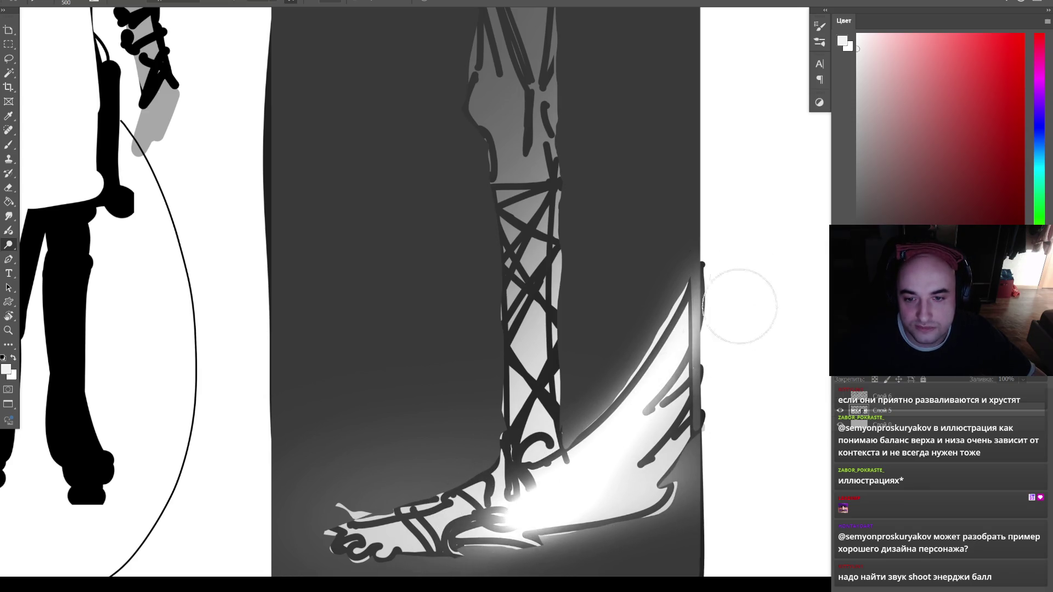
- Paint white sparks along the glowing blade with a speckled scatter brush
key("z")
left_click(639, 381, "alt")
left_click_drag(647, 357, 604, 389)
key("b")
right_click(603, 390)
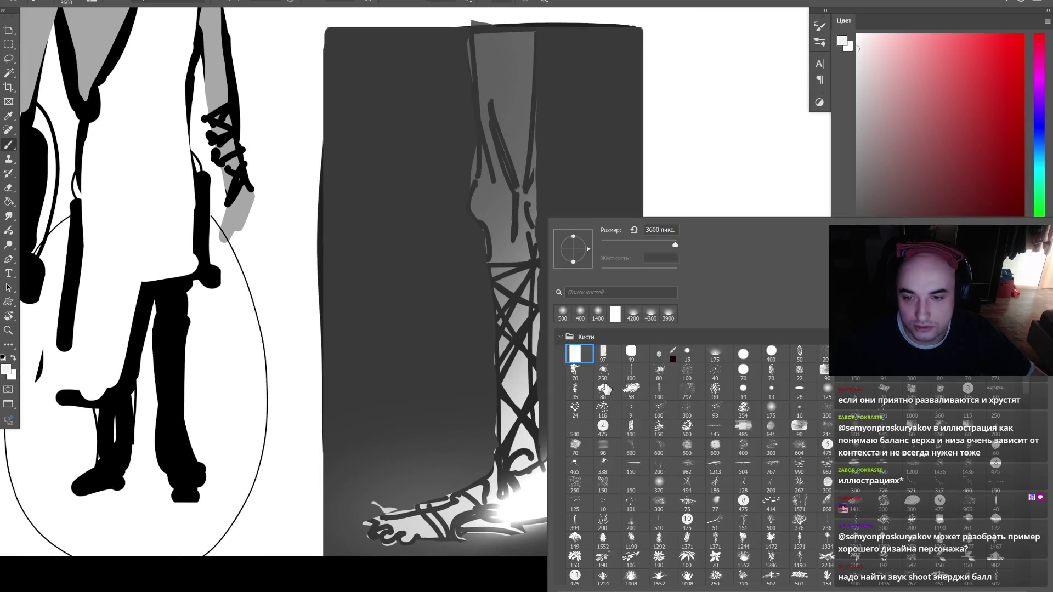
right_click(604, 389)
key("Escape")
key("Escape")
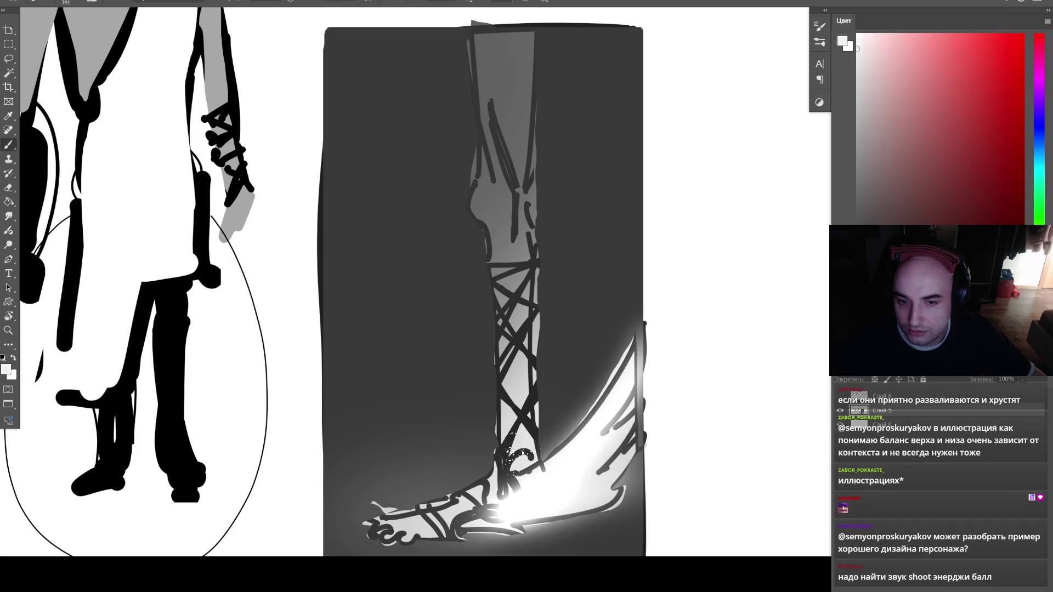
mouse_move(586, 387)
left_mouse_down()
mouse_move(595, 412)
mouse_move(664, 340)
mouse_move(526, 543)
left_mouse_up()
key("bracketright")
key("bracketright")
key("bracketright")
- Zoom in on the glowing foot, then out to review the whole sheet
key("z")
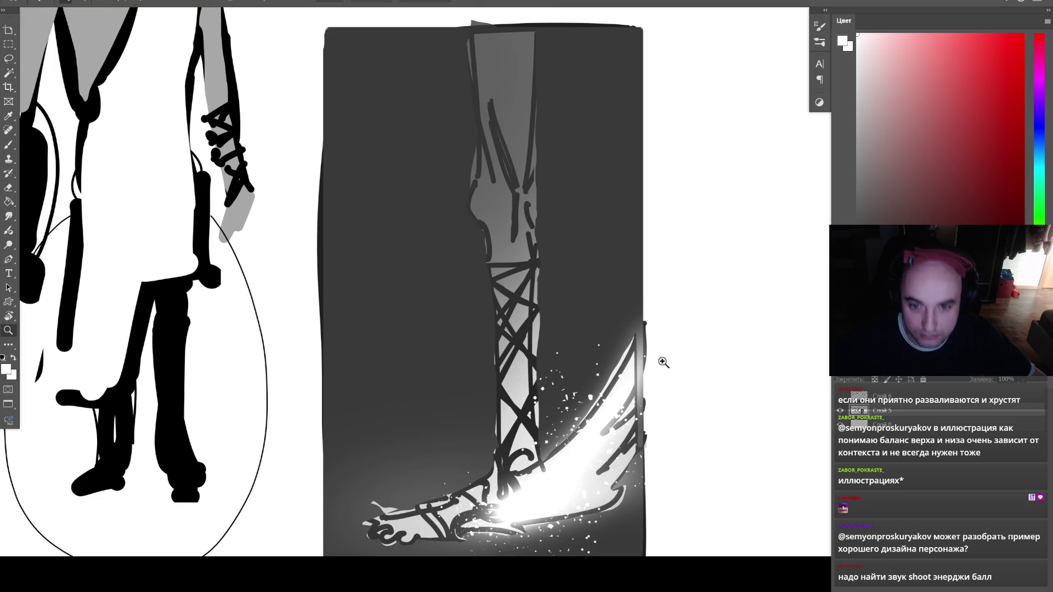
left_click(652, 403, "alt")
left_click(644, 422)
left_click(667, 405)
left_click(618, 461)
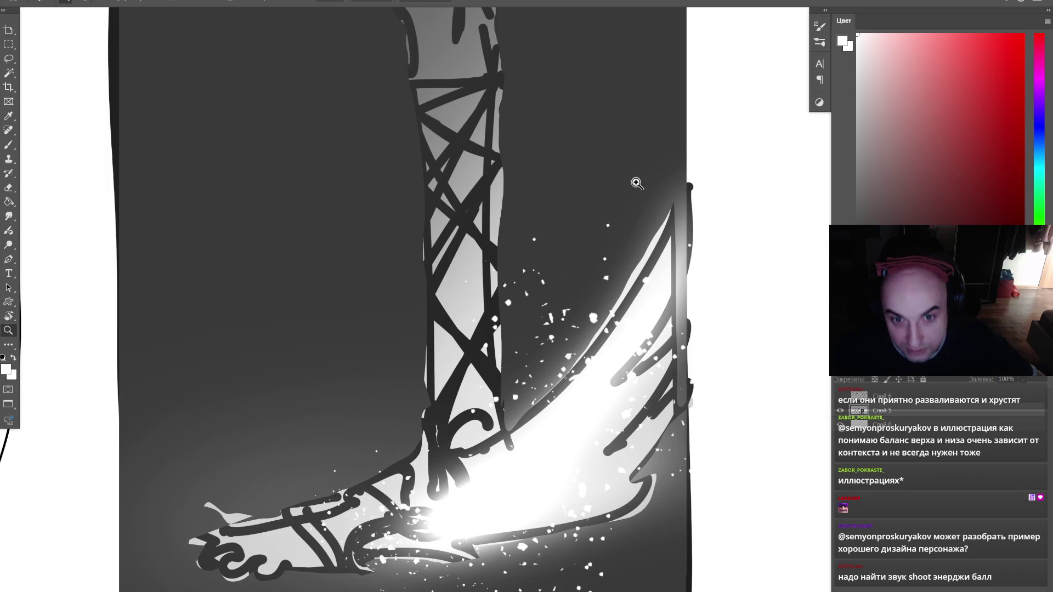
mouse_move(603, 307)
left_mouse_down()
mouse_move(565, 357)
mouse_move(576, 346)
mouse_move(571, 383)
left_mouse_up()
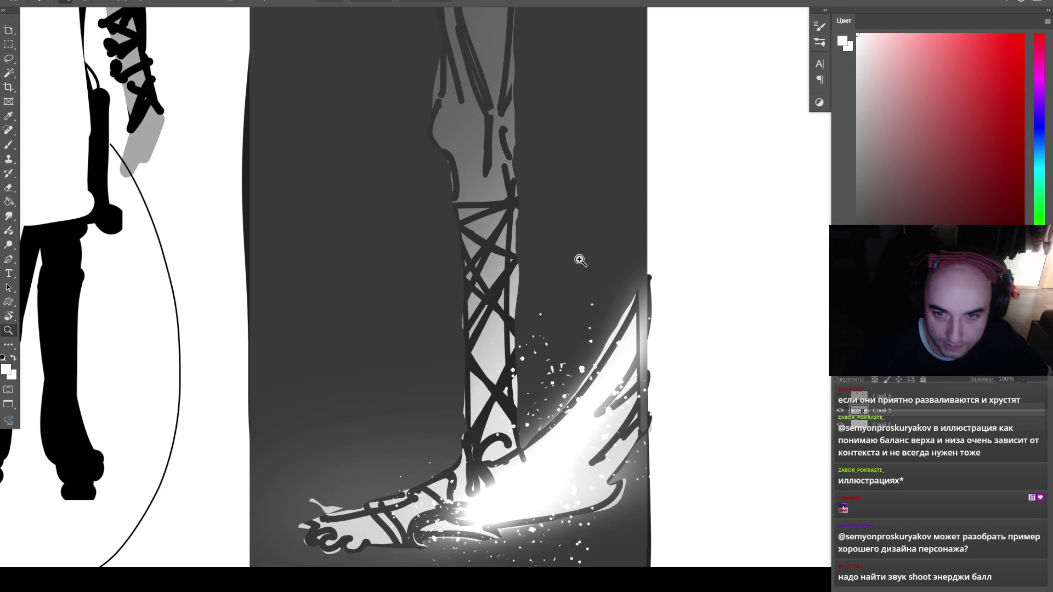
left_click_drag(569, 277, 560, 390)
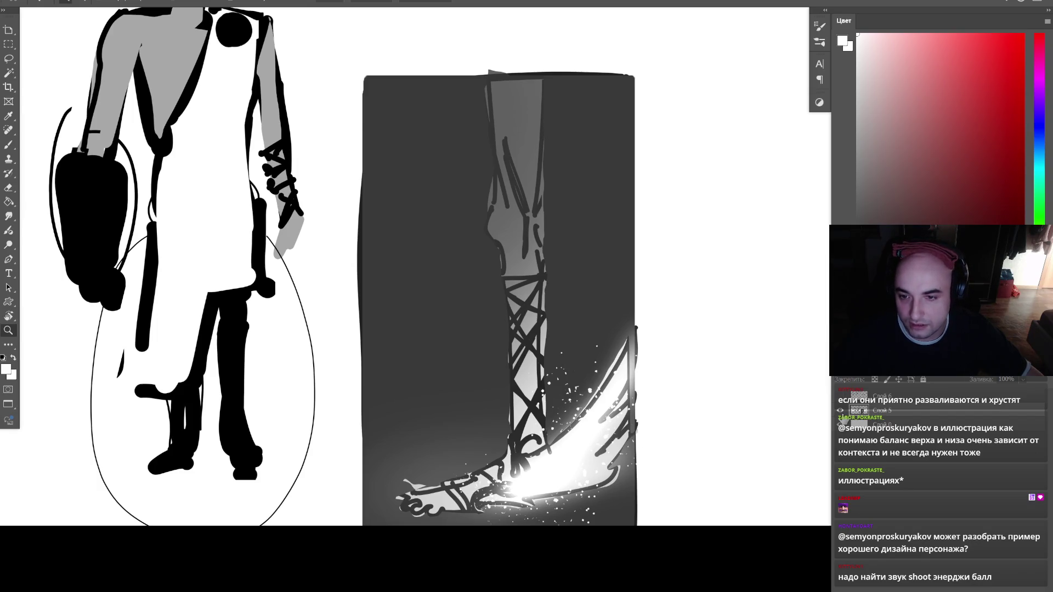
left_click_drag(752, 393, 688, 456)
- Lasso the leg panel, then shrink and raise it with Free Transform
key("l")
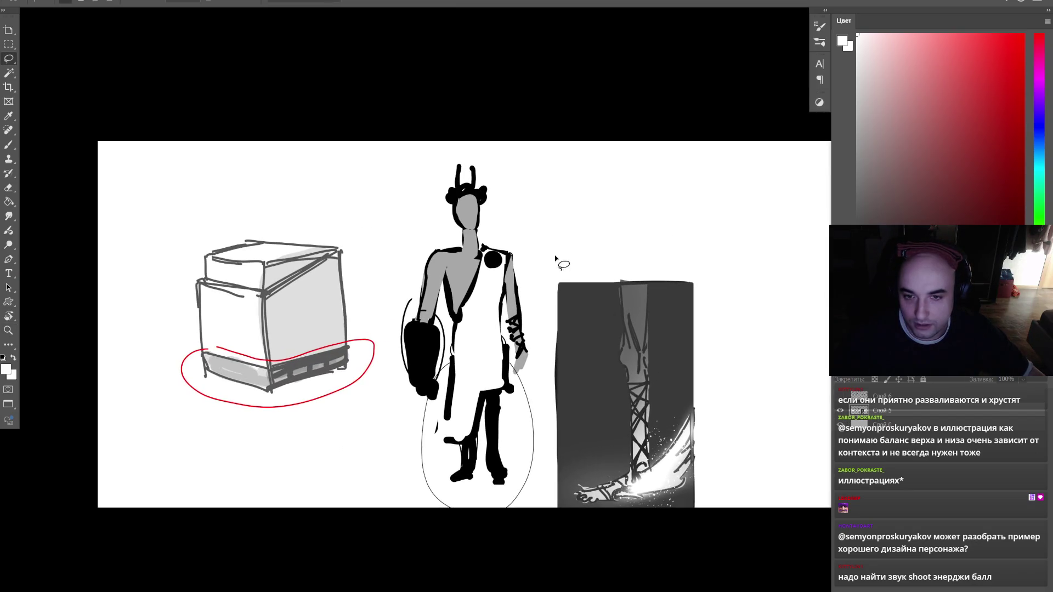
left_click_drag(531, 481, 766, 525)
left_click_drag(615, 245, 609, 230)
key("ctrl+t")
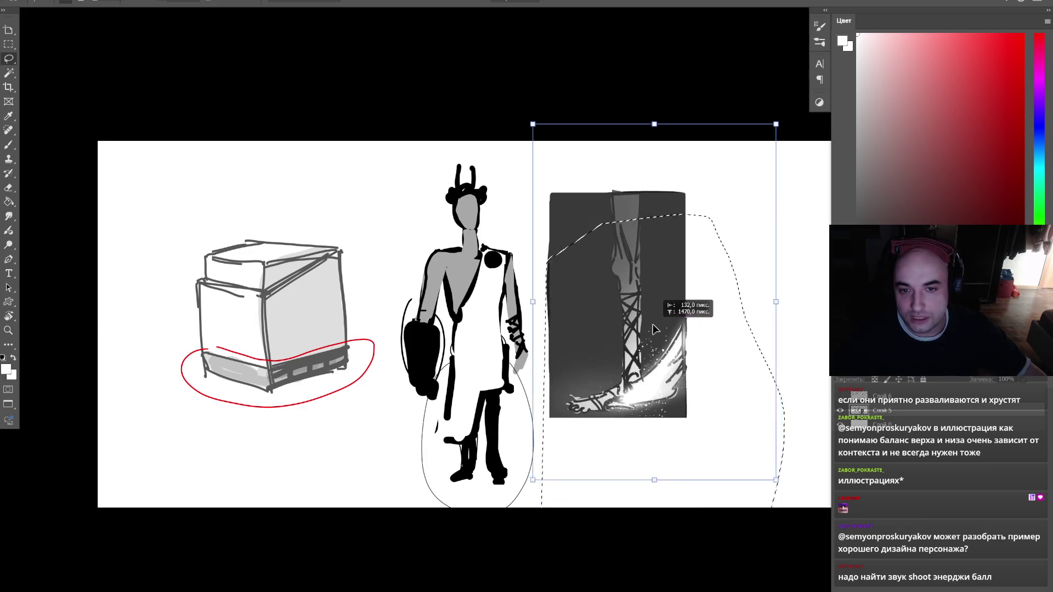
left_click_drag(759, 466, 722, 394)
key("Return")
key("ctrl+d")
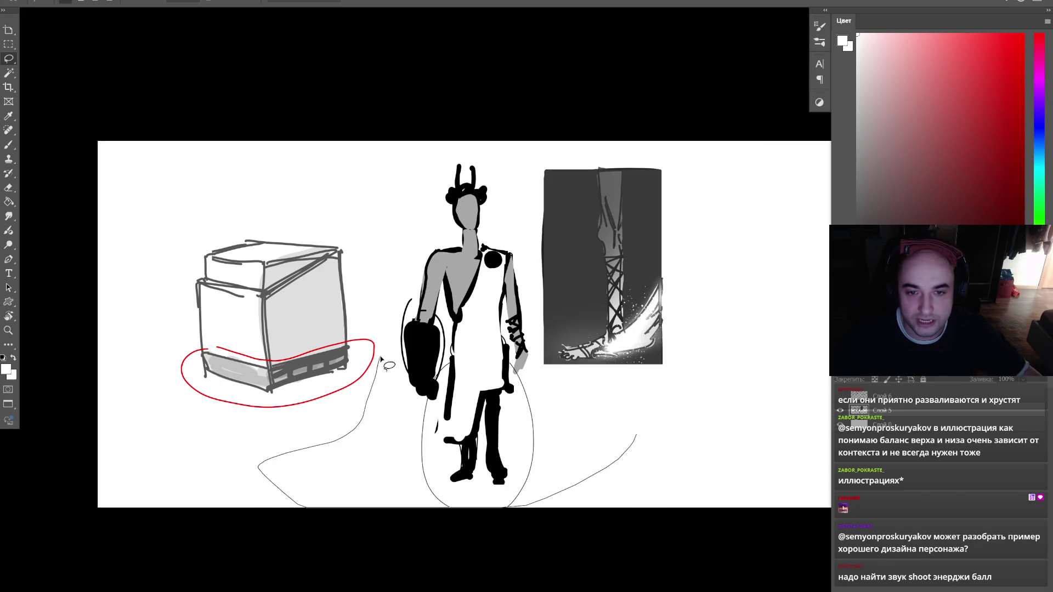
- Move the box drawing, then the figure and leg panel, further left
mouse_move(483, 404)
left_mouse_down()
mouse_move(52, 341)
mouse_move(439, 143)
left_mouse_up()
left_click_drag(583, 270, 532, 291)
key("Return")
key("ctrl+d")
mouse_move(504, 441)
left_mouse_down()
mouse_move(337, 494)
mouse_move(326, 218)
mouse_move(658, 426)
mouse_move(589, 381)
mouse_move(522, 381)
left_mouse_up()
key("Return")
key("ctrl+d")
- Zoom in on the sheet, hide the panels, and open the Windows Start menu
key("l")
key("z")
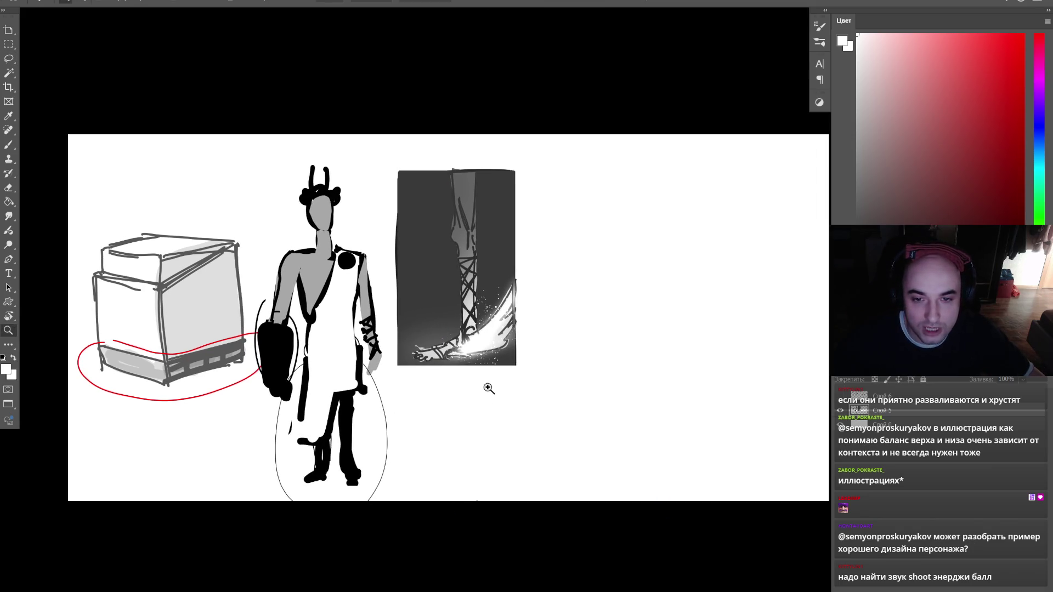
left_click(487, 388)
key("Tab")
key("super")
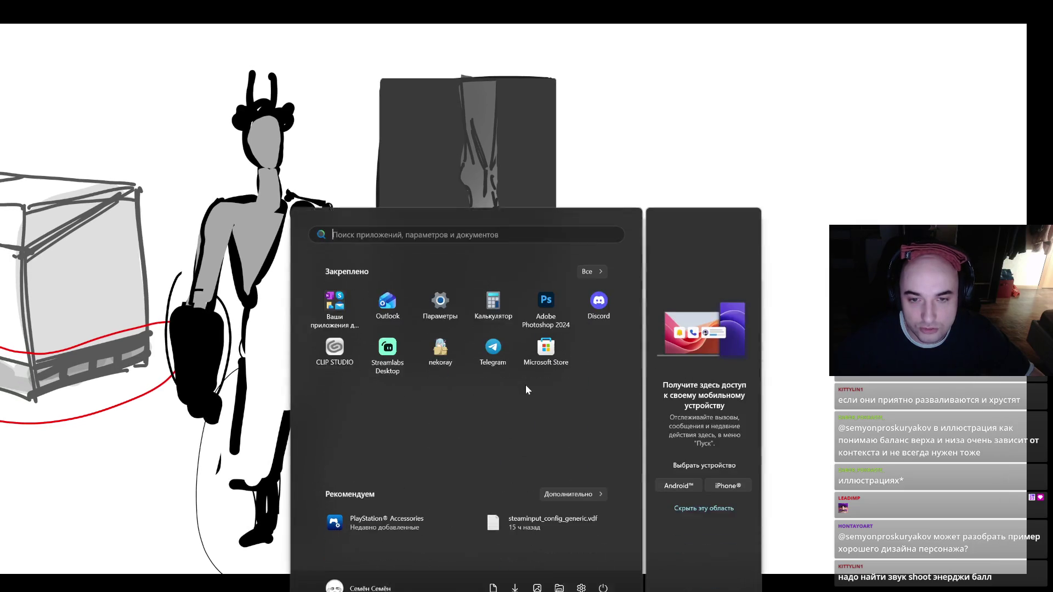
- Bring the browser forward and close the Aries image tab to return to ArtStation notifications
mouse_move(543, 591)
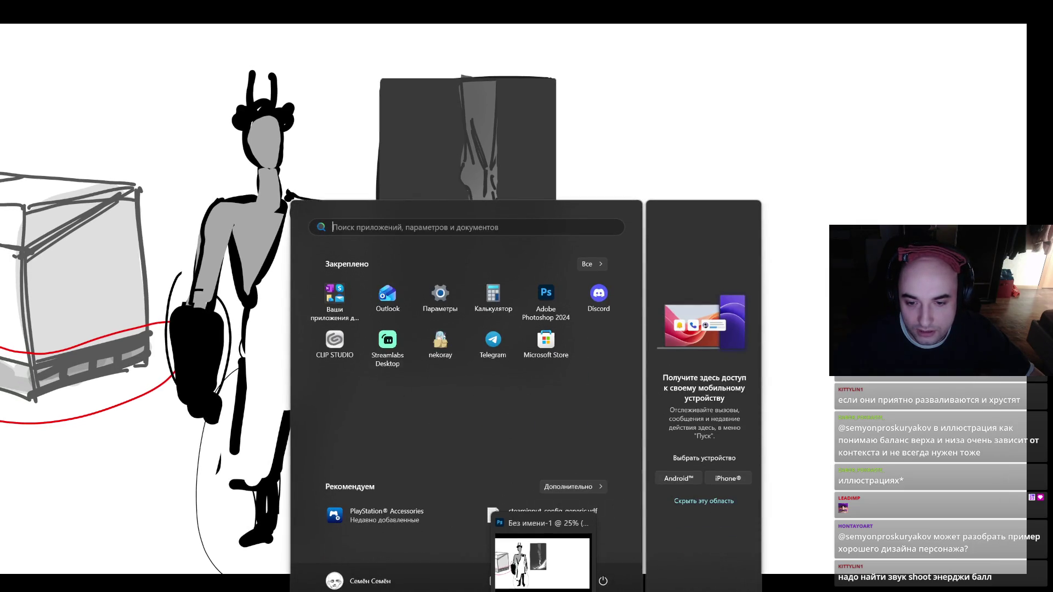
mouse_move(494, 591)
left_click(554, 560)
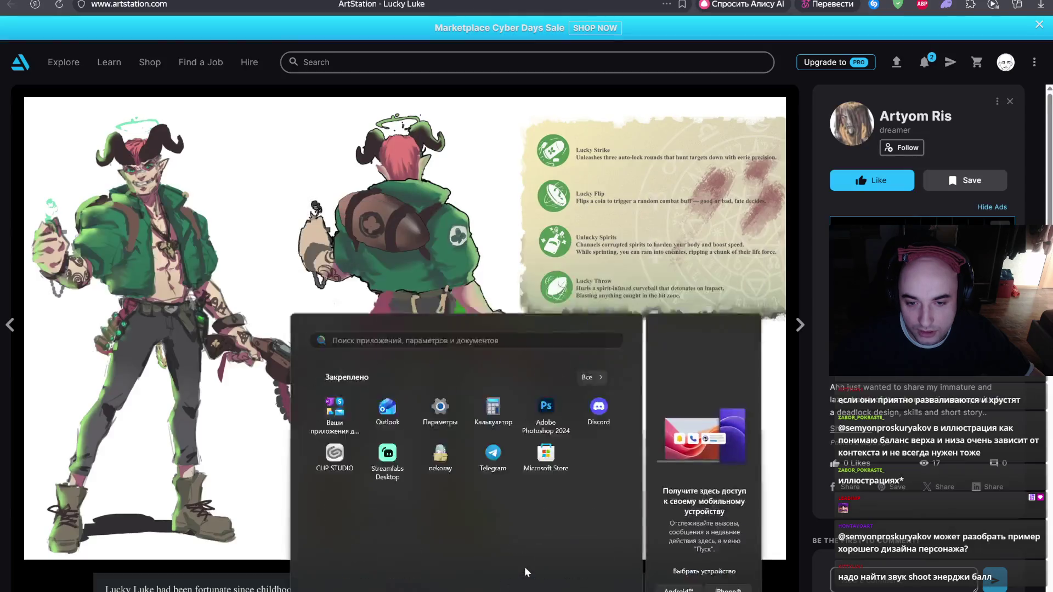
left_click(384, 62)
key("ctrl+Tab")
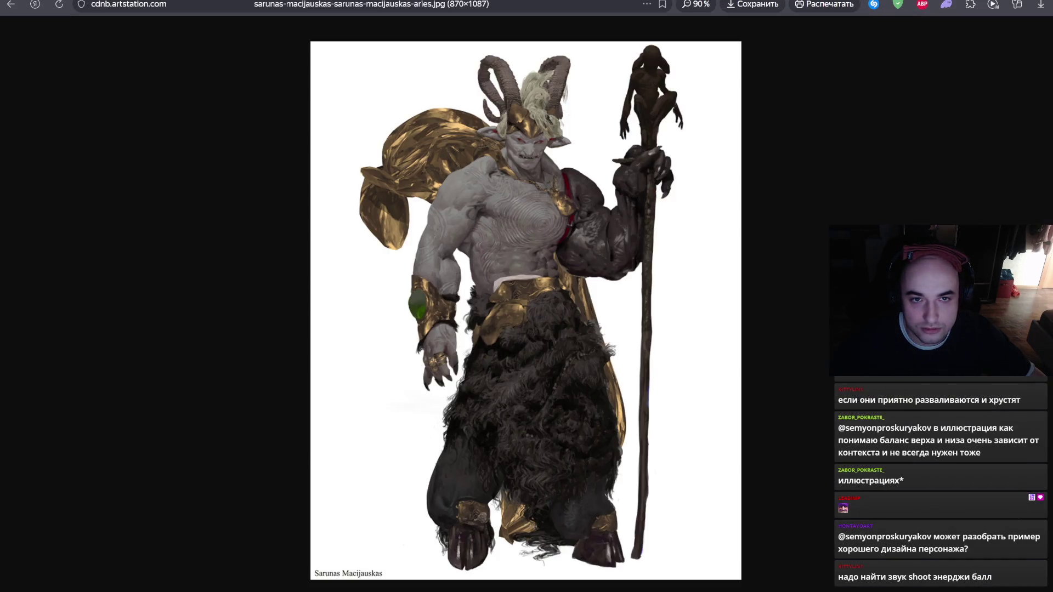
key("ctrl+w")
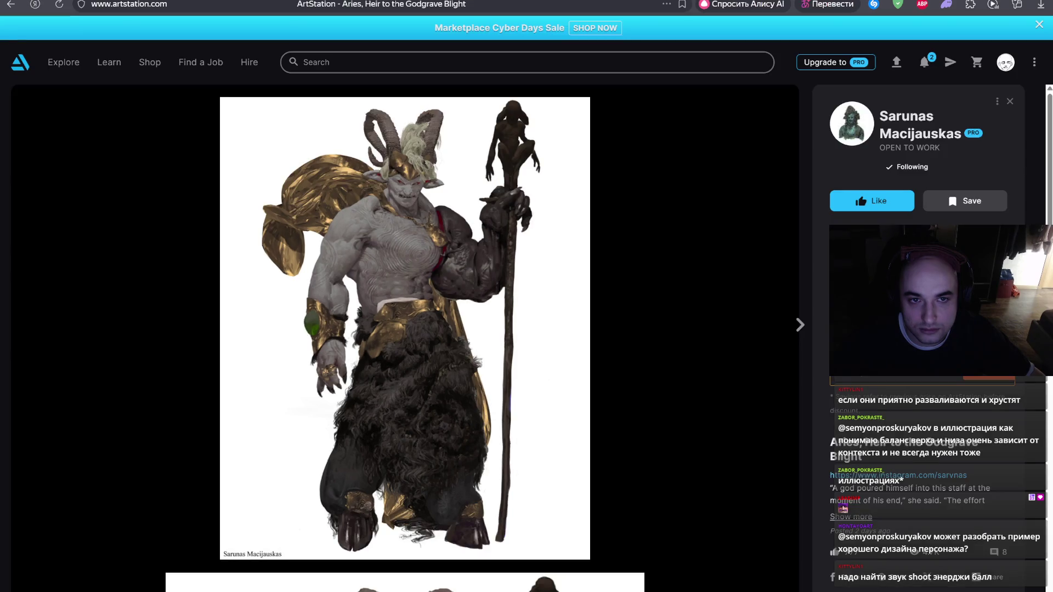
key("Escape")
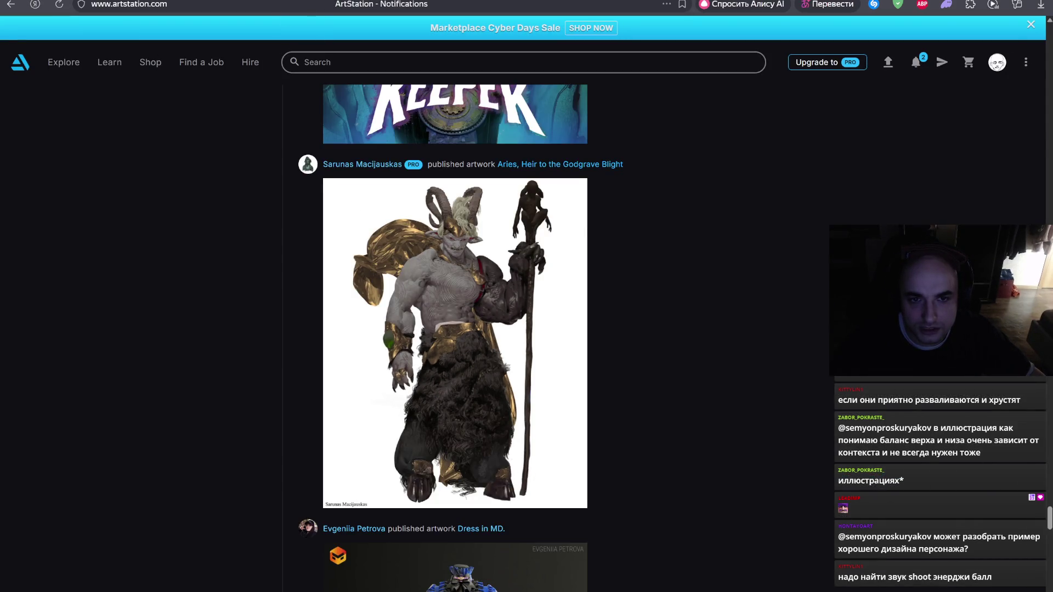
key("ctrl+t")
- Search Google for 'sixmorevodka game'
type("ышч")
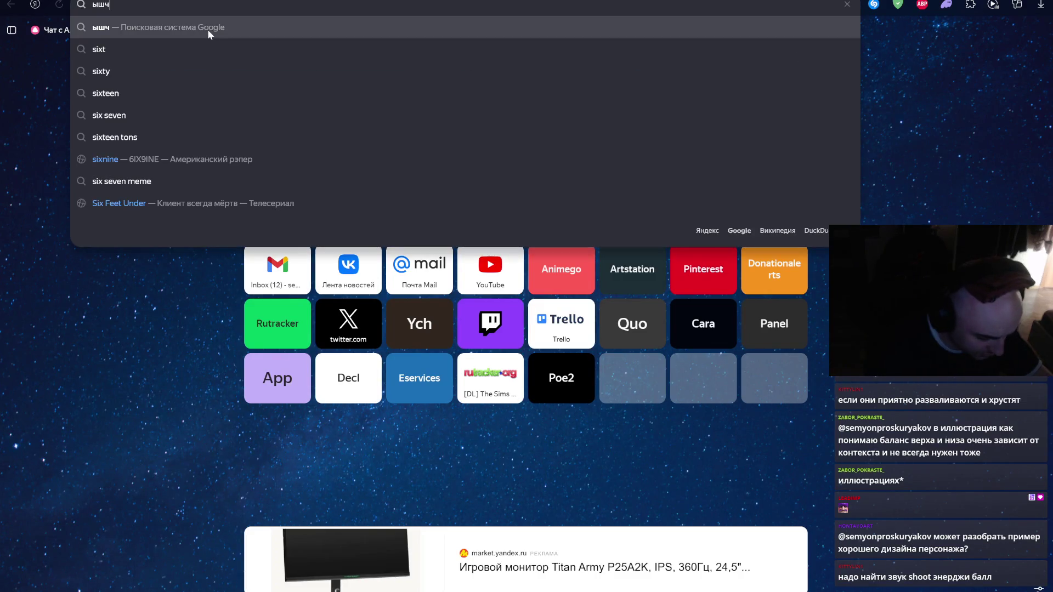
type("ыщкумщвлф в")
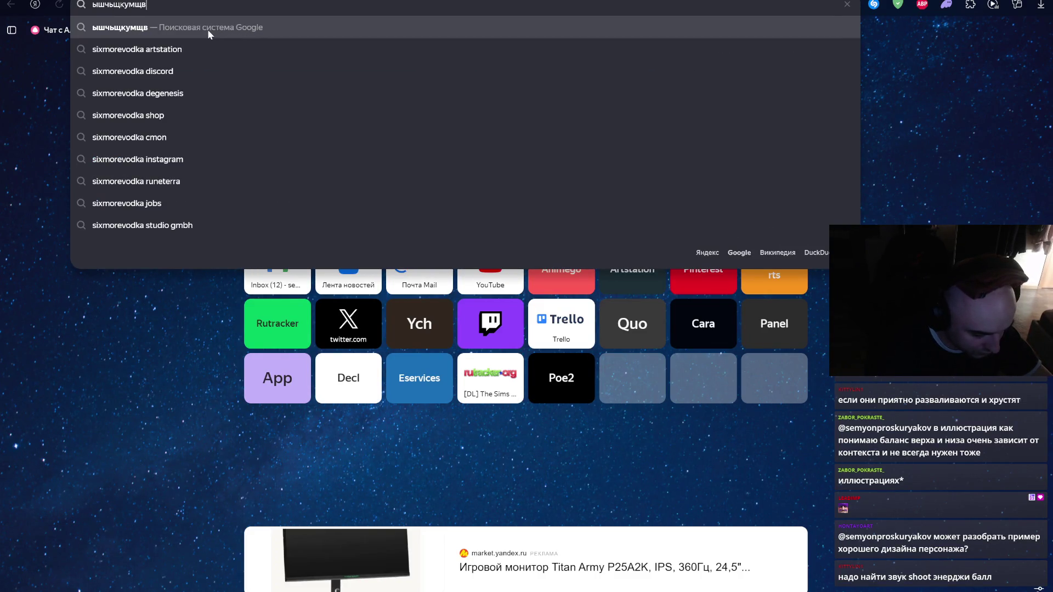
key("BackSpace")
type("пфьу")
key("Return")
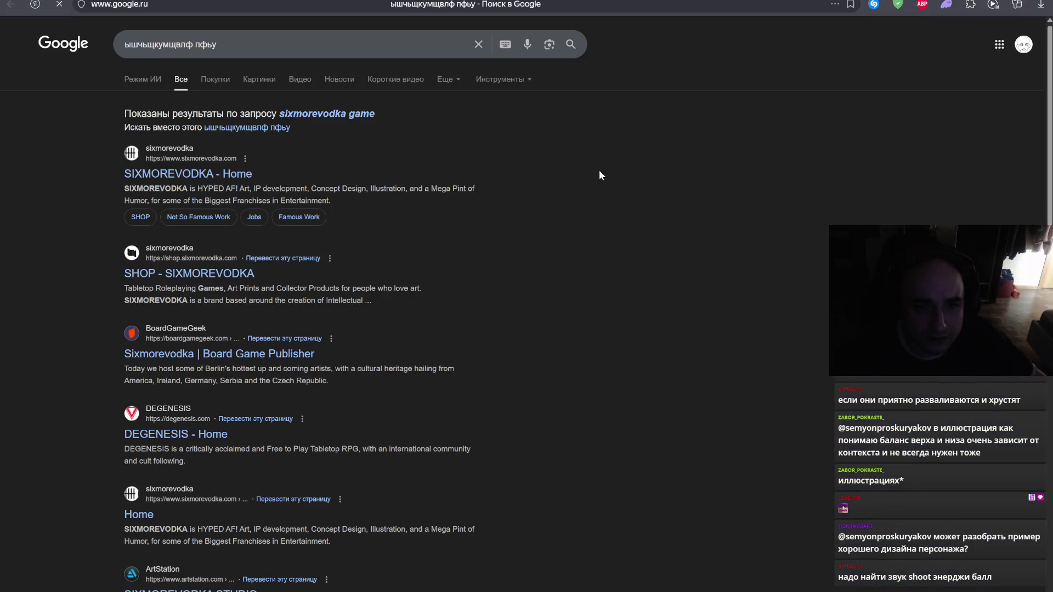
key("Escape")
left_click(357, 114)
- Change the query to 'sixmorevodka genesis' and browse its image results
left_click(303, 44)
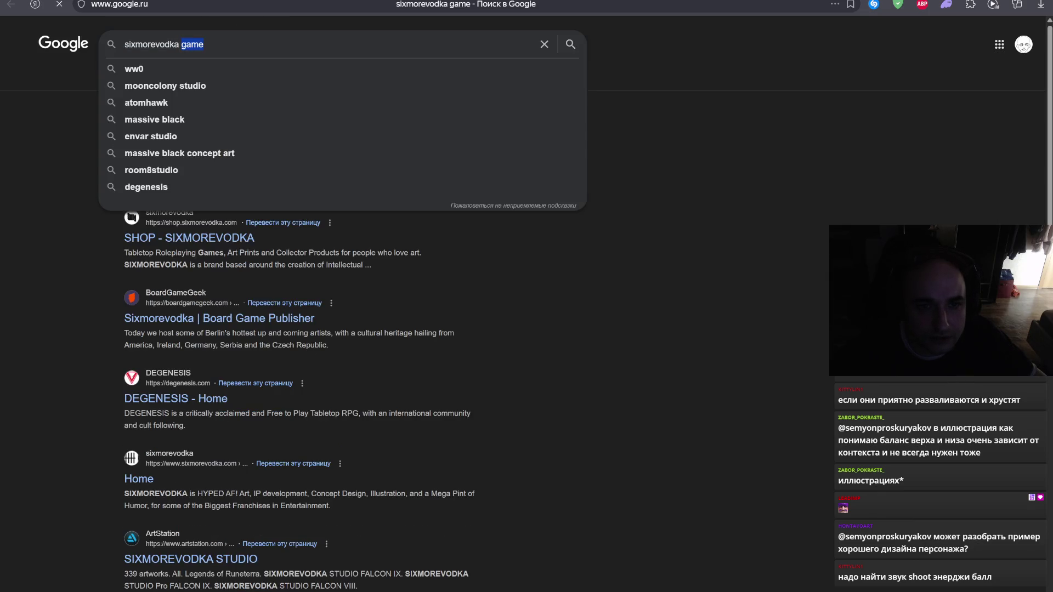
type("путуыш")
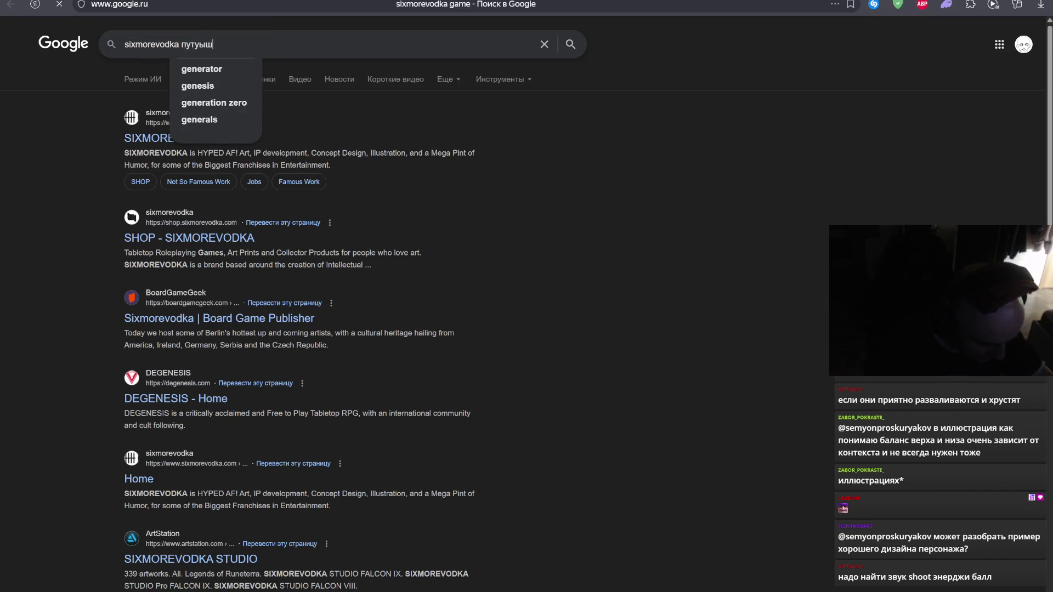
type("ы")
left_click(207, 66)
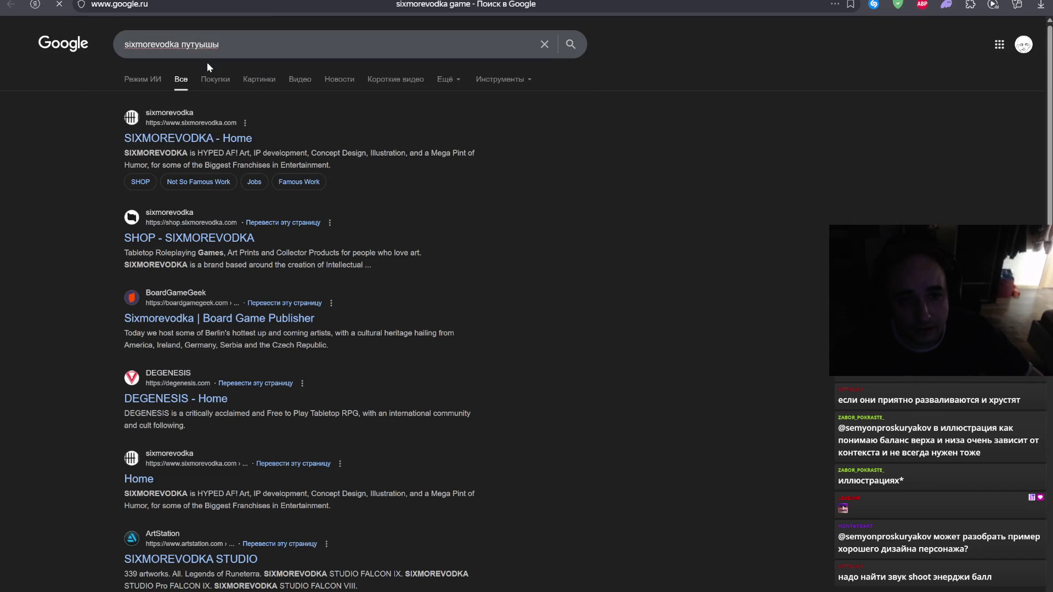
left_click(265, 79)
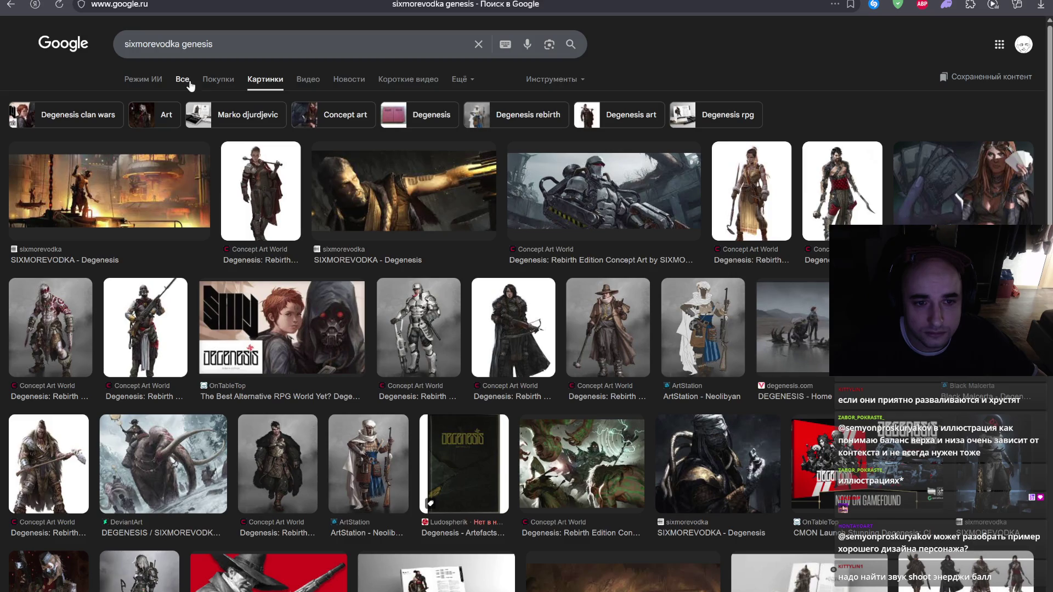
scroll(219, 118, "down", 1)
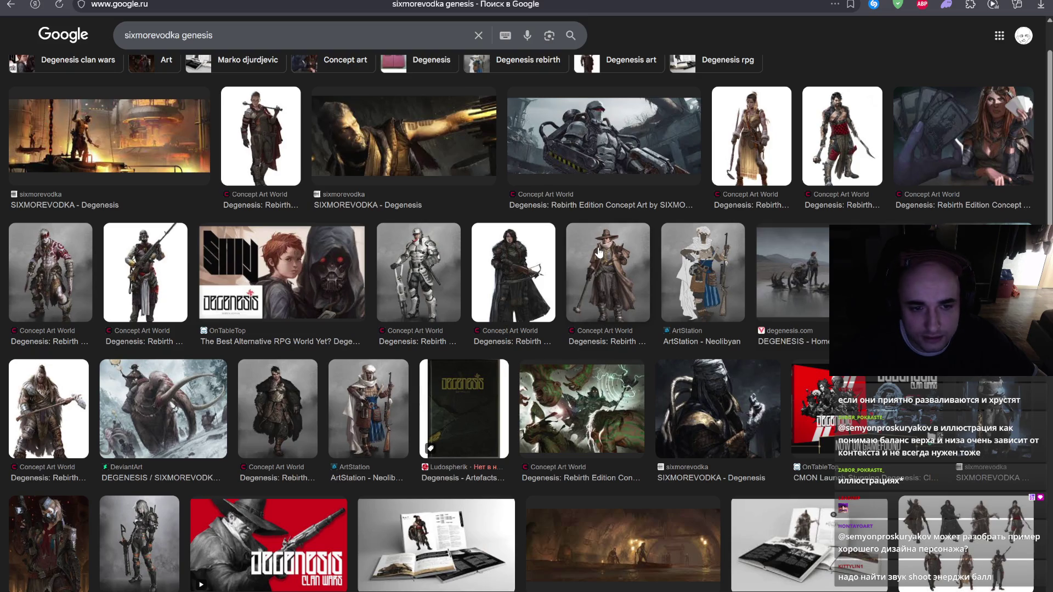
scroll(599, 253, "down", 1)
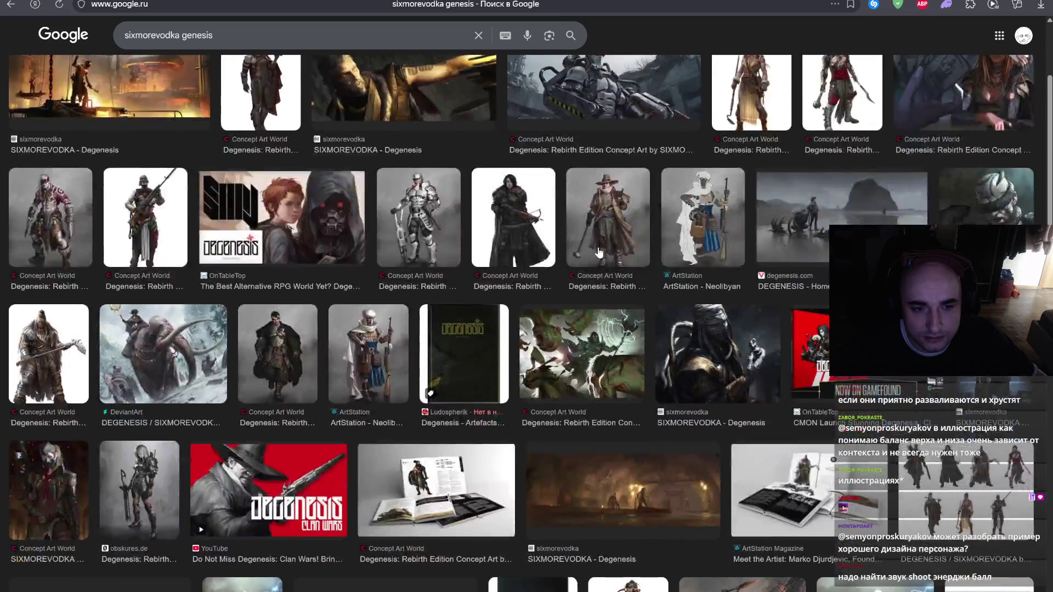
scroll(249, 123, "up", 2)
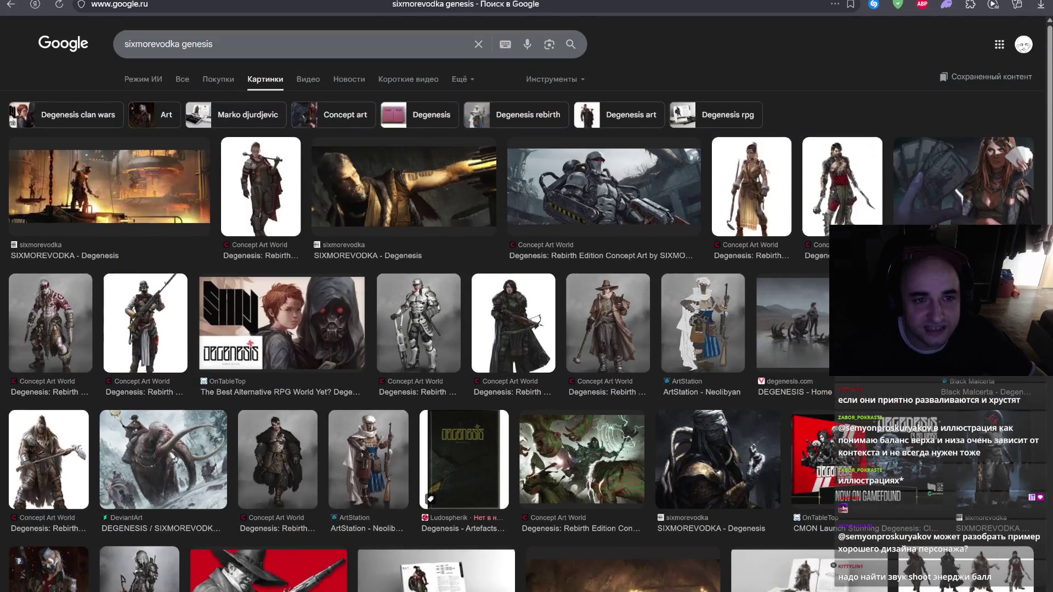
- Correct the query to 'sixmorevodka degenesis', scroll the images, then show all web results
type("de")
key("Return")
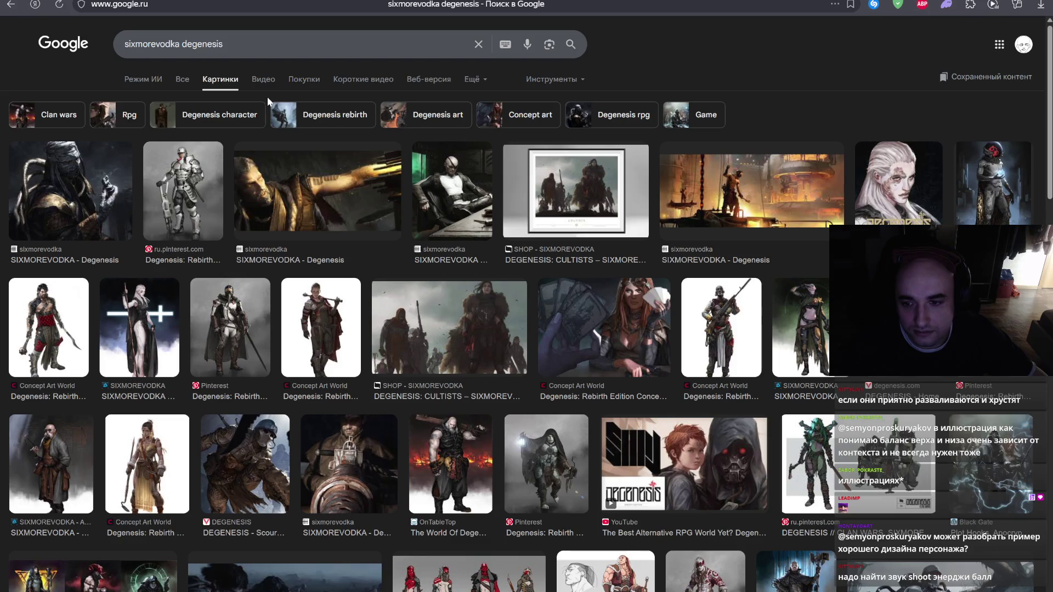
scroll(268, 98, "down", 2)
scroll(270, 109, "down", 2)
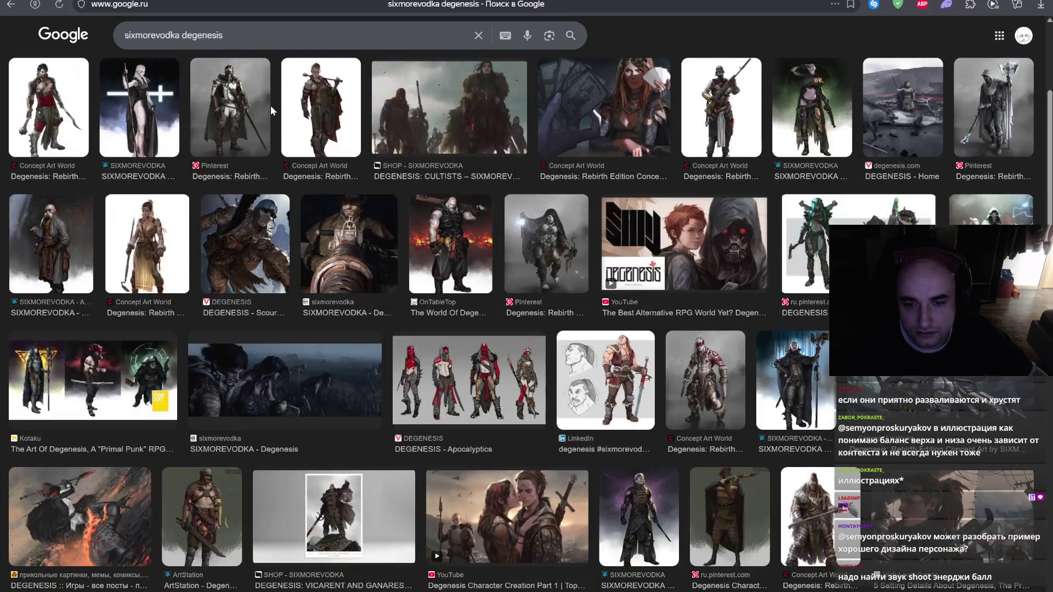
scroll(271, 109, "down", 3)
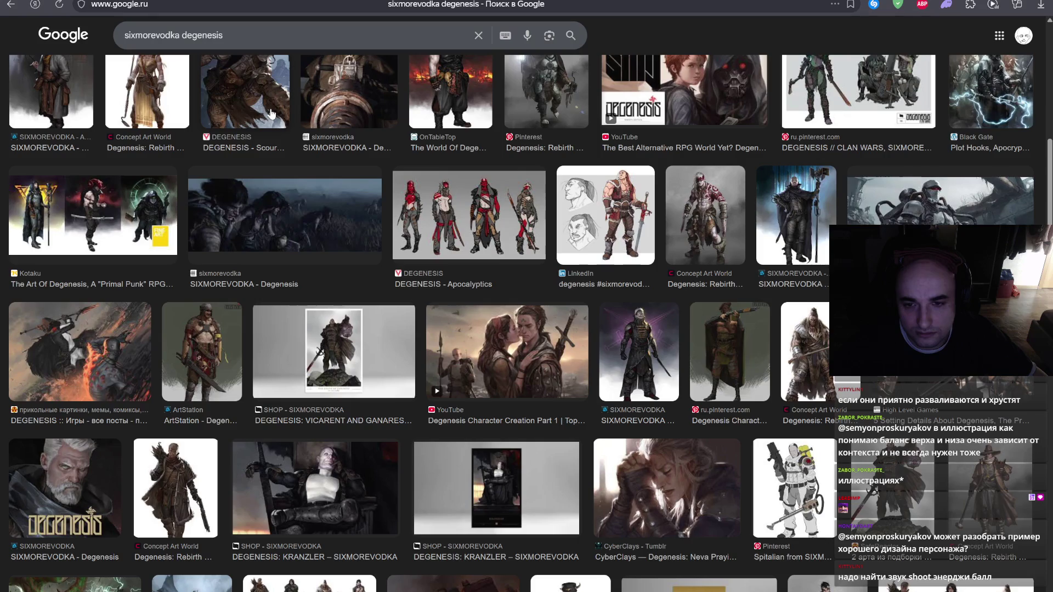
scroll(629, 343, "up", 10)
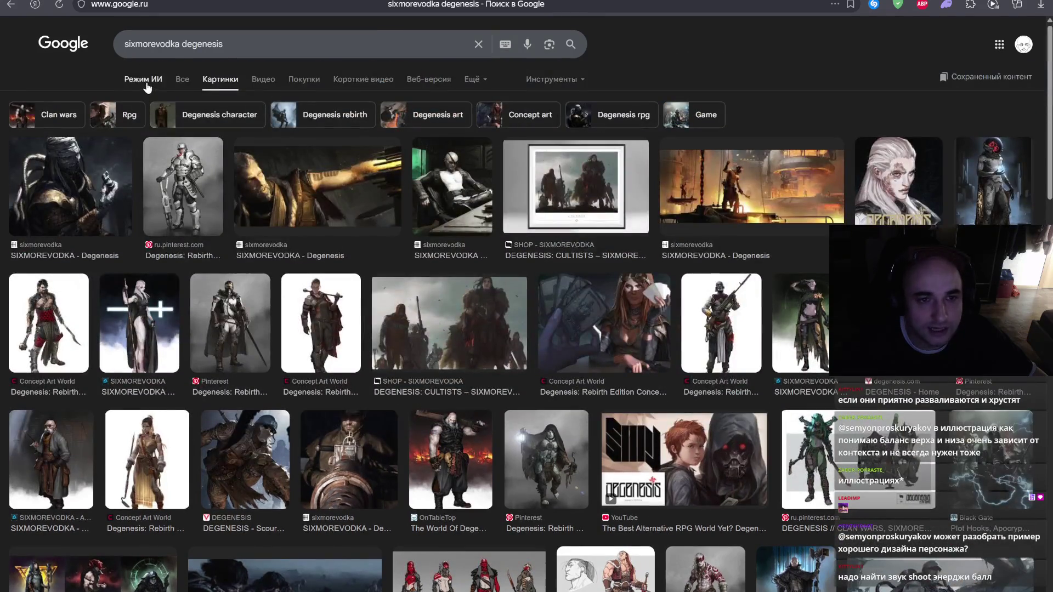
left_click(180, 83)
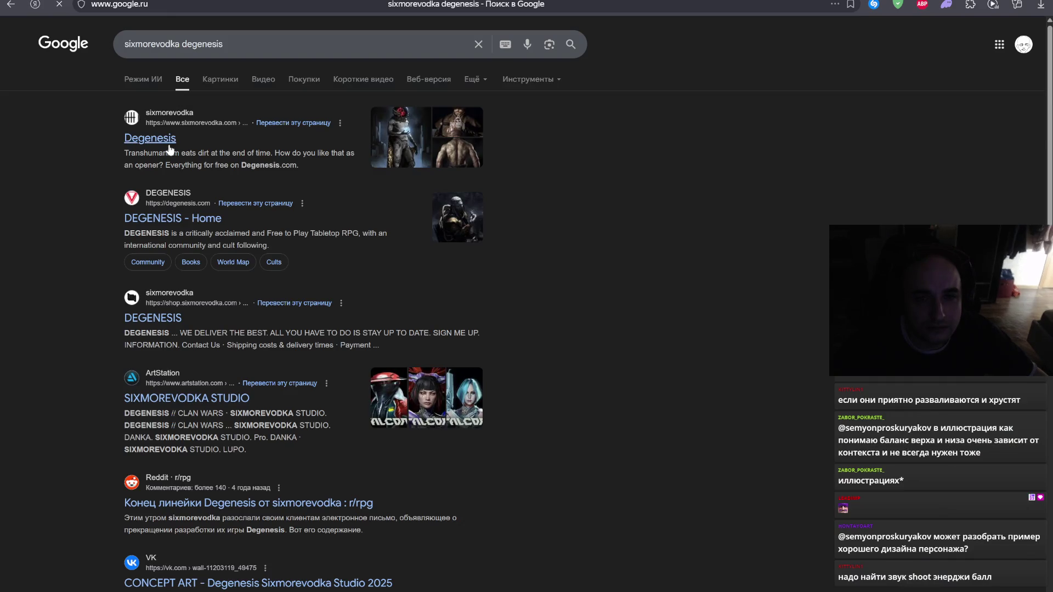
- Look over SIXMOREVODKA's Degenesis page, go back, and return to Photoshop
left_click(167, 144)
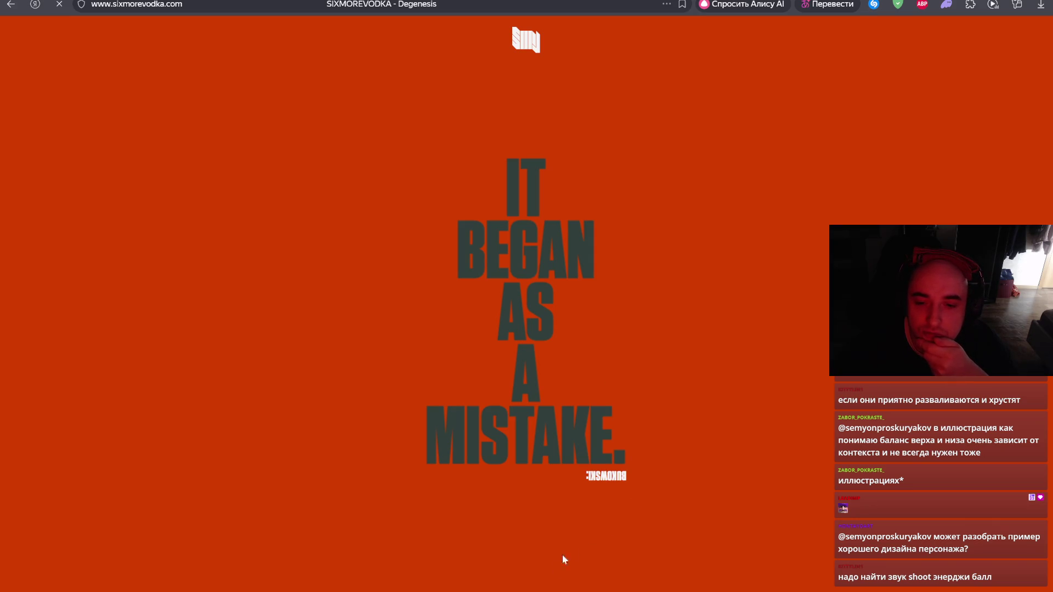
mouse_move(543, 591)
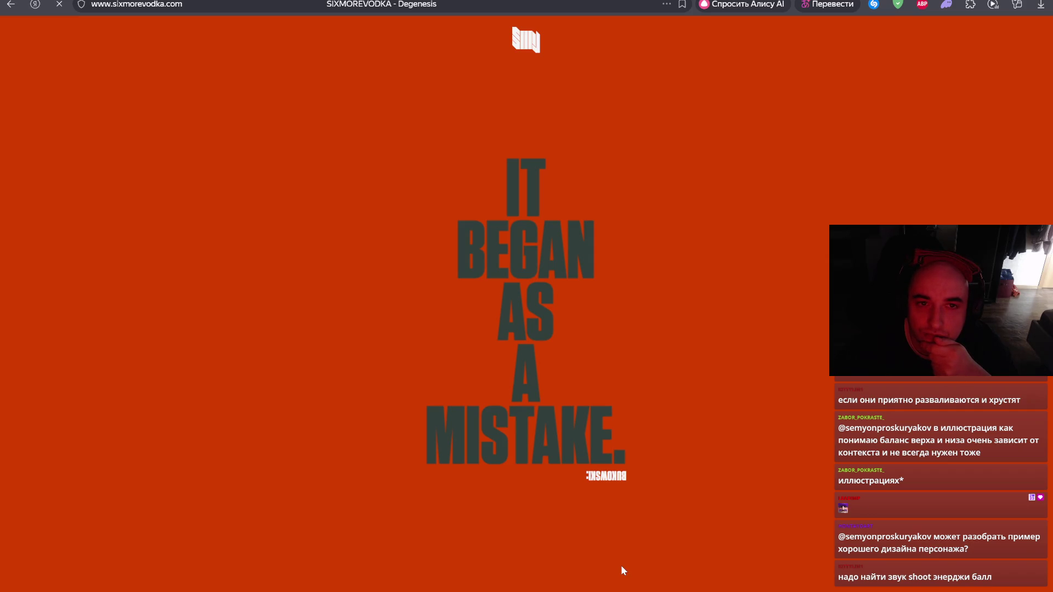
key("alt+Left")
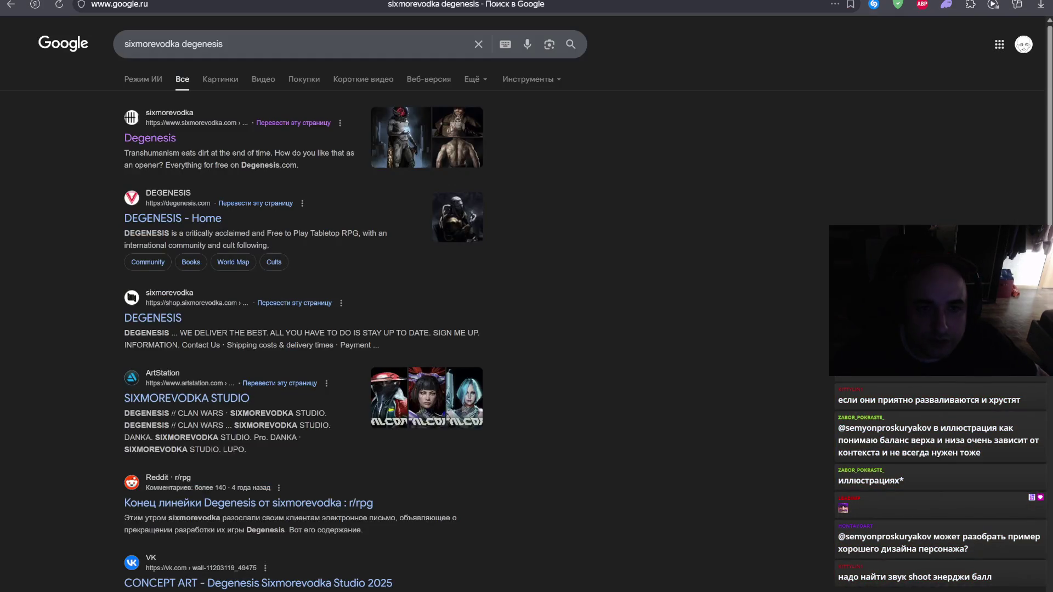
key("ctrl+Tab")
key("ctrl+t")
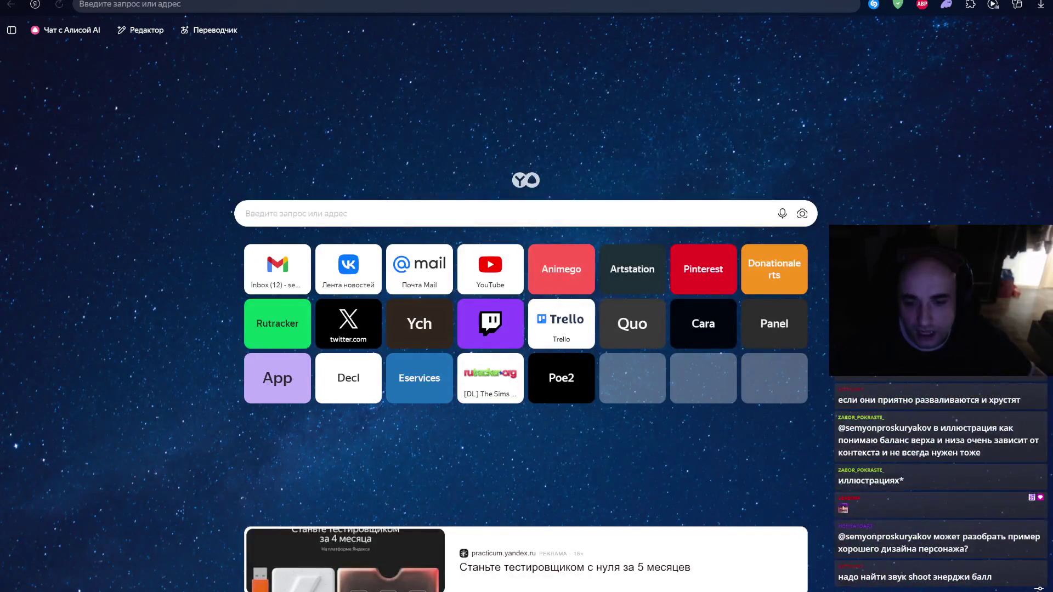
key("alt+Tab")
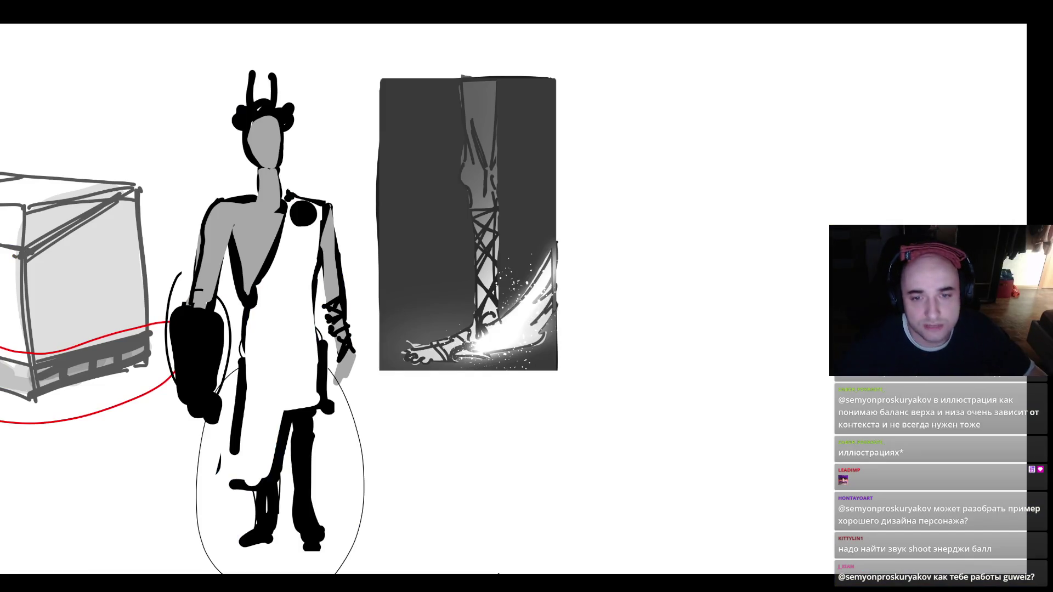
- Select the leg panel's dark background and lighten its top with a soft ~2300px brush
scroll(404, 258, "up", 3)
left_click(403, 258)
key("b")
right_click(593, 220)
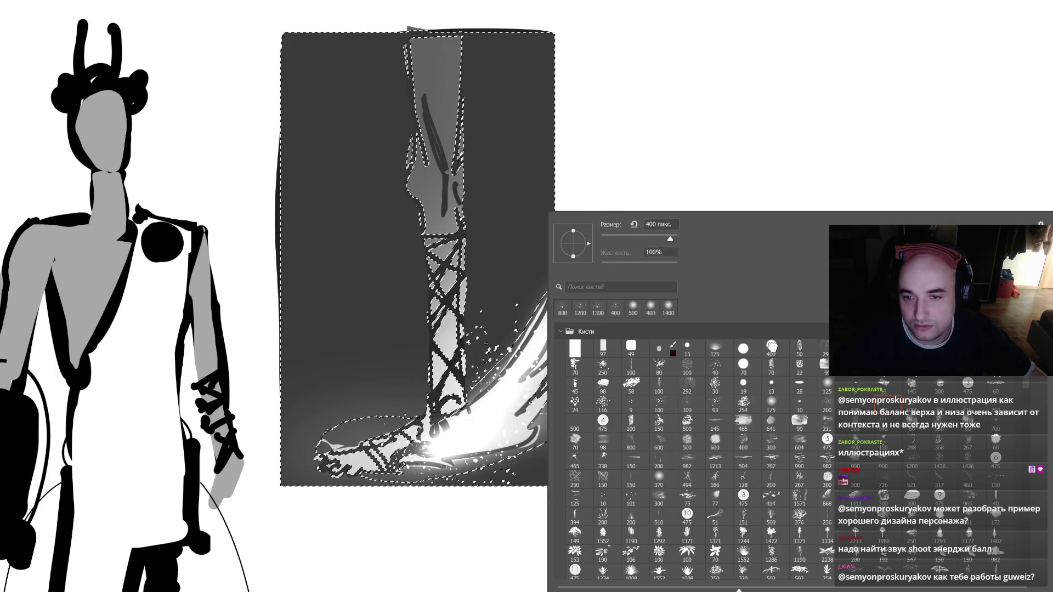
key("Tab")
key("bracketright")
key("bracketright")
key("bracketright")
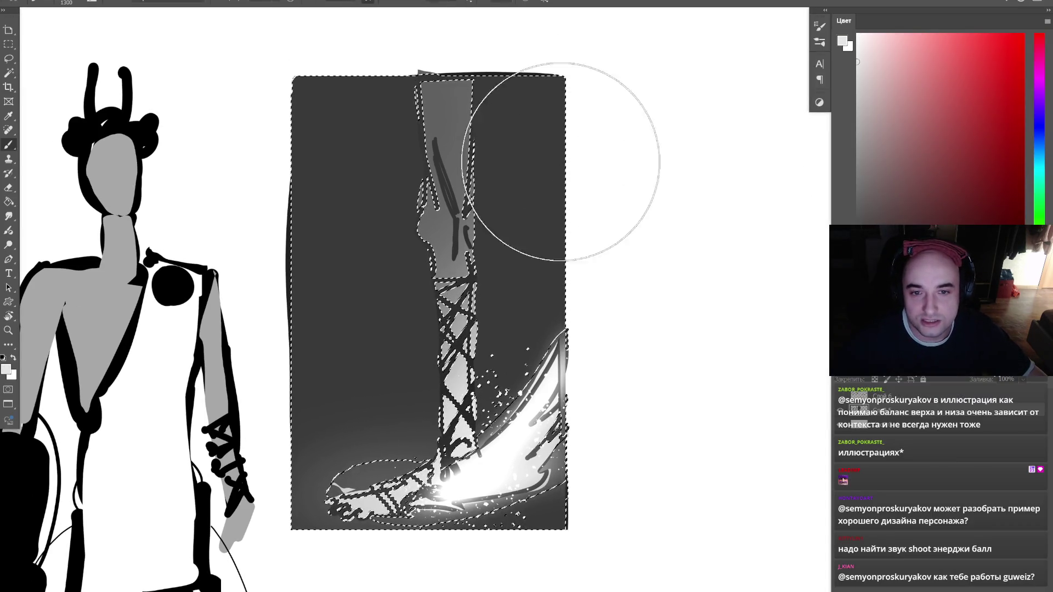
left_click_drag(706, 129, 192, 132)
key("ctrl+z")
mouse_move(606, 2)
left_mouse_down()
mouse_move(606, 30)
mouse_move(550, 176)
mouse_move(395, 189)
mouse_move(294, 270)
left_mouse_up()
key("bracketleft")
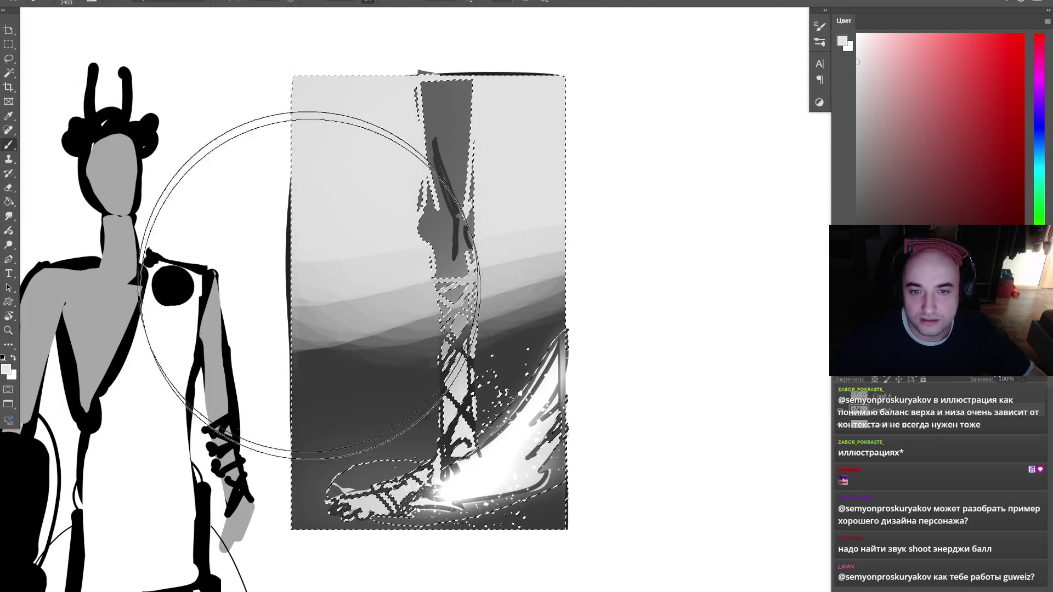
key("bracketleft")
mouse_move(782, 23)
left_mouse_down()
mouse_move(426, 47)
mouse_move(337, 187)
mouse_move(458, 171)
mouse_move(447, 395)
mouse_move(390, 272)
left_mouse_up()
- Darken the lower background with black, deselect, and set a small red brush
key("x")
key("bracketleft")
key("bracketleft")
key("bracketleft")
mouse_move(521, 357)
left_mouse_down()
mouse_move(557, 458)
mouse_move(376, 493)
mouse_move(353, 427)
mouse_move(447, 364)
mouse_move(343, 400)
mouse_move(384, 308)
left_mouse_up()
key("ctrl+d")
left_click(1007, 71)
key("bracketleft")
key("bracketleft")
key("bracketleft")
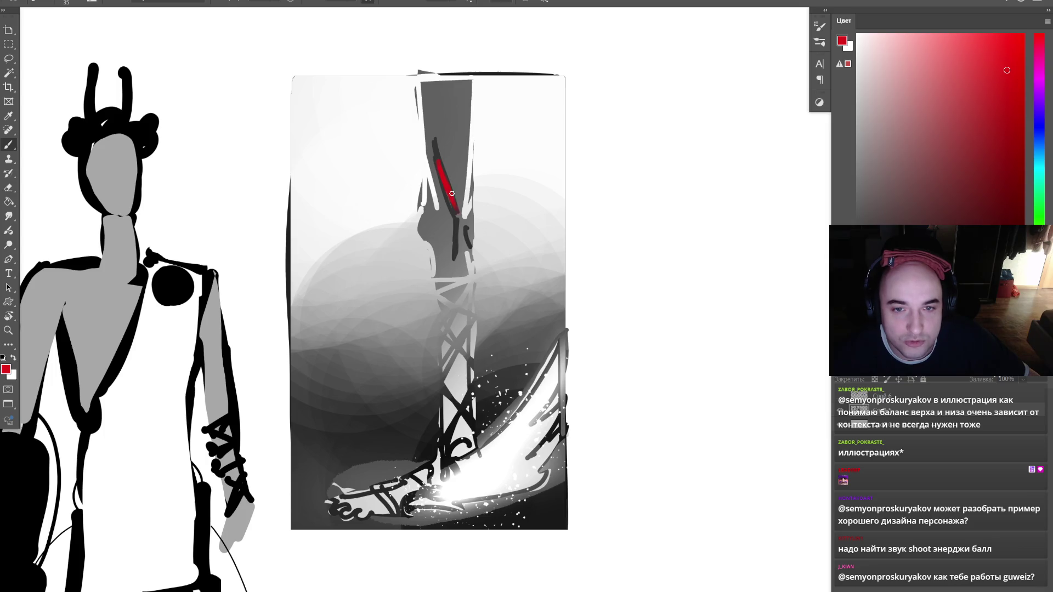
- Darken the leg's left and right edges in black and add a short light-grey mark near the top
key("d")
key("bracketright")
key("bracketright")
key("bracketright")
left_click_drag(424, 102, 425, 239)
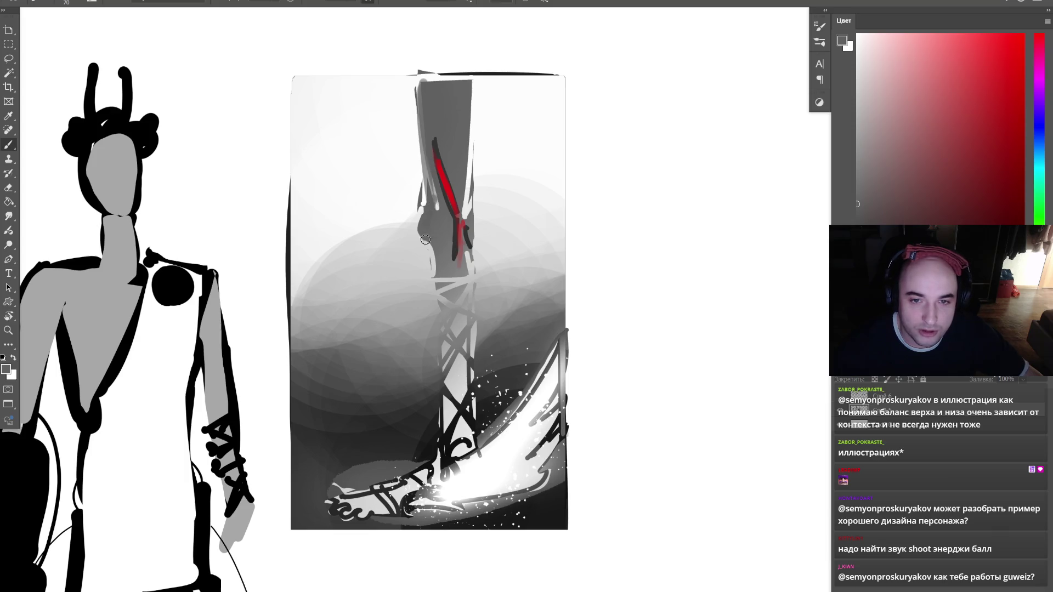
left_click_drag(474, 283, 470, 80)
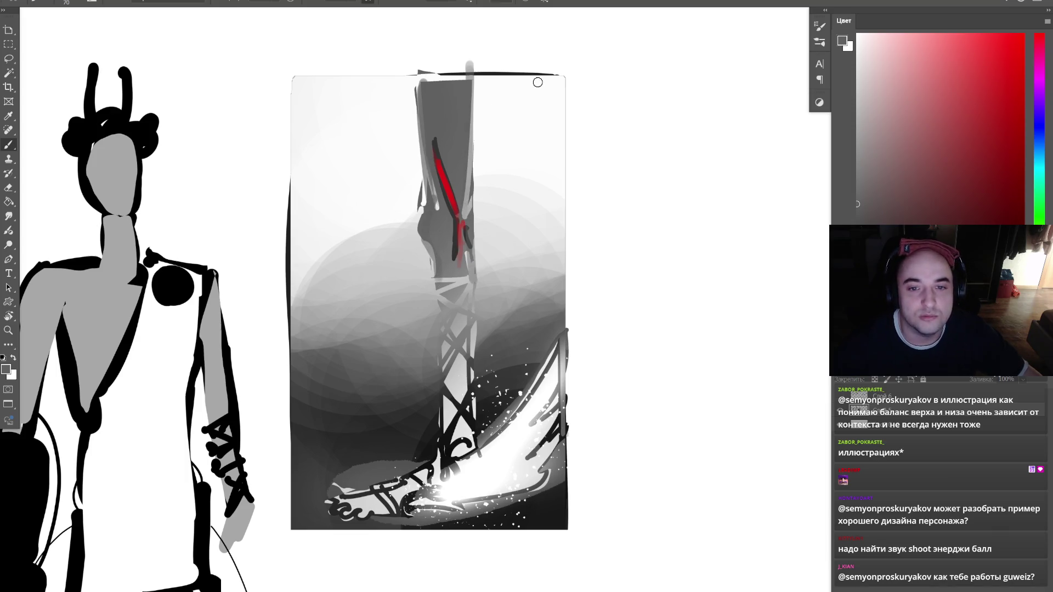
left_click_drag(534, 85, 514, 94)
- Circle the red accent on the leg and draw a thin 25px annotation line across the panel
key("d")
left_click_drag(418, 99, 473, 54)
key("ctrl+z")
mouse_move(369, 383)
left_mouse_down()
mouse_move(548, 313)
mouse_move(373, 363)
left_mouse_up()
key("ctrl+z")
left_click_drag(418, 97, 420, 100)
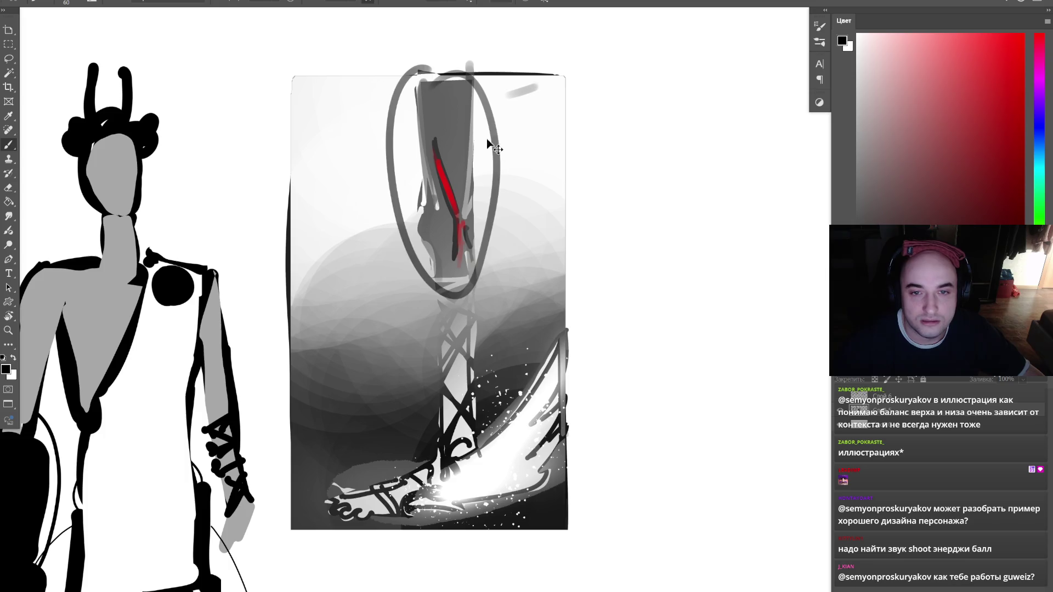
key("ctrl+z")
left_click_drag(424, 154, 421, 172)
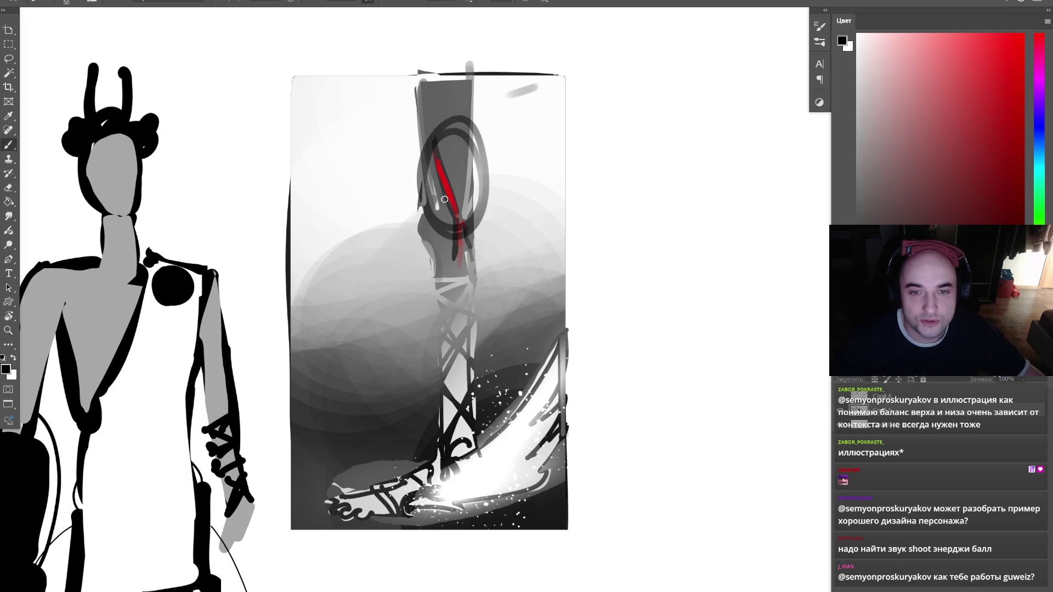
key("bracketleft")
key("bracketleft")
left_click_drag(476, 176, 666, 100)
mouse_move(423, 348)
left_mouse_down()
mouse_move(394, 588)
mouse_move(450, 354)
left_mouse_up()
left_click_drag(636, 405, 782, 348)
key("ctrl+z")
key("ctrl+z")
key("ctrl+z")
key("ctrl+z")
key("ctrl+z")
key("ctrl+z")
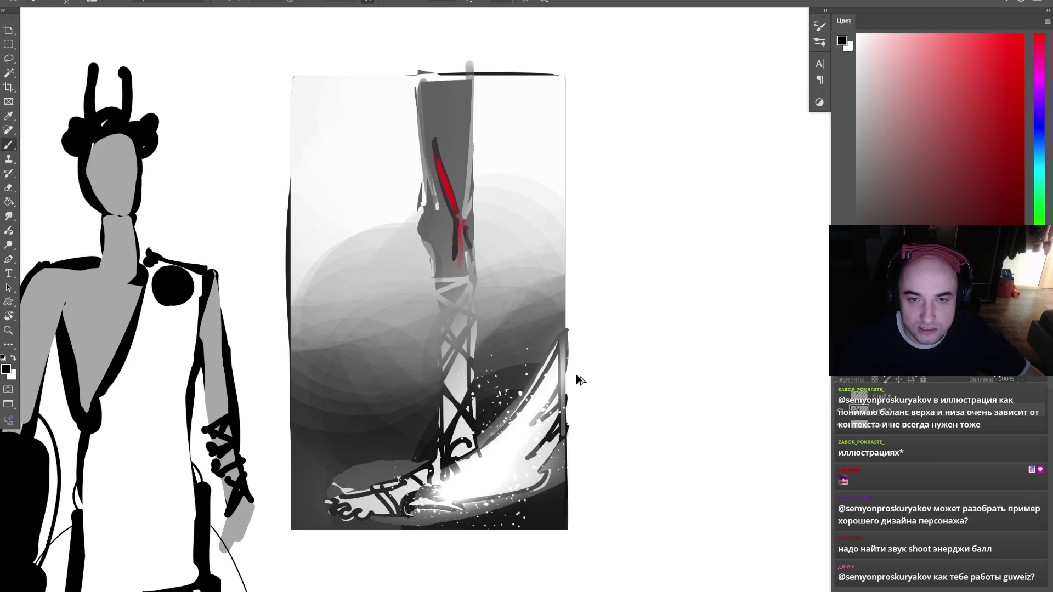
- Block in the dress with 150px light-grey vertical strokes and a diagonal shoulder drape
left_click_drag(149, 496, 308, 381)
key("bracketright")
key("bracketright")
key("bracketright")
left_click_drag(253, 576, 277, 346)
left_click_drag(283, 528, 296, 343)
left_click(294, 433, "alt")
left_click_drag(275, 576, 260, 332)
left_click_drag(242, 584, 249, 335)
left_click_drag(298, 515, 307, 362)
left_click_drag(318, 499, 330, 348)
left_click_drag(343, 485, 351, 364)
mouse_move(352, 225)
left_mouse_down()
mouse_move(270, 328)
mouse_move(333, 207)
mouse_move(326, 232)
left_mouse_up()
key("bracketleft")
left_click(617, 306, "alt")
left_click(296, 435, "alt")
left_click_drag(324, 472, 321, 351)
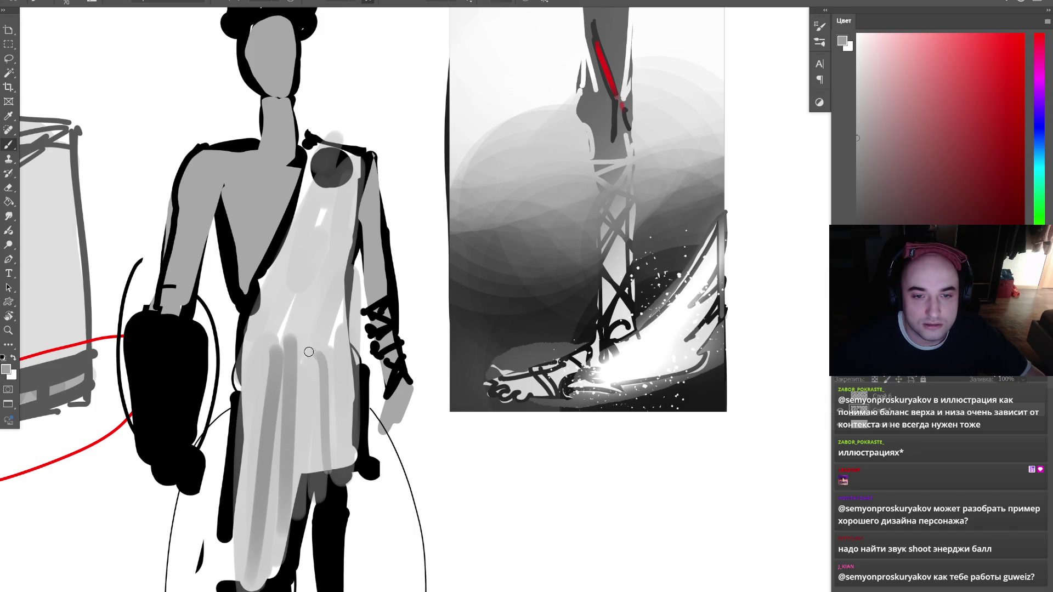
left_click_drag(242, 362, 343, 318)
key("bracketright")
left_click(634, 308, "alt")
key("bracketleft")
key("bracketleft")
left_click_drag(242, 351, 351, 301)
left_click_drag(247, 329, 346, 284)
left_click_drag(246, 349, 278, 328)
left_click_drag(296, 248, 258, 331)
left_click_drag(310, 144, 277, 329)
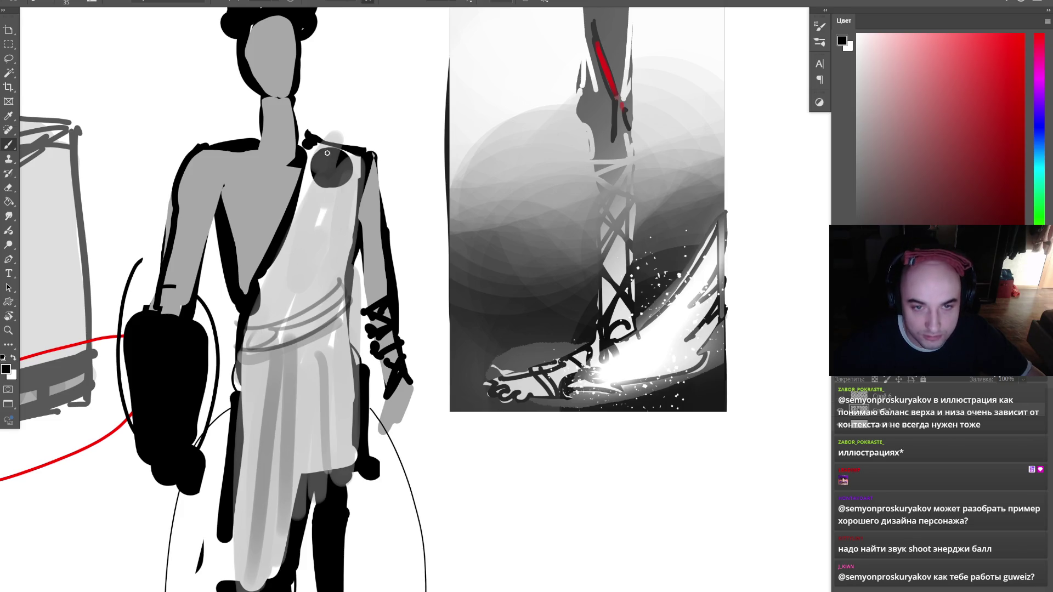
left_click_drag(324, 170, 297, 241)
mouse_move(335, 147)
left_mouse_down()
mouse_move(313, 271)
mouse_move(345, 186)
left_mouse_up()
key("bracketright")
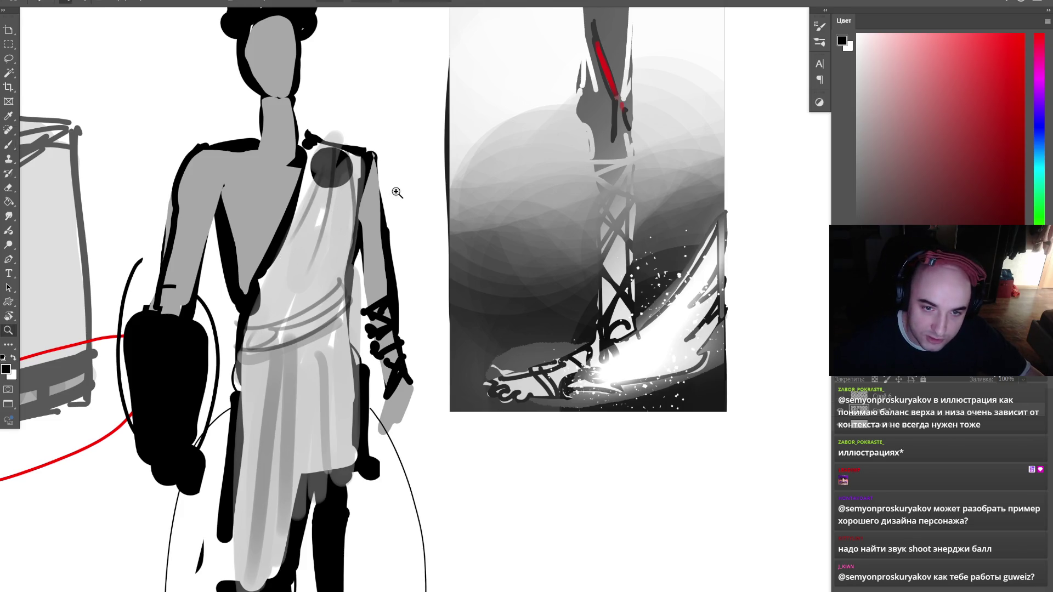
key("z")
scroll(394, 192, "down", 3)
scroll(378, 225, "up", 2)
scroll(378, 226, "up", 1)
key("b")
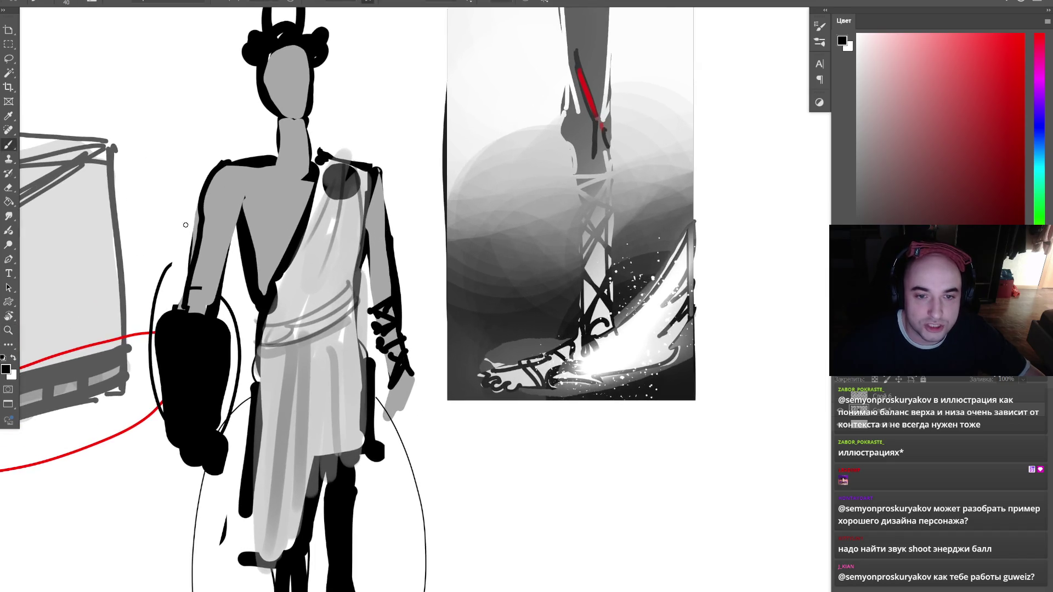
left_click(9, 244)
left_click(55, 241)
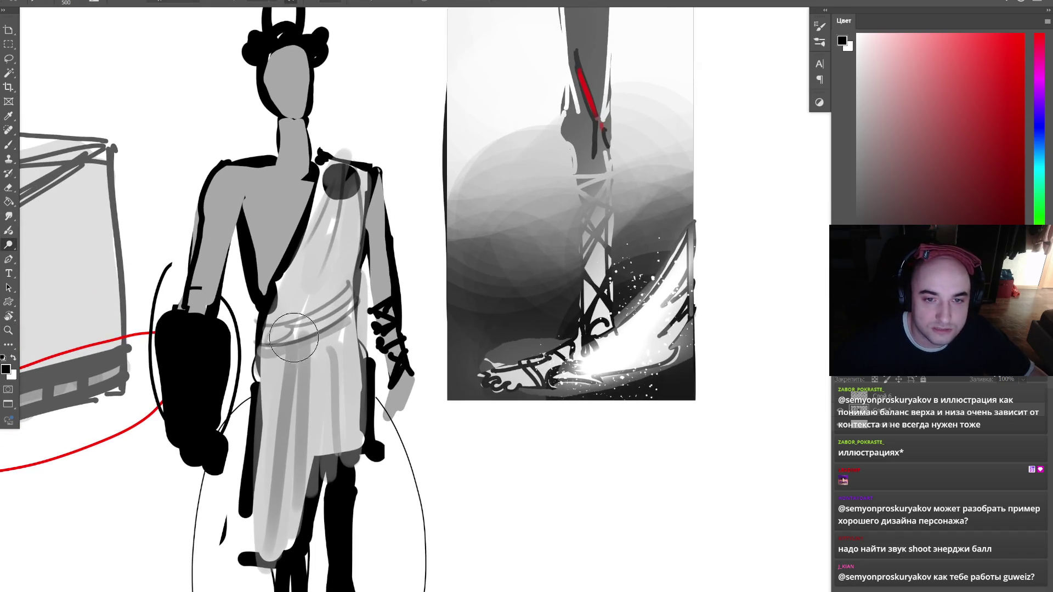
mouse_move(315, 248)
left_mouse_down()
mouse_move(340, 176)
mouse_move(317, 388)
mouse_move(247, 520)
left_mouse_up()
key("bracketright")
key("z")
scroll(441, 172, "down", 3)
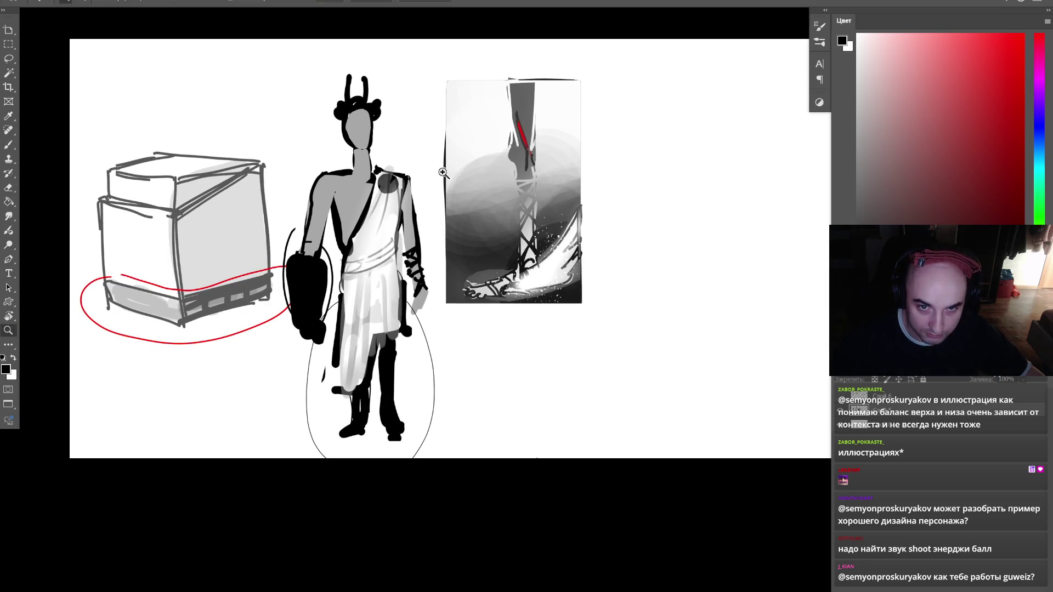
left_click(416, 198)
scroll(653, 365, "down", 5)
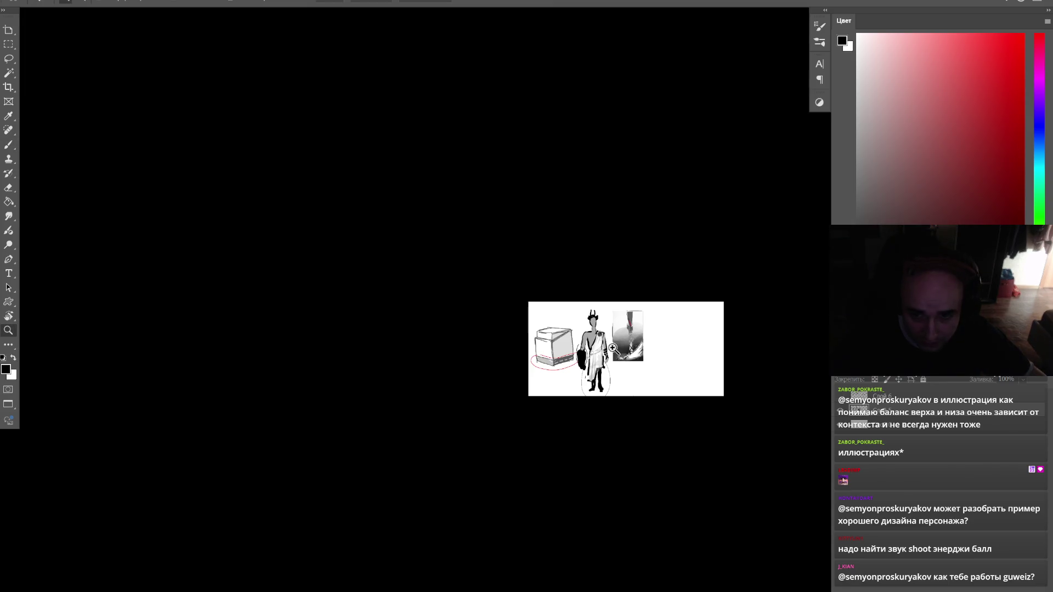
scroll(653, 366, "up", 6)
left_click_drag(637, 342, 542, 331)
key("b")
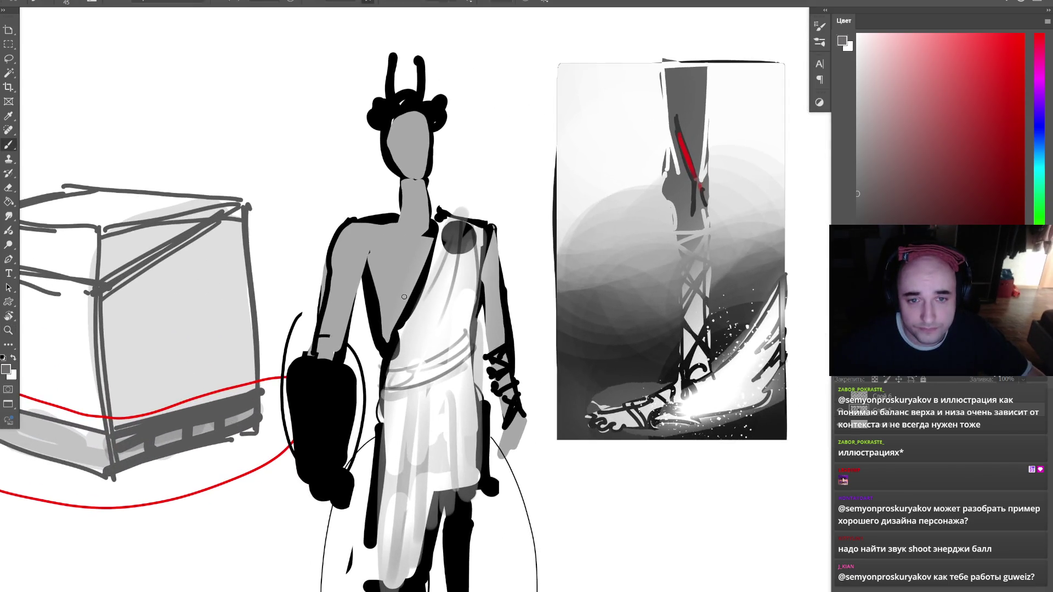
mouse_move(383, 298)
left_mouse_down()
mouse_move(377, 285)
mouse_move(392, 294)
left_mouse_up()
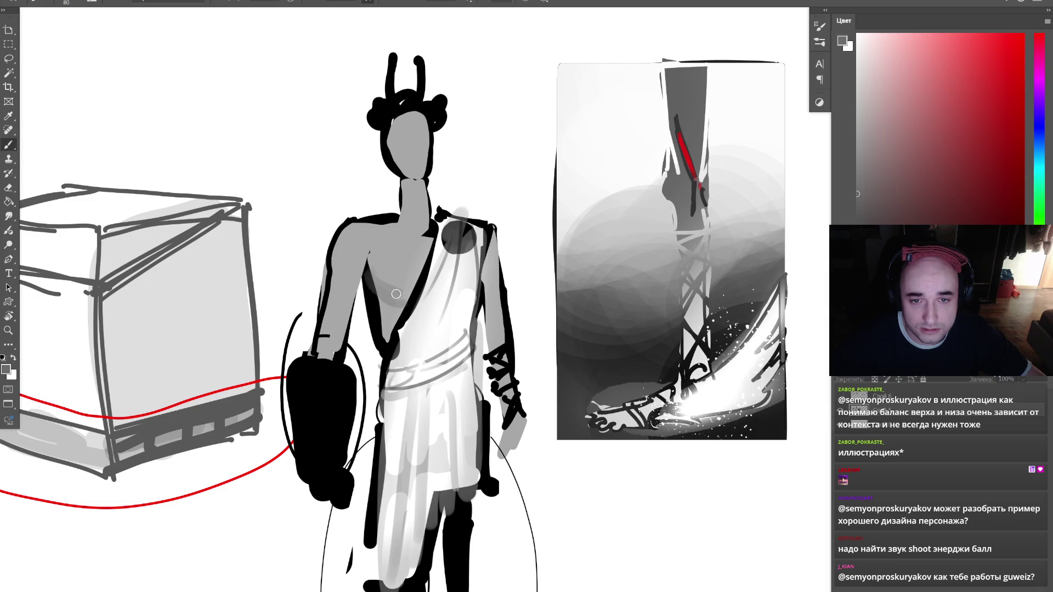
mouse_move(401, 183)
left_mouse_down()
mouse_move(414, 192)
mouse_move(407, 230)
left_mouse_up()
left_click_drag(430, 193, 427, 239)
left_click_drag(341, 286, 339, 362)
left_click_drag(339, 264, 323, 351)
key("ctrl+z")
left_click_drag(351, 310, 331, 329)
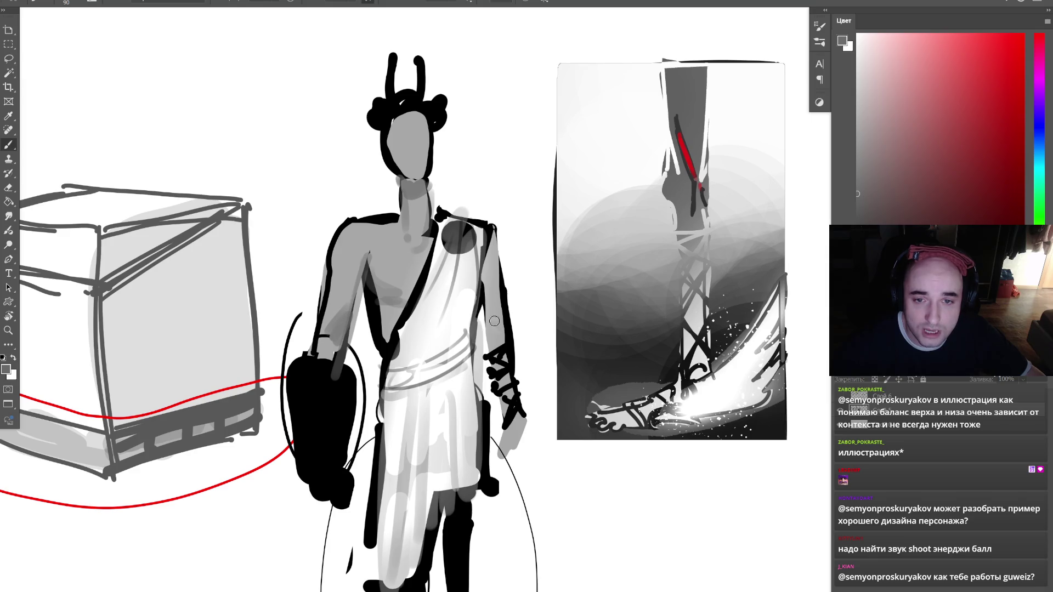
key("z")
scroll(532, 239, "down", 4)
scroll(488, 229, "up", 3)
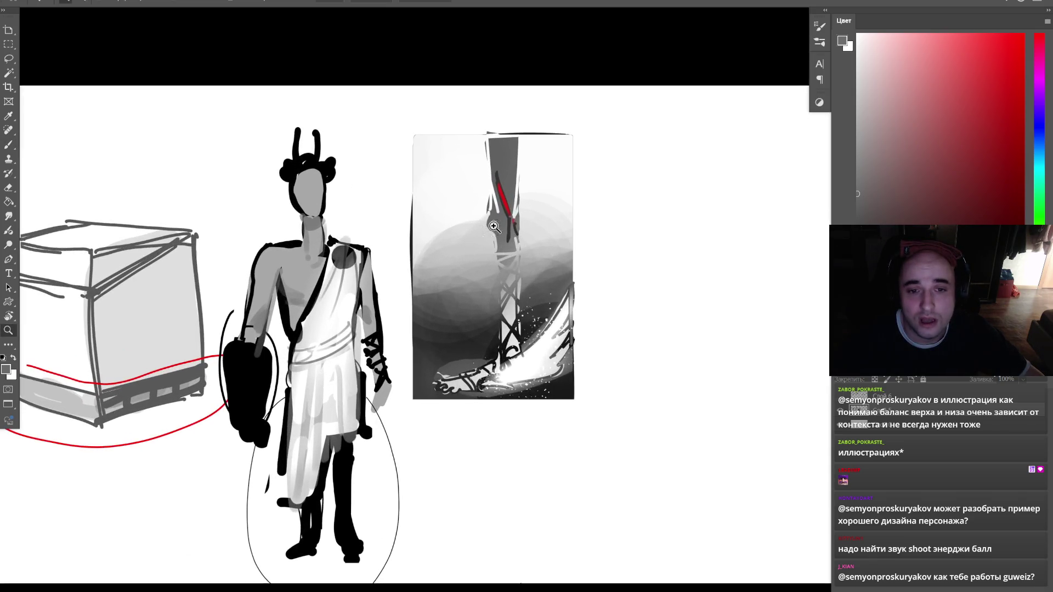
key("b")
mouse_move(535, 102)
left_mouse_down()
mouse_move(471, 105)
mouse_move(561, 110)
mouse_move(482, 185)
left_mouse_up()
key("ctrl+z")
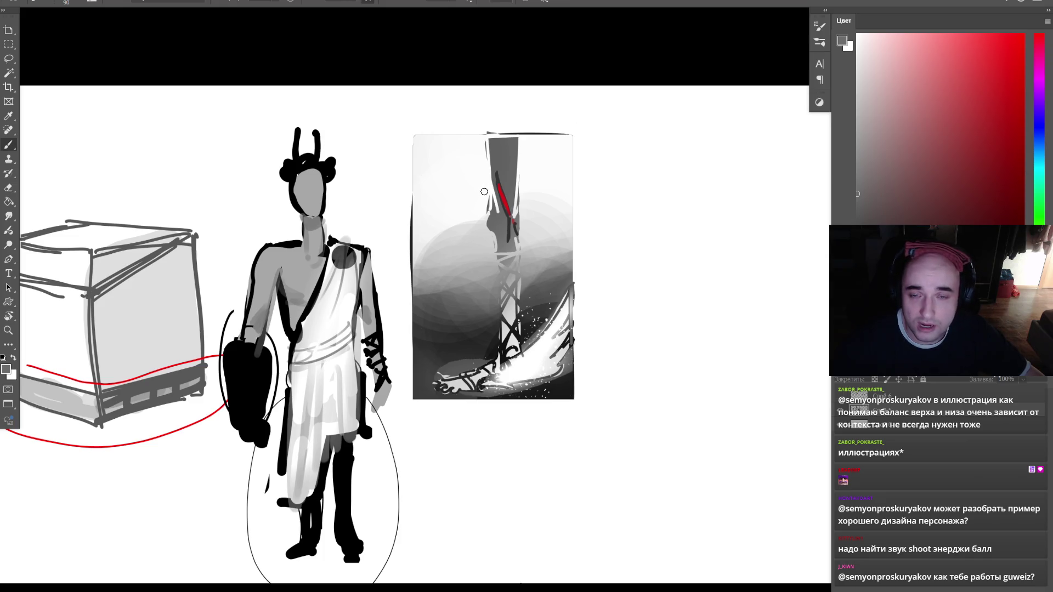
left_click(522, 283)
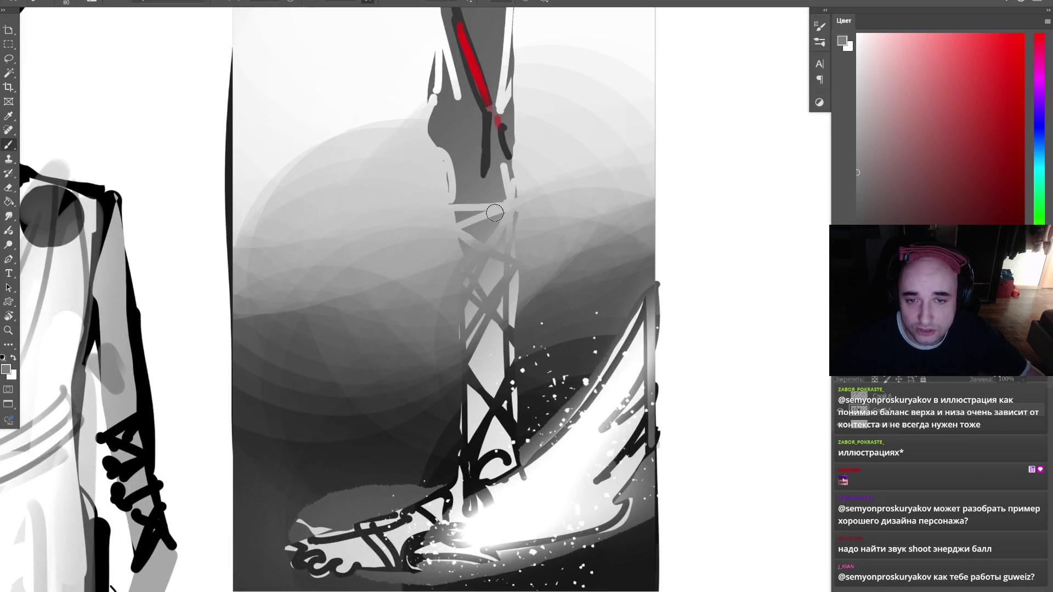
key("ctrl+0")
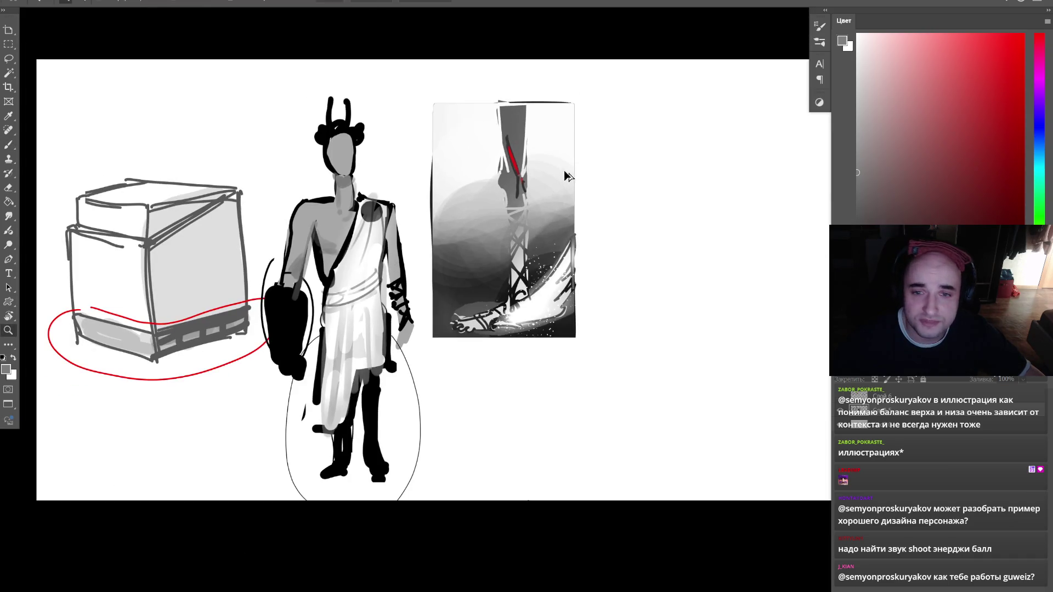
key("e")
key("l")
- Lasso and delete the cube, robed figure and leg painting from the canvas
mouse_move(481, 406)
left_mouse_down()
mouse_move(155, 519)
mouse_move(33, 318)
mouse_move(658, 147)
mouse_move(554, 315)
left_mouse_up()
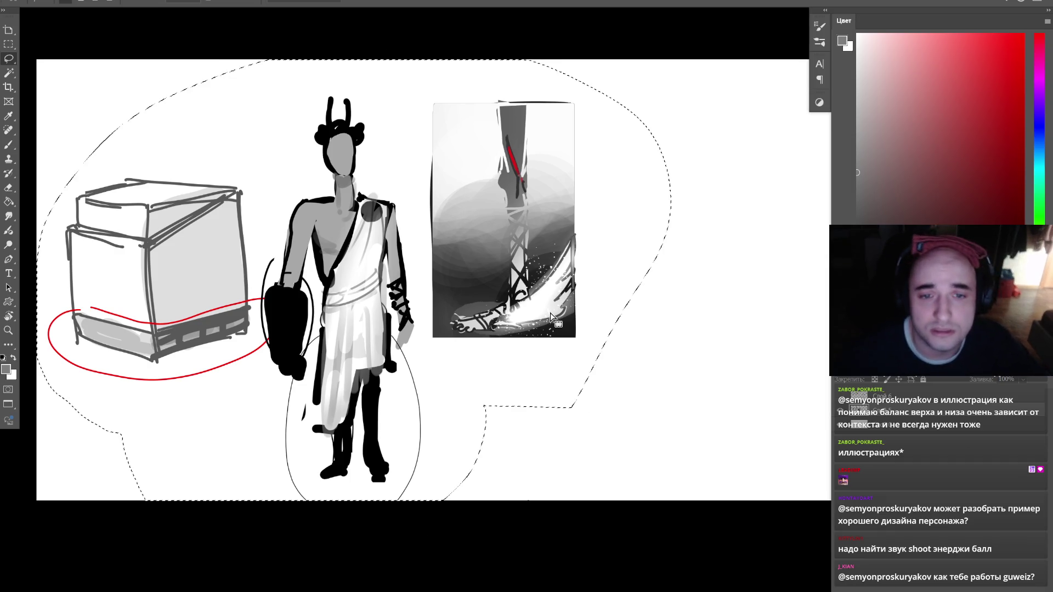
key("Delete")
key("ctrl+d")
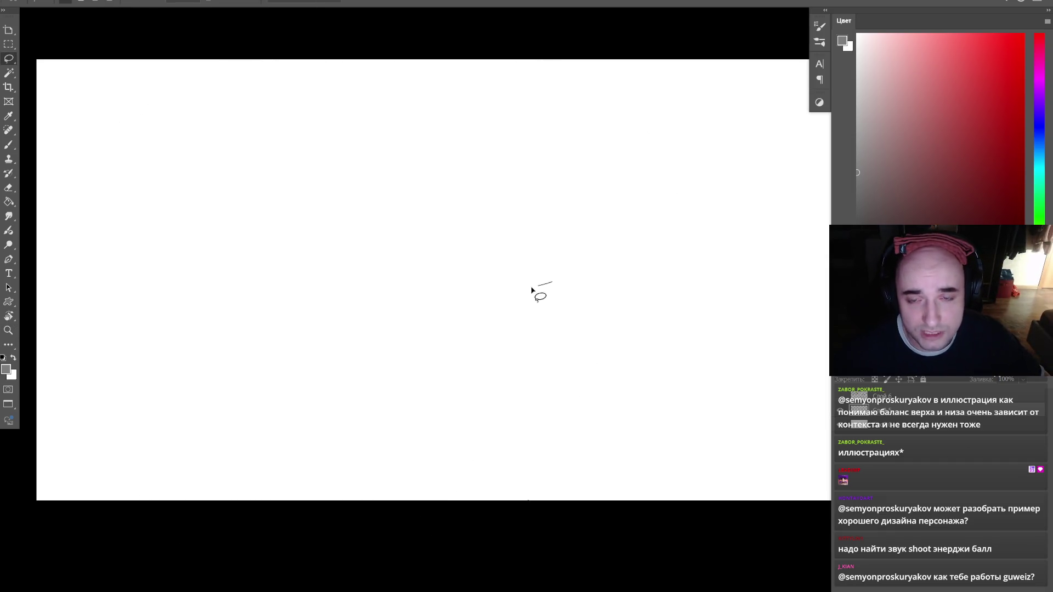
key("z")
scroll(528, 301, "down", 2)
scroll(536, 286, "up", 2)
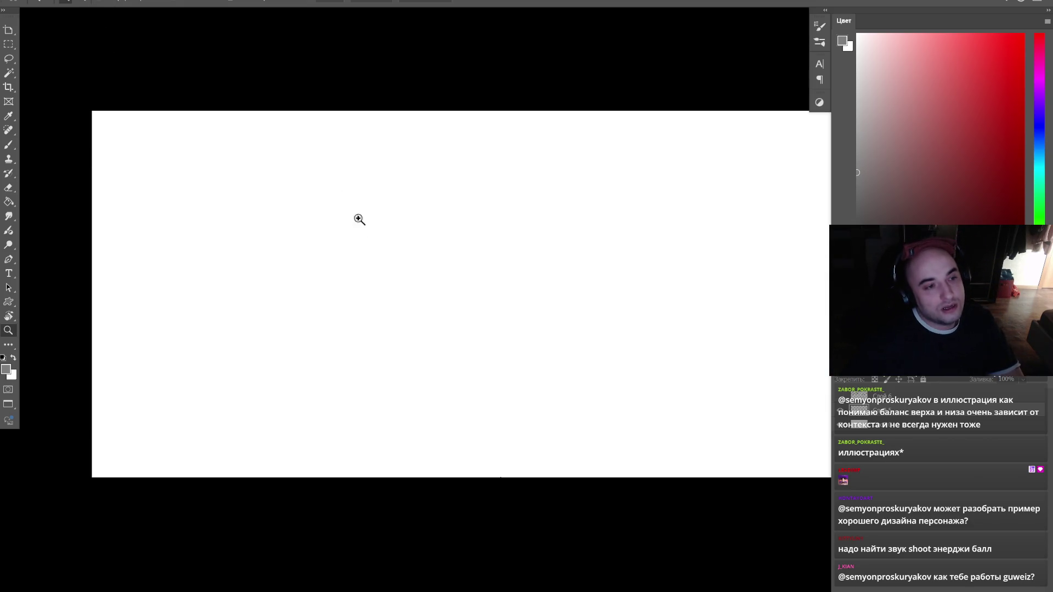
- Cycle screen modes with F into full-screen and back to the panelled workspace
key("f")
key("f")
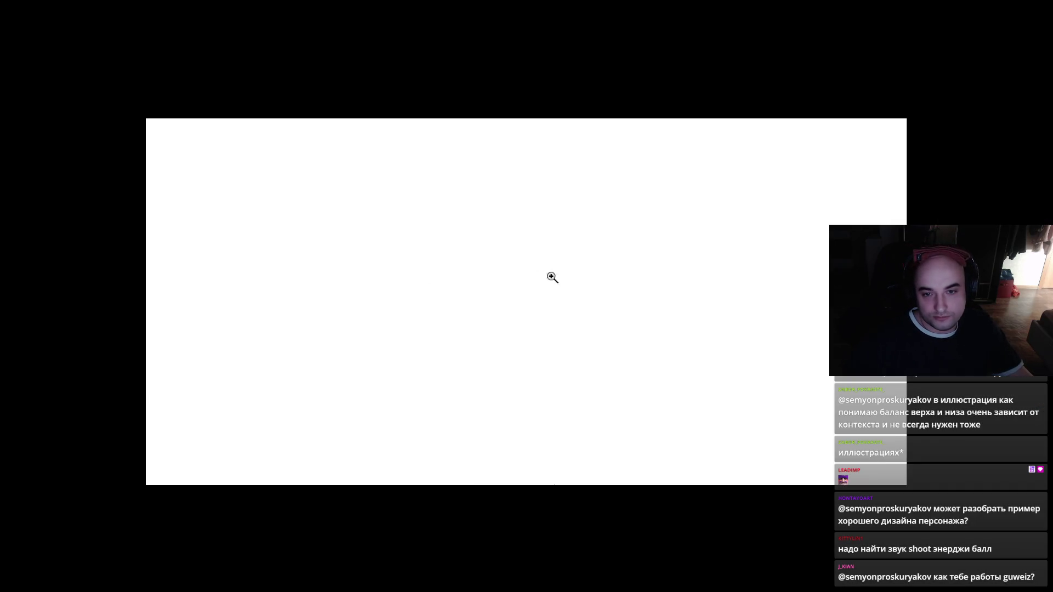
key("f")
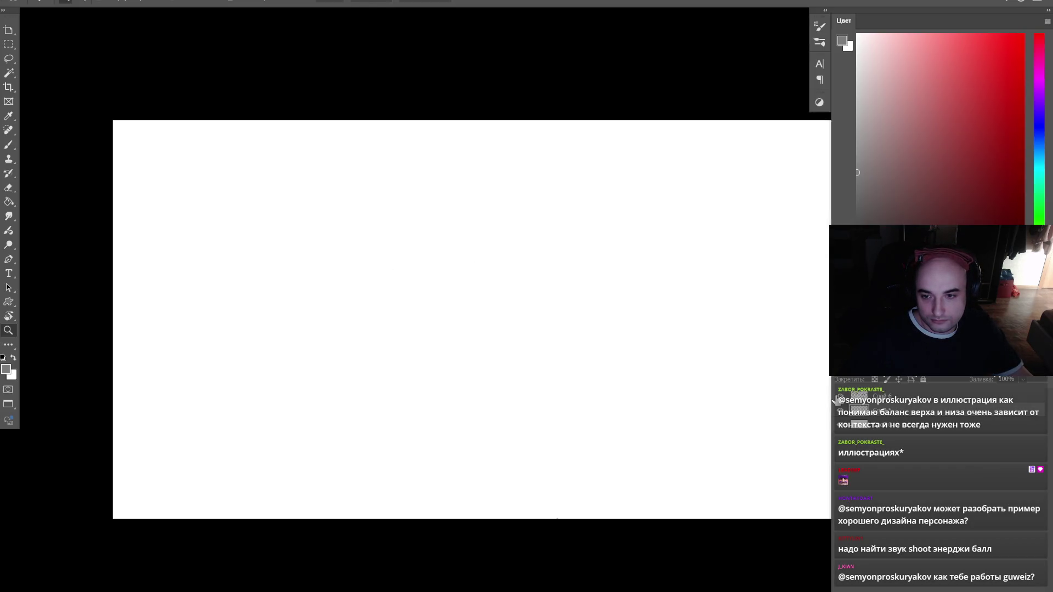
key("f")
key("f")
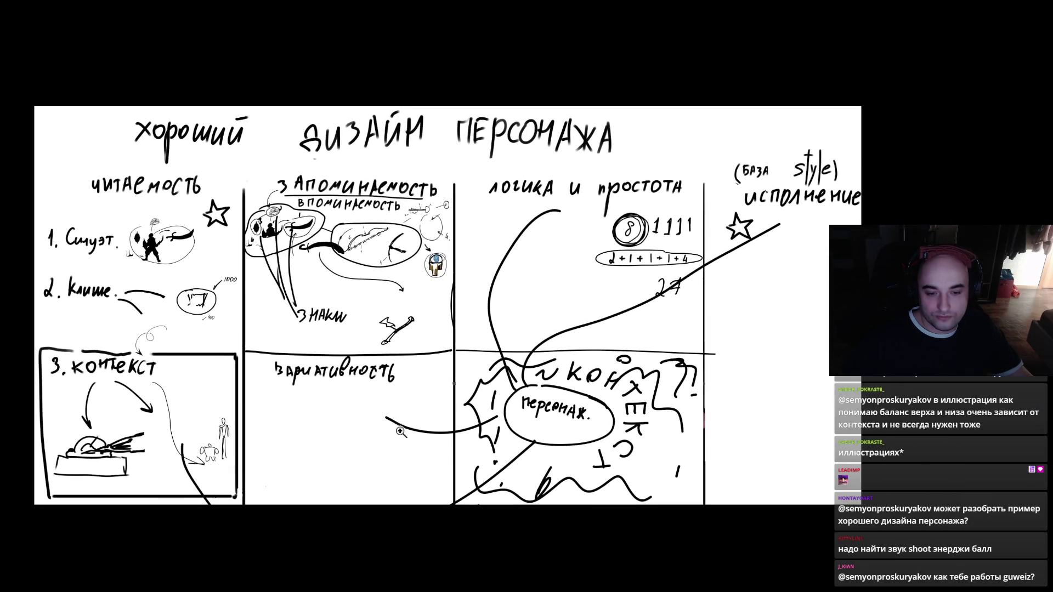
key("super")
type("steam")
key("Return")
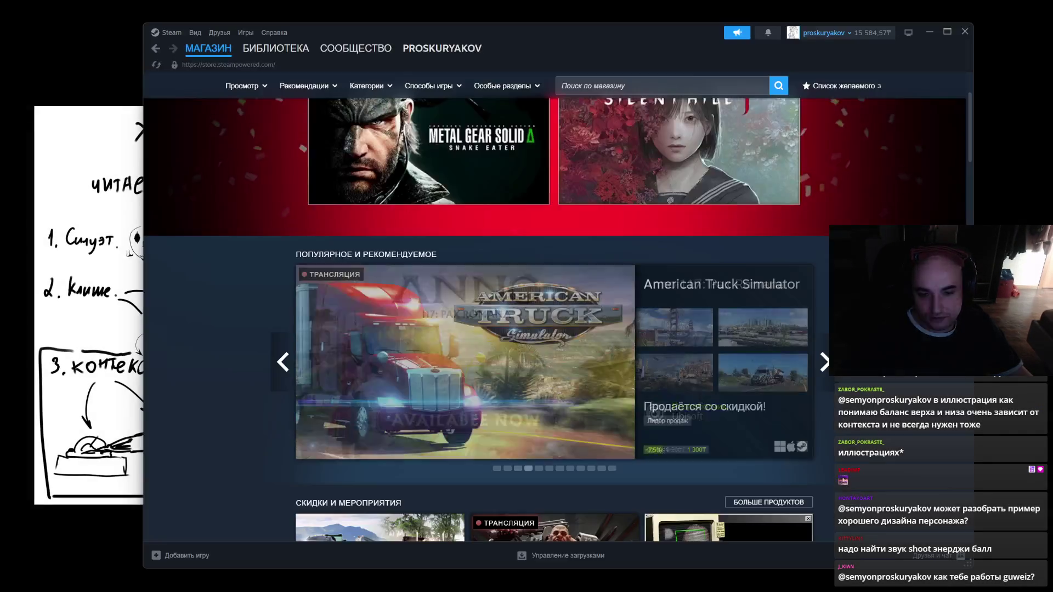
left_click(291, 50)
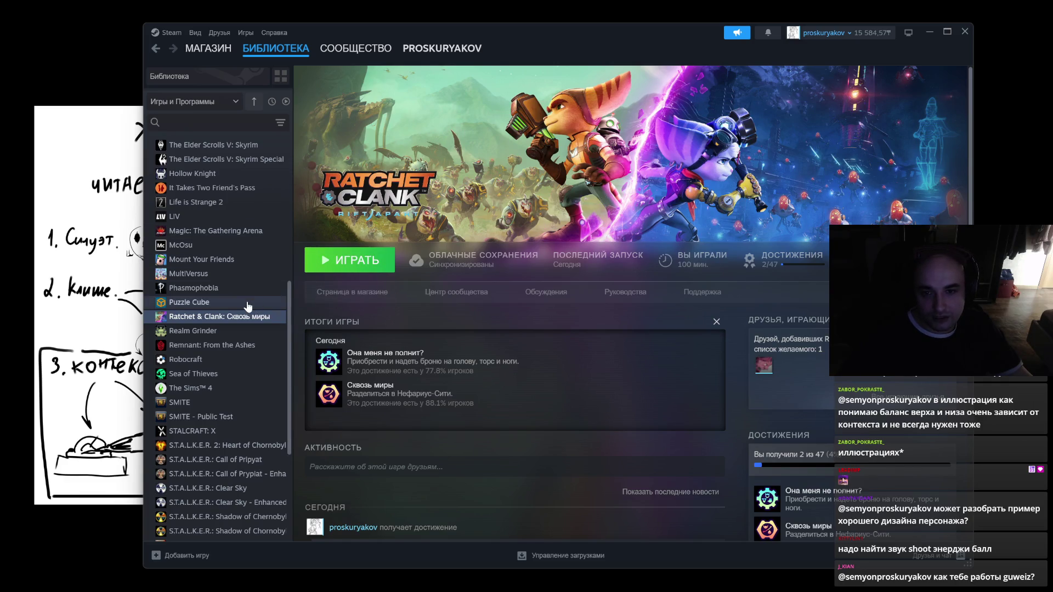
scroll(247, 301, "up", 5)
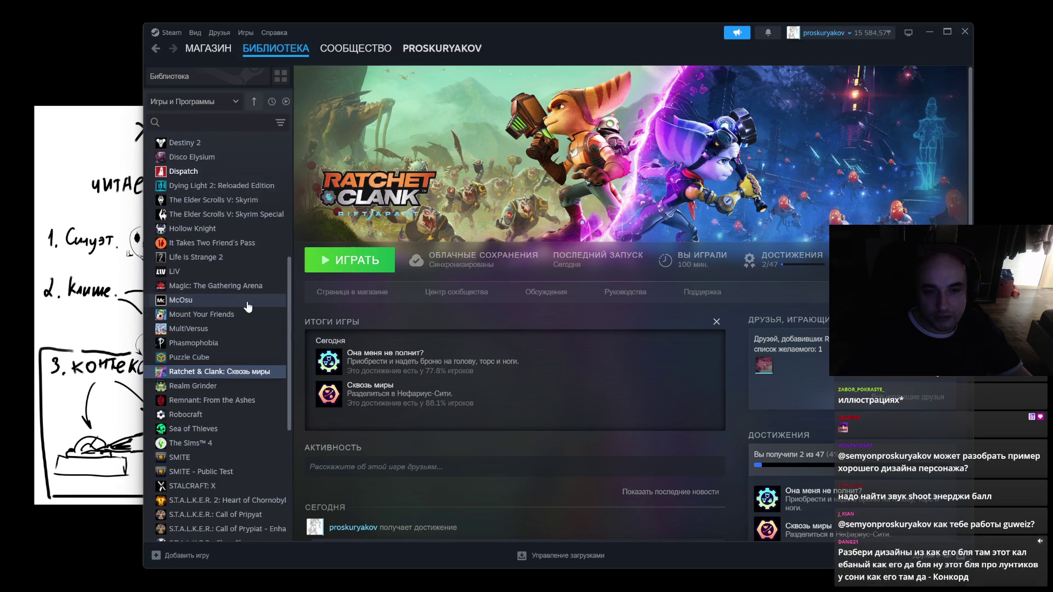
left_click(187, 336)
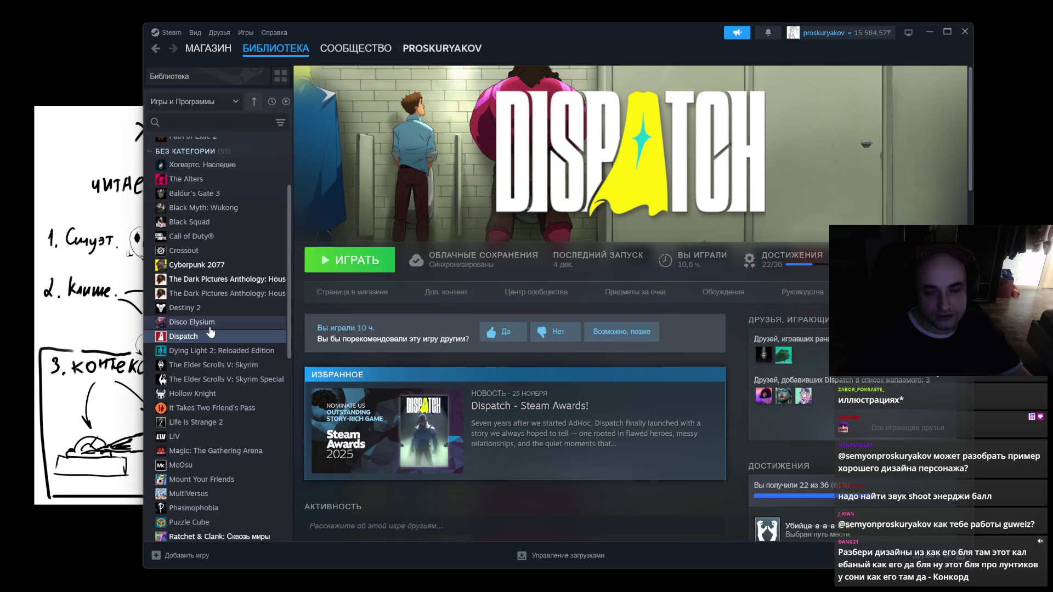
left_click(211, 323)
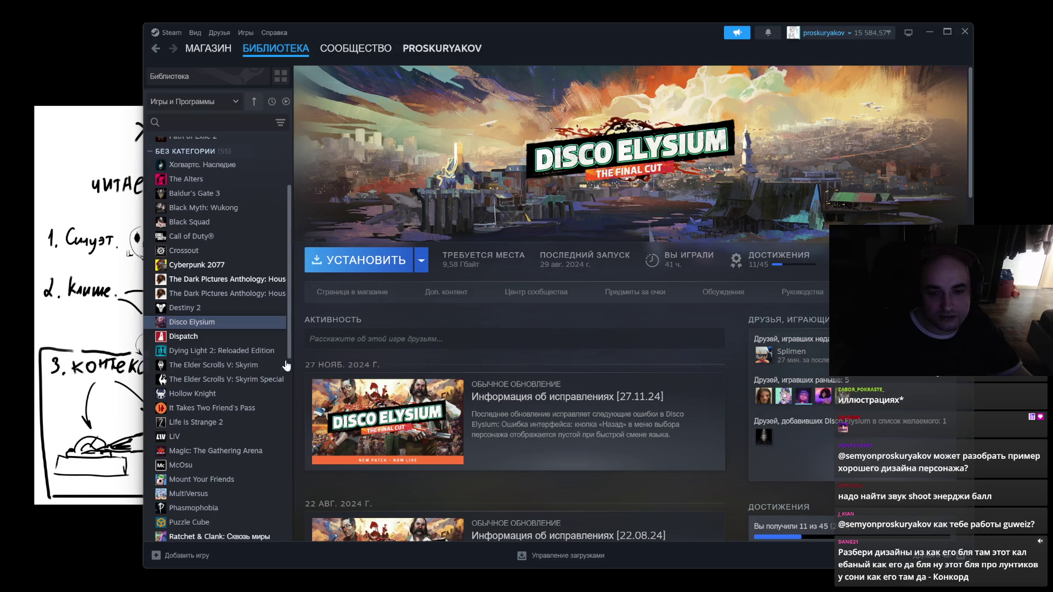
left_click(242, 309)
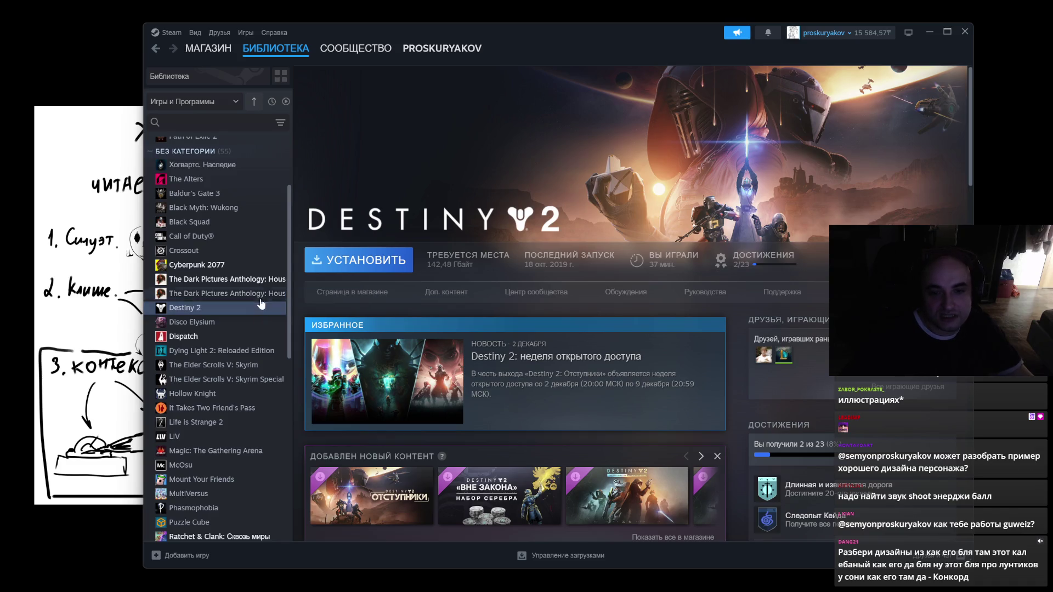
left_click(235, 281)
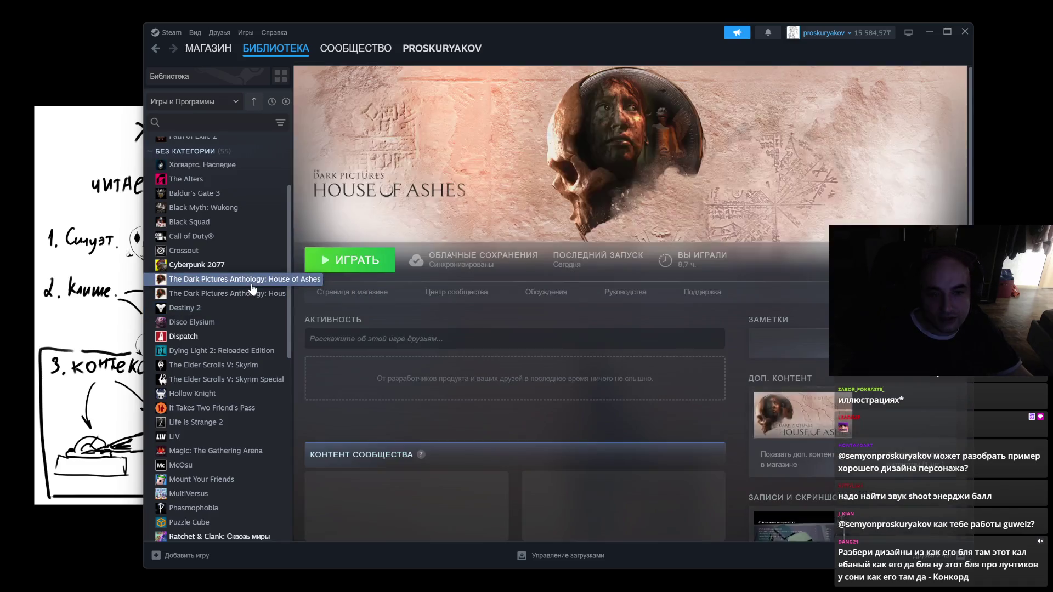
left_click(230, 269)
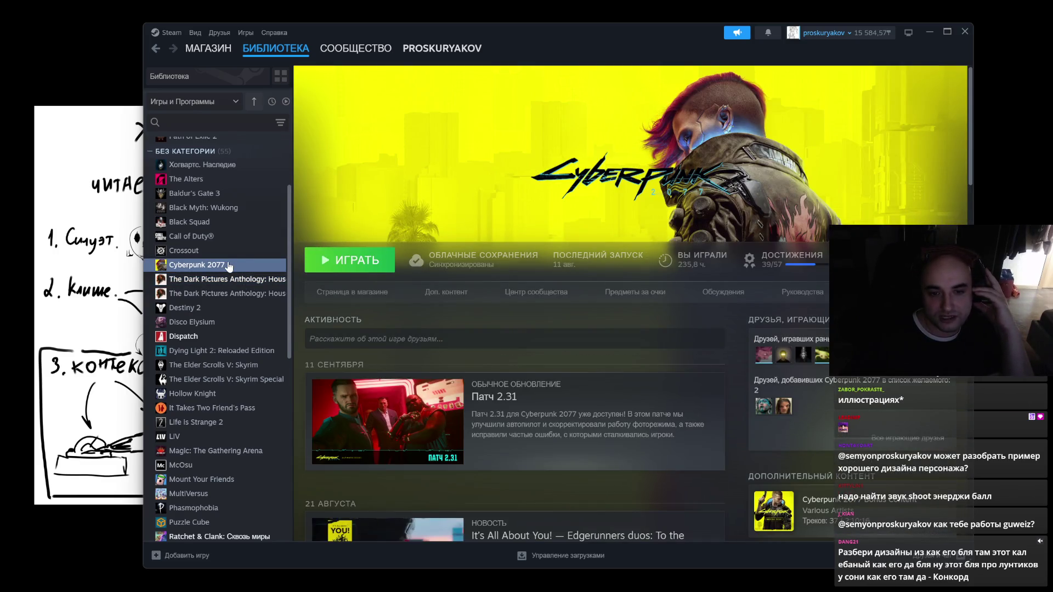
left_click(964, 33)
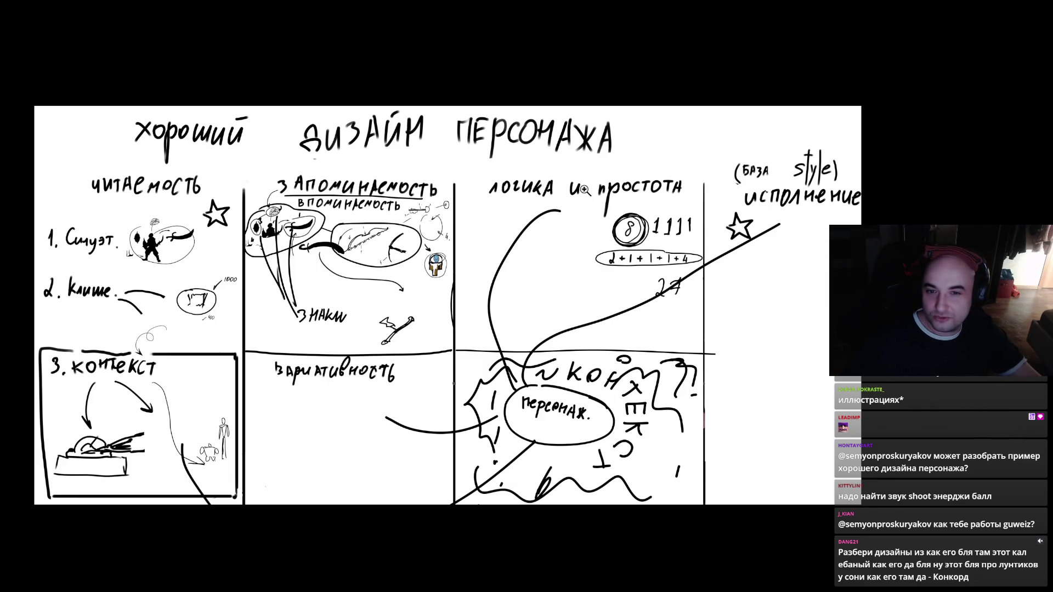
- Circle логика, the silhouette sketch, 2. клише and the запоминаемость sketches in grey, then start a note by the title
mouse_move(516, 163)
left_mouse_down()
mouse_move(541, 217)
mouse_move(502, 155)
left_mouse_up()
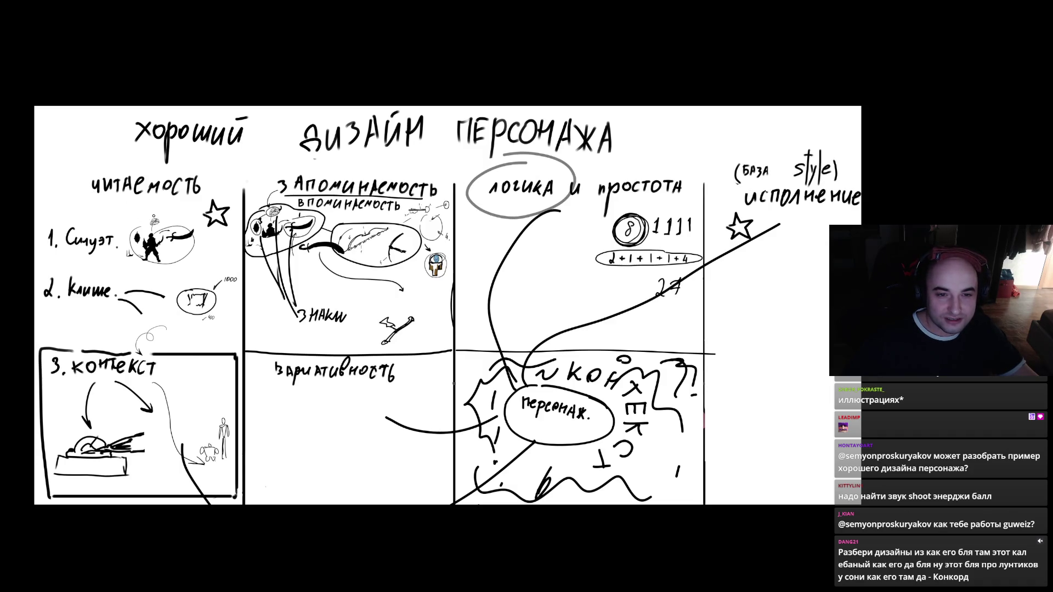
mouse_move(150, 214)
left_mouse_down()
mouse_move(154, 271)
mouse_move(197, 225)
mouse_move(161, 214)
left_mouse_up()
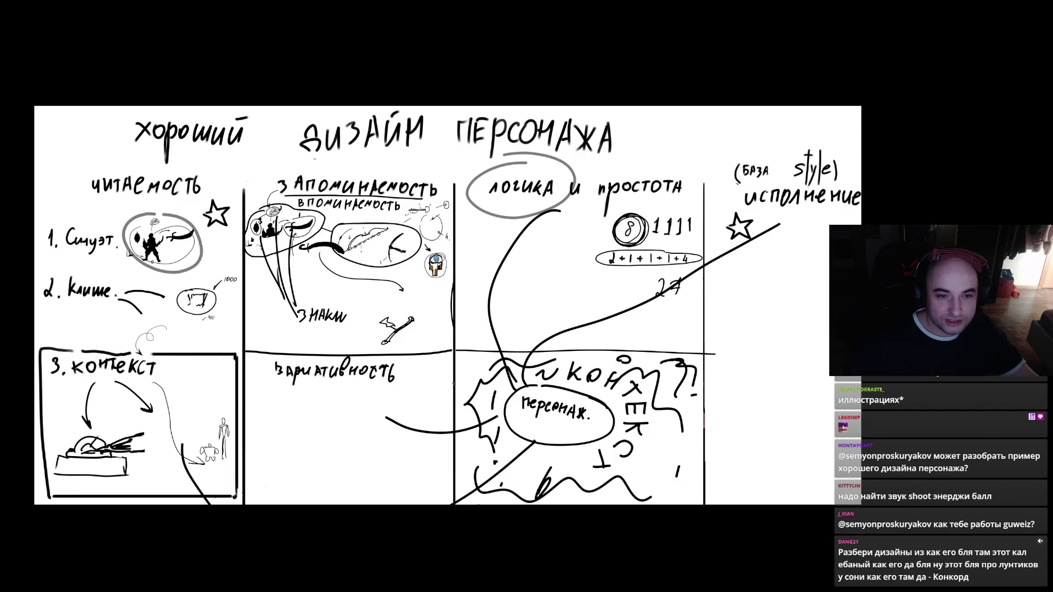
mouse_move(110, 273)
left_mouse_down()
mouse_move(90, 268)
mouse_move(118, 313)
mouse_move(80, 264)
left_mouse_up()
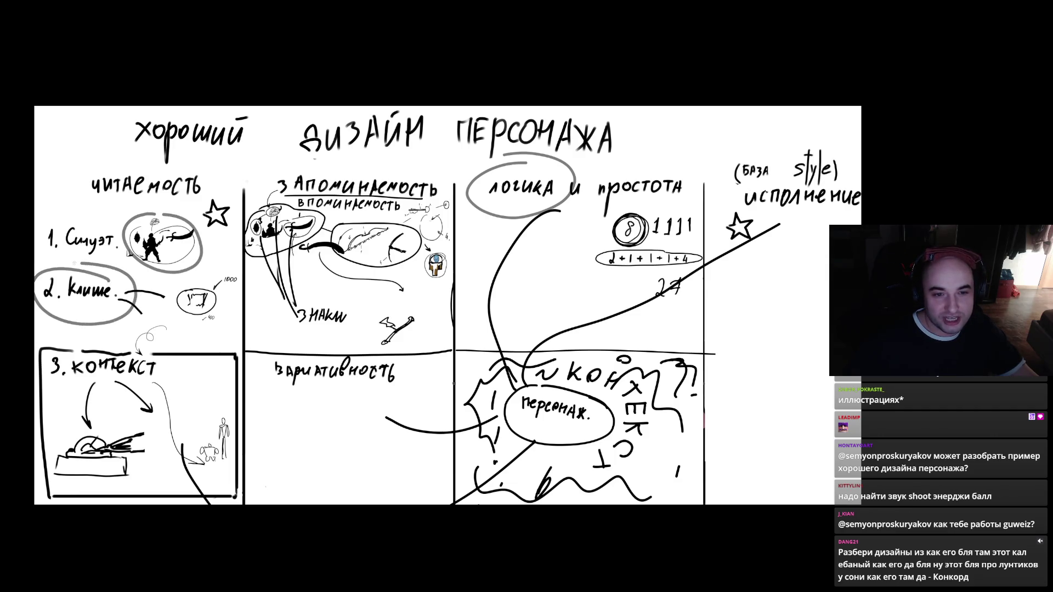
mouse_move(255, 184)
left_mouse_down()
mouse_move(291, 286)
mouse_move(371, 231)
mouse_move(291, 193)
mouse_move(248, 237)
mouse_move(346, 278)
mouse_move(325, 225)
left_mouse_up()
key("ctrl+z")
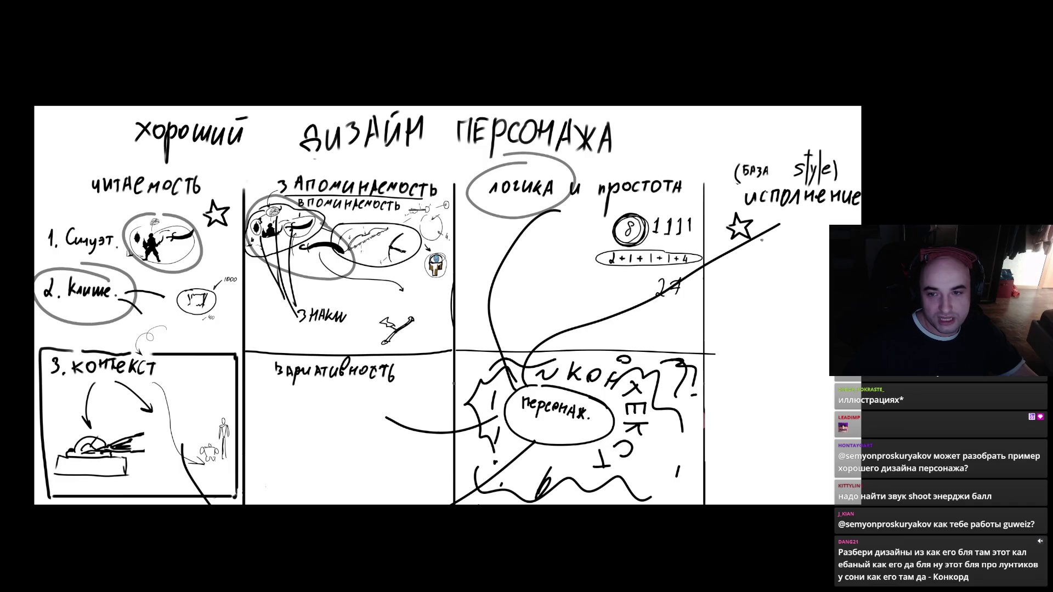
left_click_drag(691, 115, 701, 123)
mouse_move(703, 113)
left_mouse_down()
mouse_move(704, 127)
mouse_move(740, 131)
left_mouse_up()
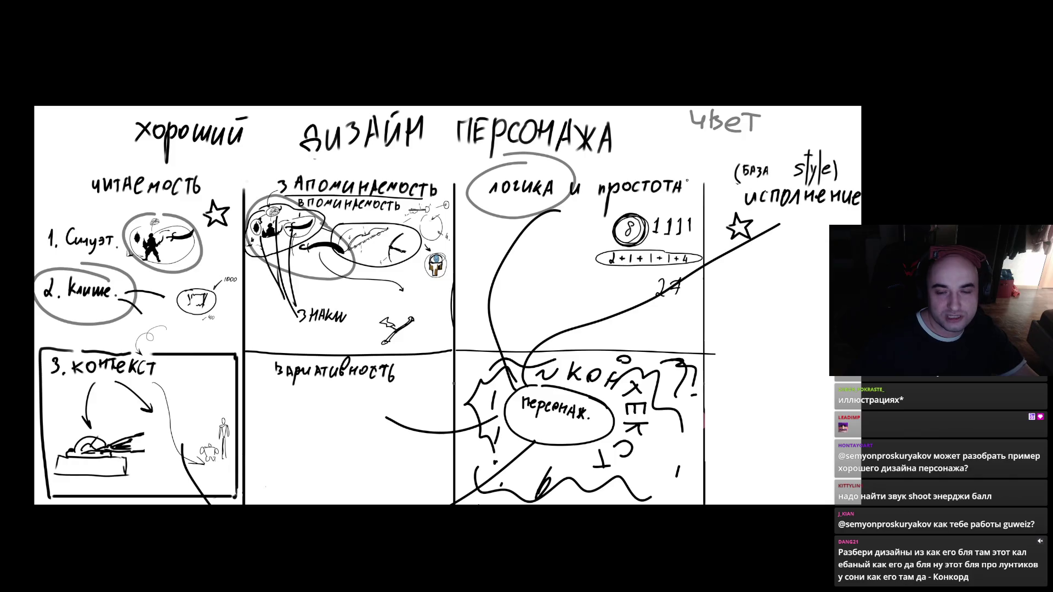
- Outline and circle the top-right word, then sketch a grey curve over запоминаемость, undoing one loop
left_click_drag(681, 110, 790, 110)
mouse_move(717, 110)
left_mouse_down()
mouse_move(677, 118)
mouse_move(796, 126)
mouse_move(725, 106)
mouse_move(701, 136)
mouse_move(729, 107)
mouse_move(716, 107)
left_mouse_up()
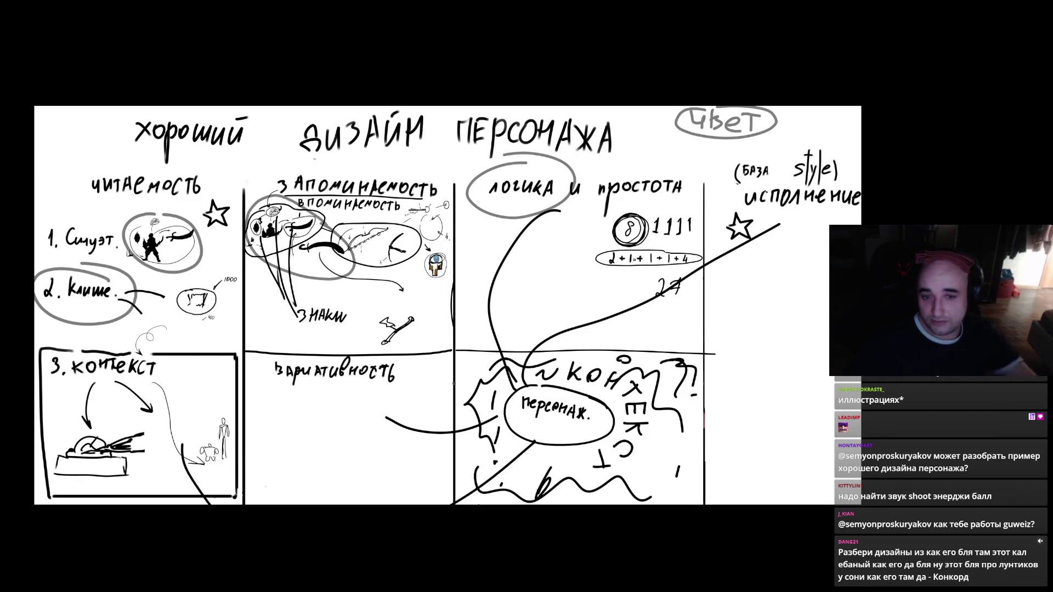
left_click_drag(443, 167, 281, 230)
mouse_move(255, 286)
left_mouse_down()
mouse_move(535, 423)
mouse_move(455, 163)
mouse_move(390, 177)
left_mouse_up()
key("ctrl+z")
- Sketch a large grey loop, a circle and surrounding lines and arcs across the middle panels
left_click_drag(461, 160, 529, 418)
mouse_move(614, 368)
left_mouse_down()
mouse_move(471, 160)
mouse_move(393, 181)
left_mouse_up()
mouse_move(457, 237)
left_mouse_down()
mouse_move(535, 299)
mouse_move(472, 246)
left_mouse_up()
left_click_drag(527, 270, 609, 235)
left_click_drag(505, 303, 551, 373)
left_click_drag(465, 357, 463, 405)
left_click_drag(434, 307, 365, 357)
left_click_drag(464, 257, 417, 198)
left_click_drag(510, 262, 543, 195)
left_click_drag(631, 281, 707, 261)
- Draw large grey curves and loops on the right side, undoing the misplaced strokes
mouse_move(639, 152)
left_mouse_down()
mouse_move(628, 244)
mouse_move(771, 351)
left_mouse_up()
key("ctrl+z")
left_click_drag(658, 186, 826, 353)
mouse_move(858, 219)
left_mouse_down()
mouse_move(698, 181)
mouse_move(686, 359)
mouse_move(829, 370)
left_mouse_up()
left_click_drag(800, 111, 859, 149)
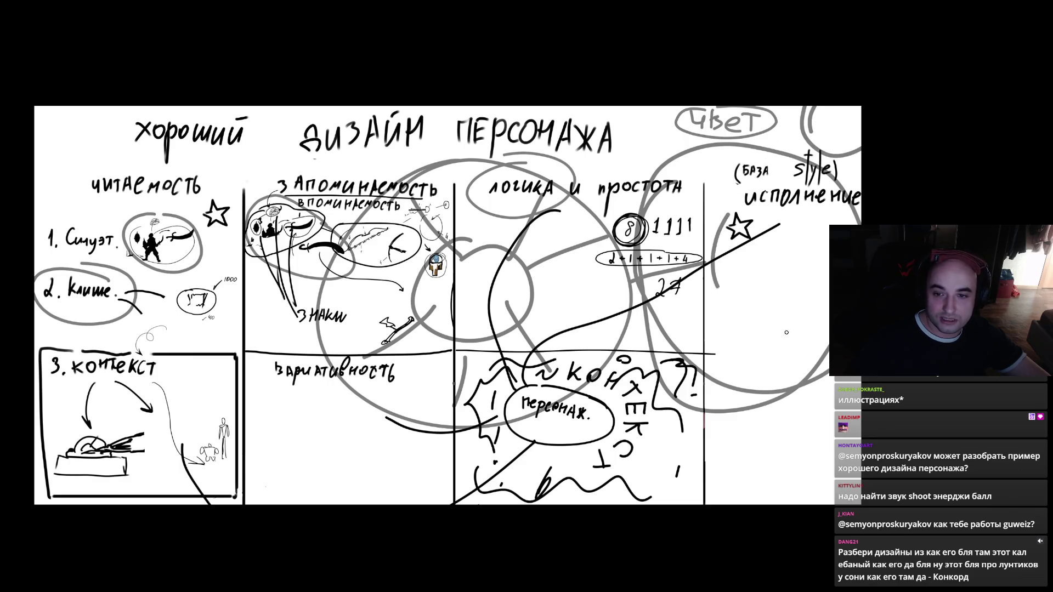
key("ctrl+z")
key("ctrl+z")
key("ctrl+z")
key("ctrl+z")
key("ctrl+z")
key("ctrl+z")
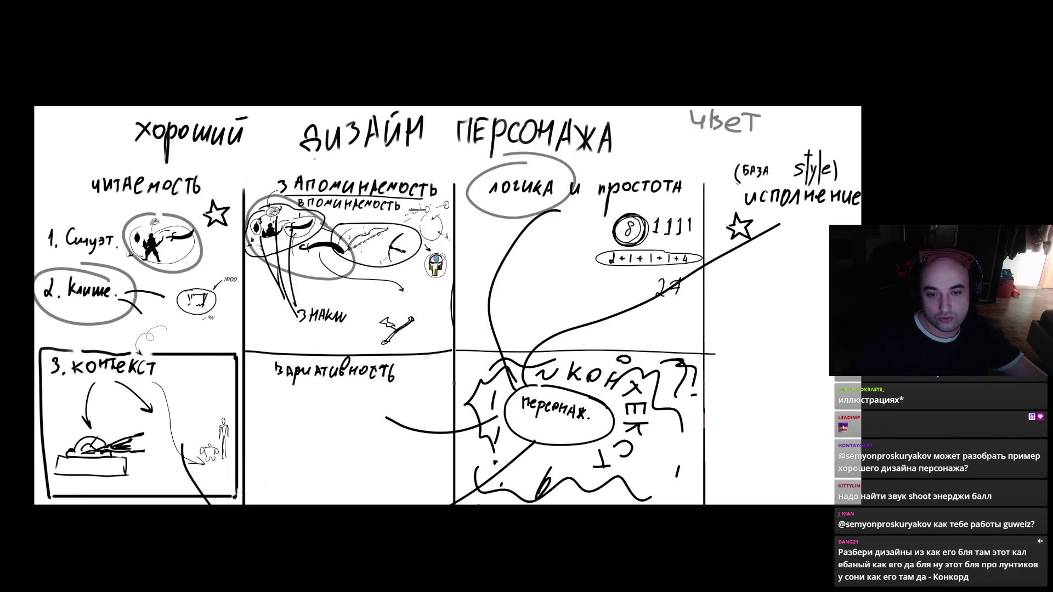
- Circle исполнение in grey, then undo it along with the note and remaining grey circles
mouse_move(777, 171)
left_mouse_down()
mouse_move(767, 176)
mouse_move(830, 231)
mouse_move(809, 193)
left_mouse_up()
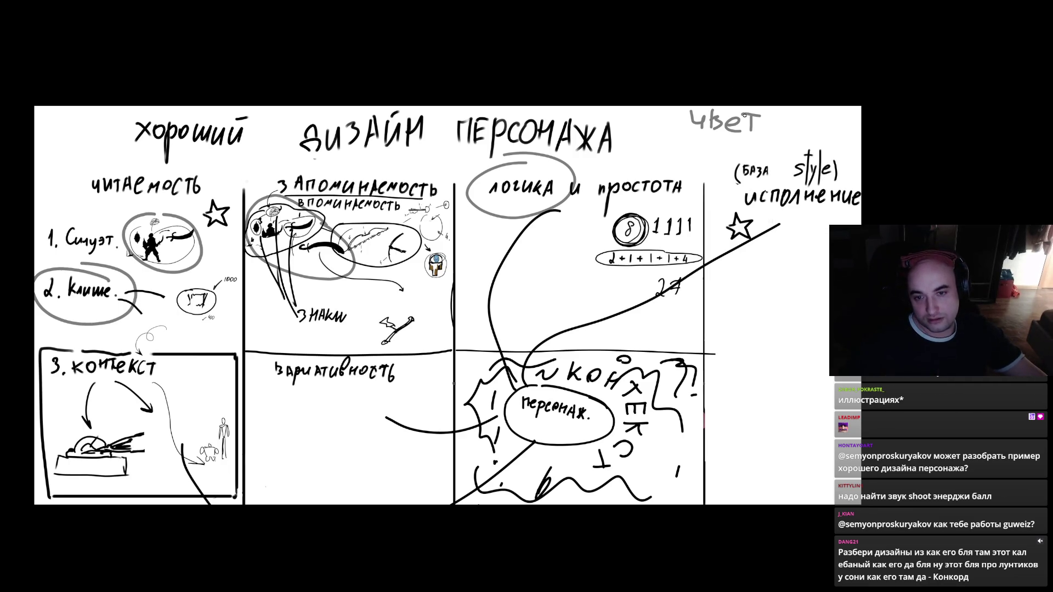
mouse_move(785, 187)
left_mouse_down()
mouse_move(738, 193)
mouse_move(847, 176)
mouse_move(798, 177)
left_mouse_up()
key("ctrl+z")
key("ctrl+z")
key("ctrl+z")
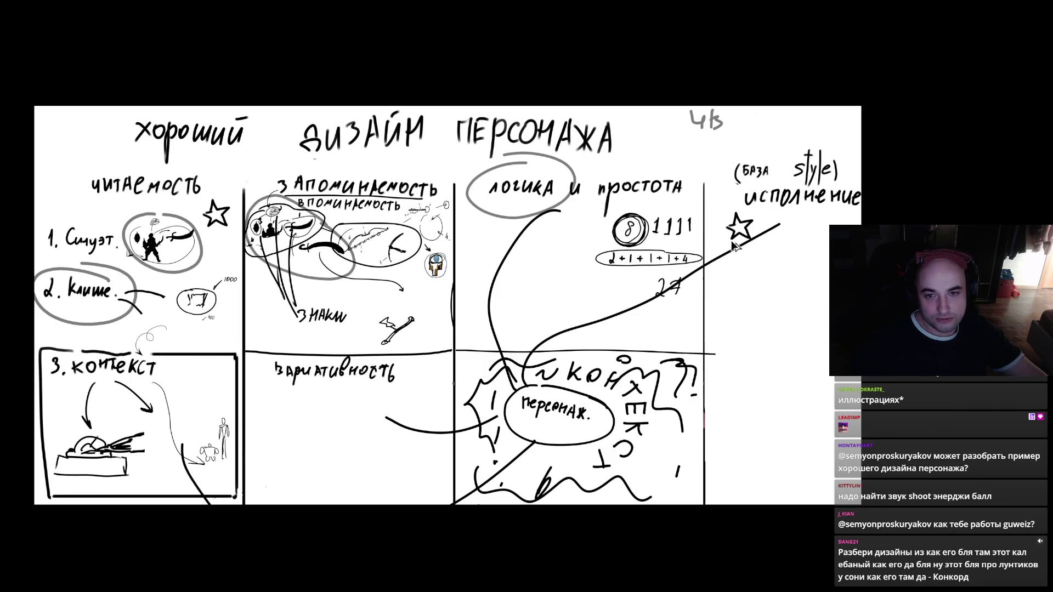
key("ctrl+z")
key("ctrl+z")
key("ctrl+z")
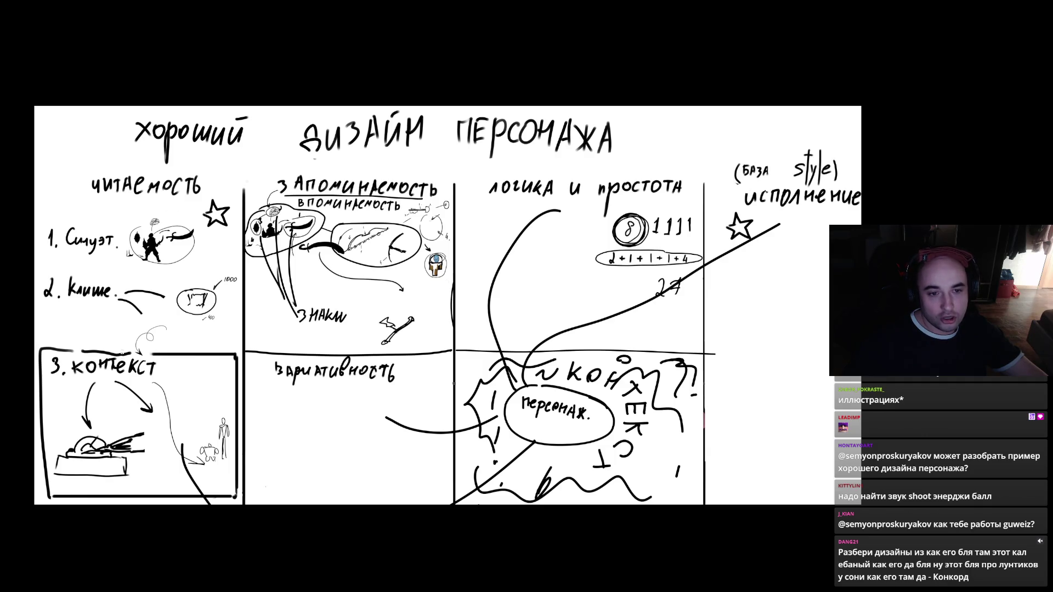
- Circle 2. клише, undo it, zoom in, and circle 2. клише with its small sketch again
mouse_move(84, 269)
left_mouse_down()
mouse_move(142, 301)
mouse_move(83, 268)
left_mouse_up()
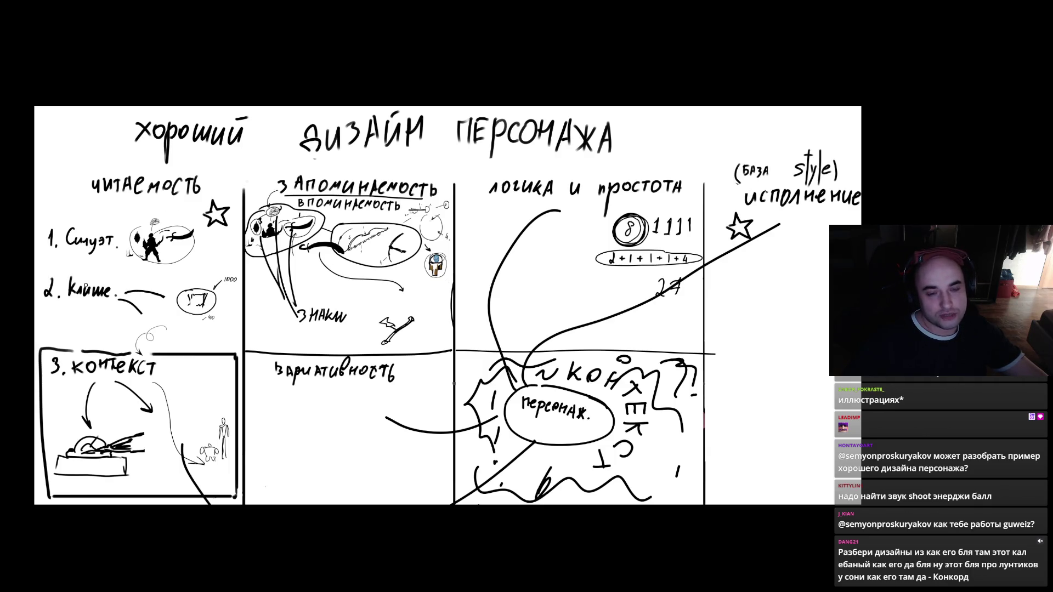
mouse_move(67, 271)
left_mouse_down()
mouse_move(88, 318)
mouse_move(68, 273)
left_mouse_up()
key("ctrl+z")
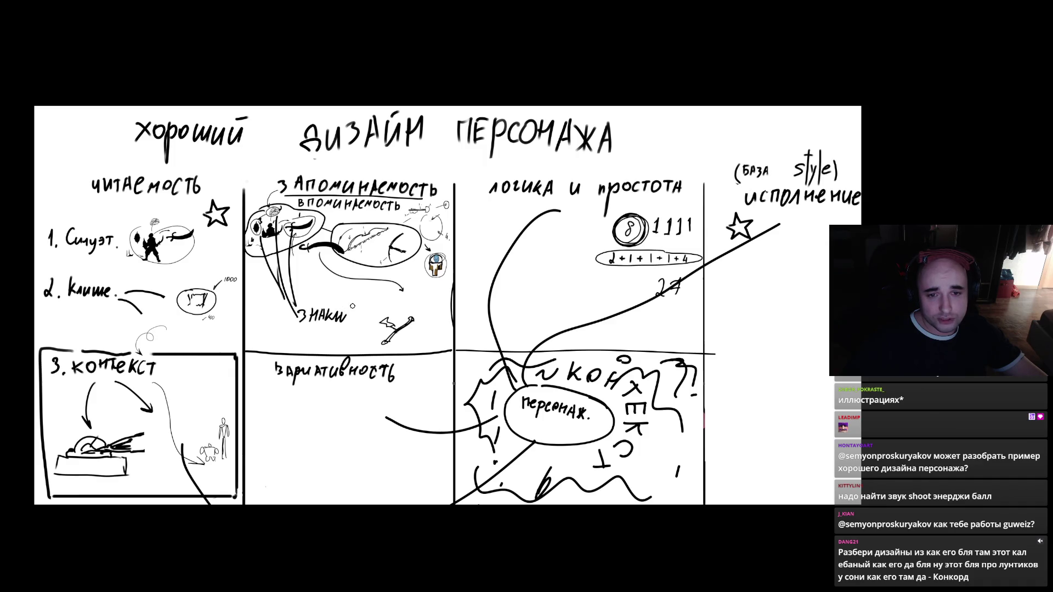
mouse_move(352, 307)
left_mouse_down()
mouse_move(391, 305)
mouse_move(409, 316)
mouse_move(405, 329)
left_mouse_up()
mouse_move(85, 268)
left_mouse_down()
mouse_move(91, 337)
mouse_move(170, 278)
left_mouse_up()
- Undo the 2. клише circle, zoom and pan over the whole principles board, then switch to Telegram
key("ctrl+z")
left_click_drag(115, 311, 0, 306)
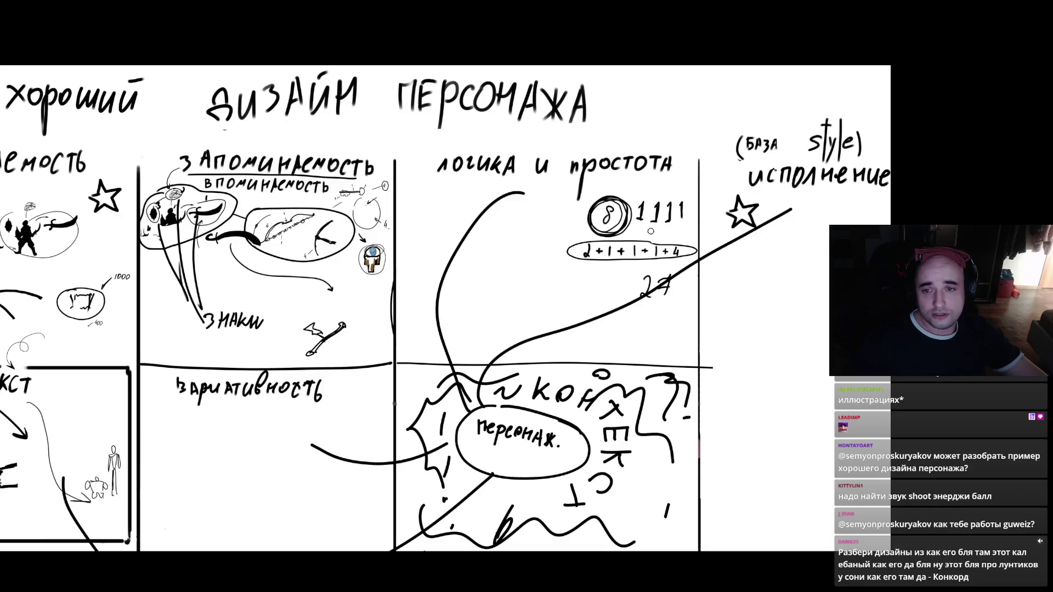
scroll(444, 330, "down", 3)
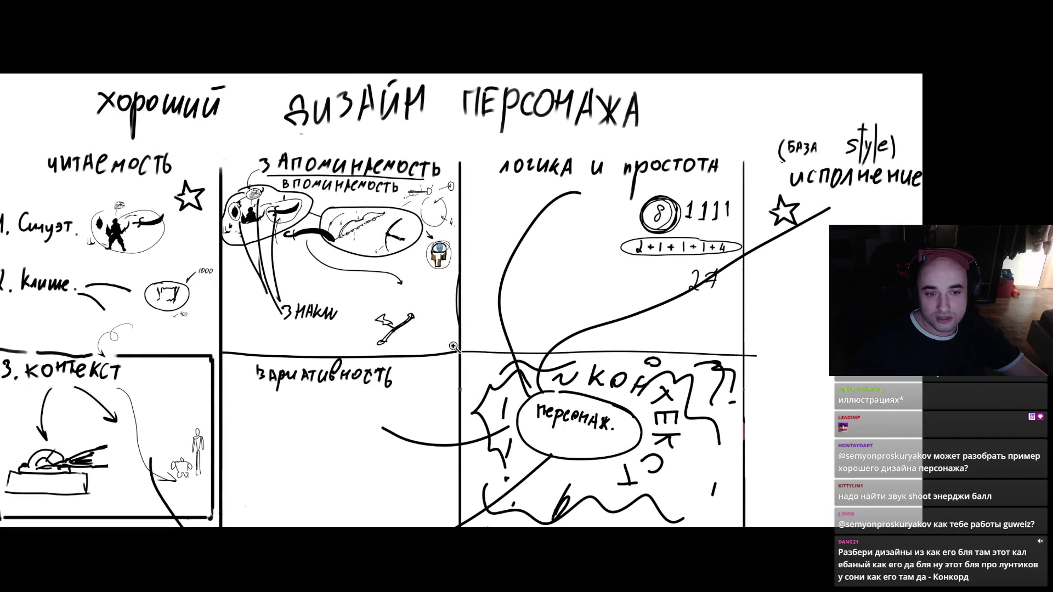
scroll(494, 343, "up", 2)
scroll(503, 339, "up", 1)
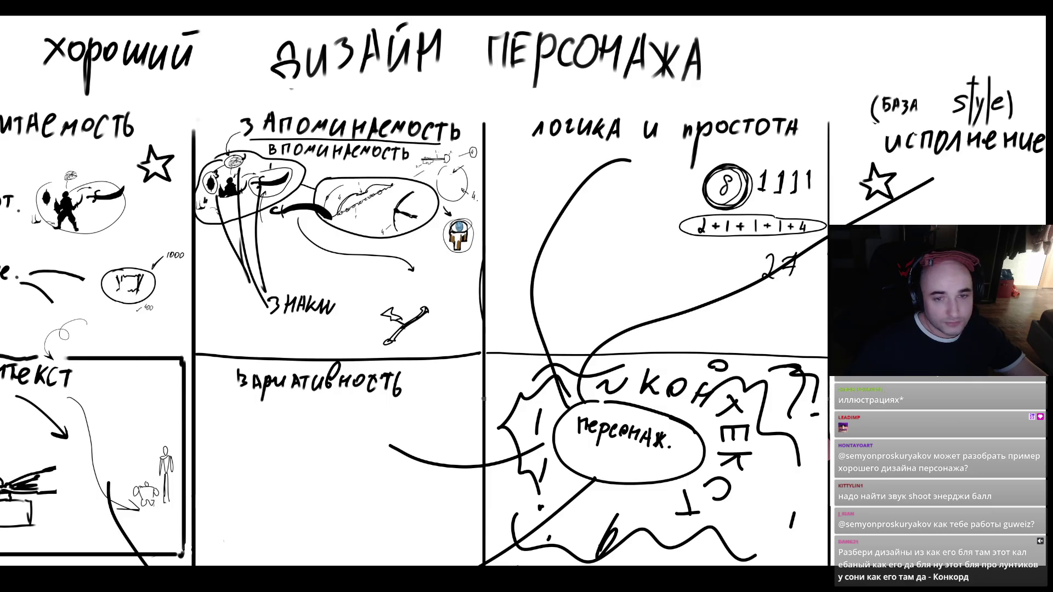
scroll(438, 287, "down", 2)
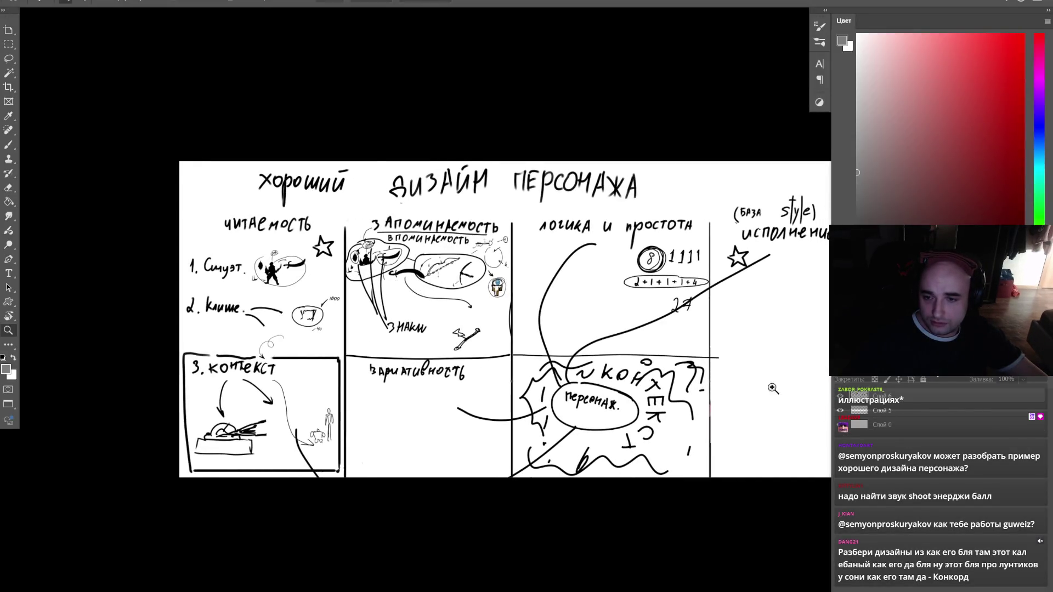
mouse_move(772, 388)
left_mouse_down()
mouse_move(576, 371)
mouse_move(757, 371)
mouse_move(560, 357)
mouse_move(636, 324)
mouse_move(544, 303)
left_mouse_up()
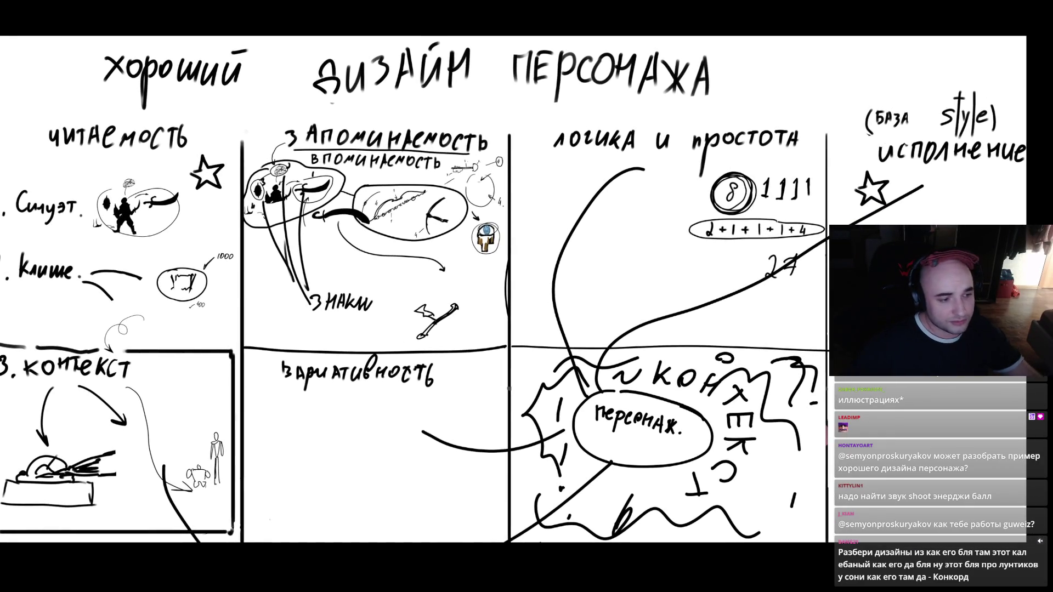
key("alt+Tab")
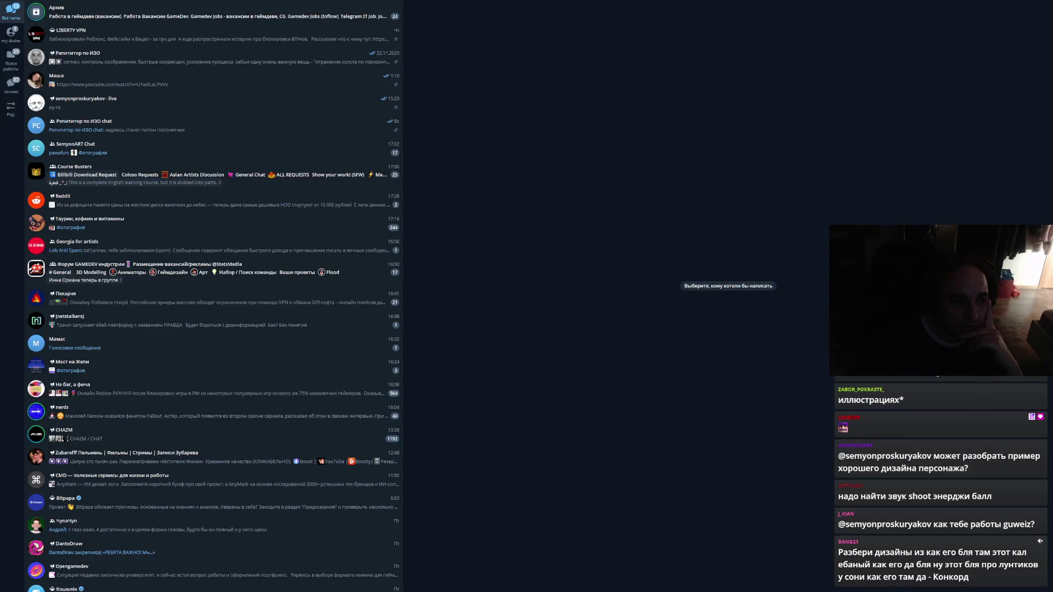
- Glance back at Photoshop, then return to Telegram and open the shared lesson video
key("alt+Tab")
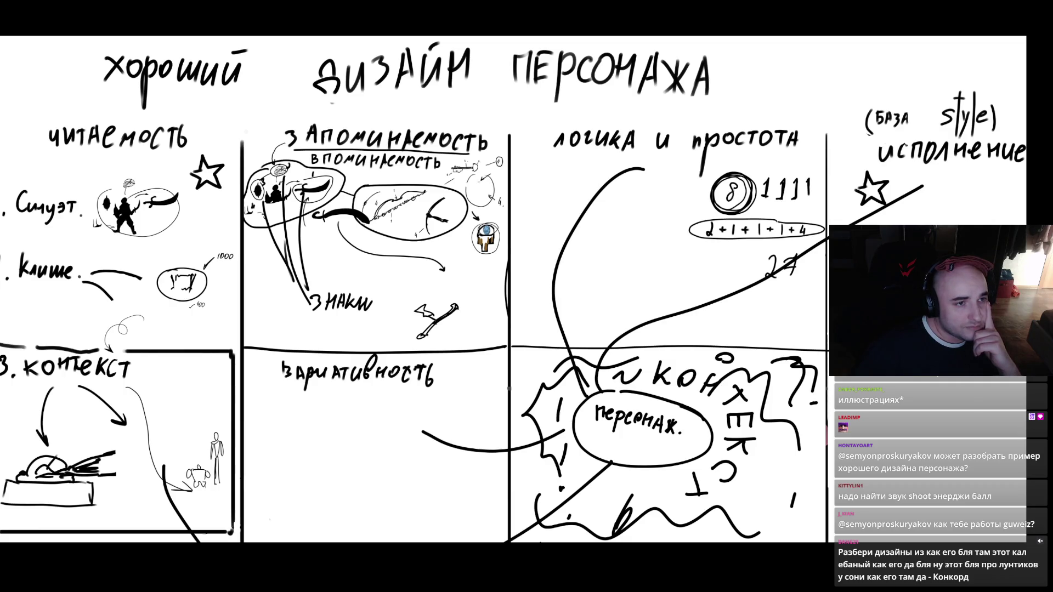
key("alt+Tab")
left_click(468, 299)
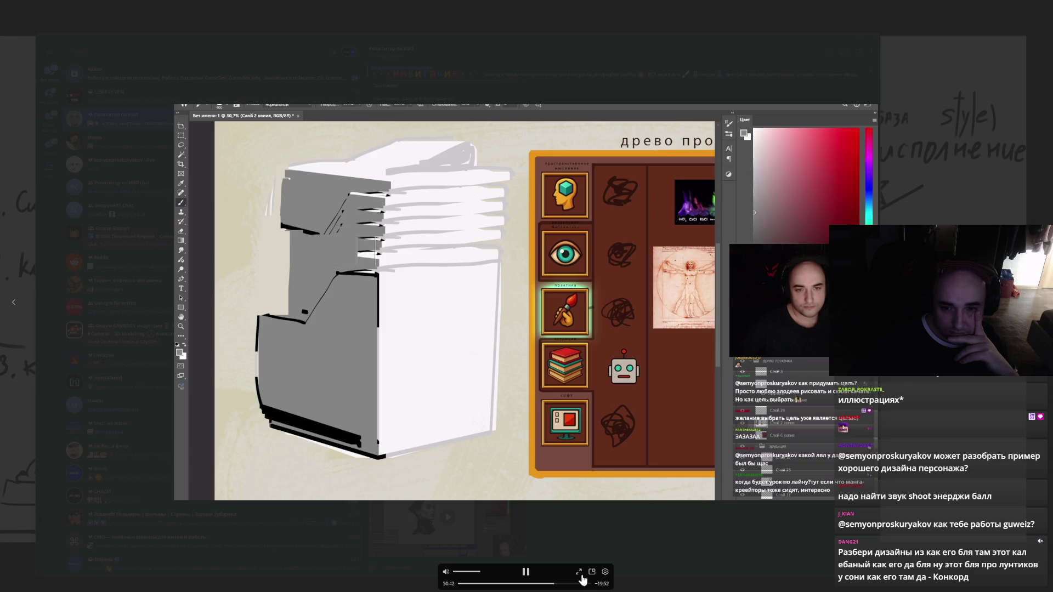
- Expand the lesson video to fullscreen and rewind it a few seconds
left_click(579, 572)
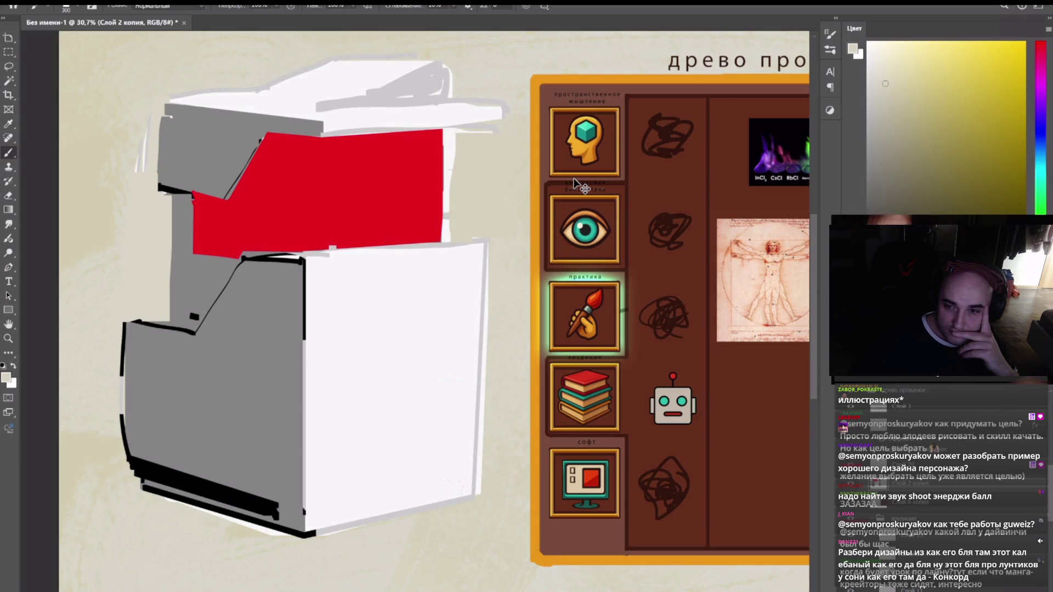
key("ctrl+z")
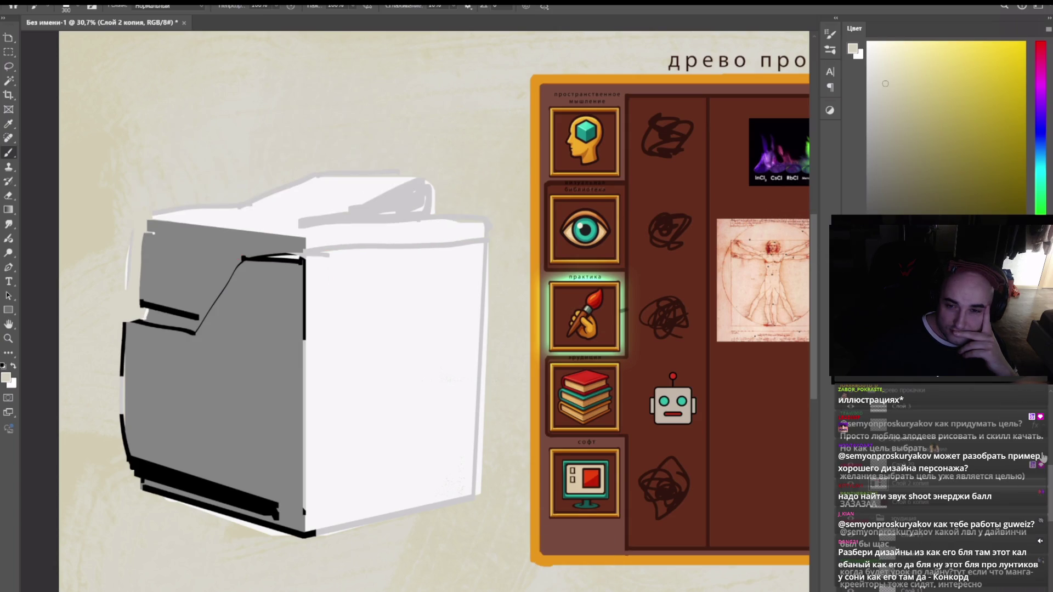
key("d")
left_click(242, 243, "alt")
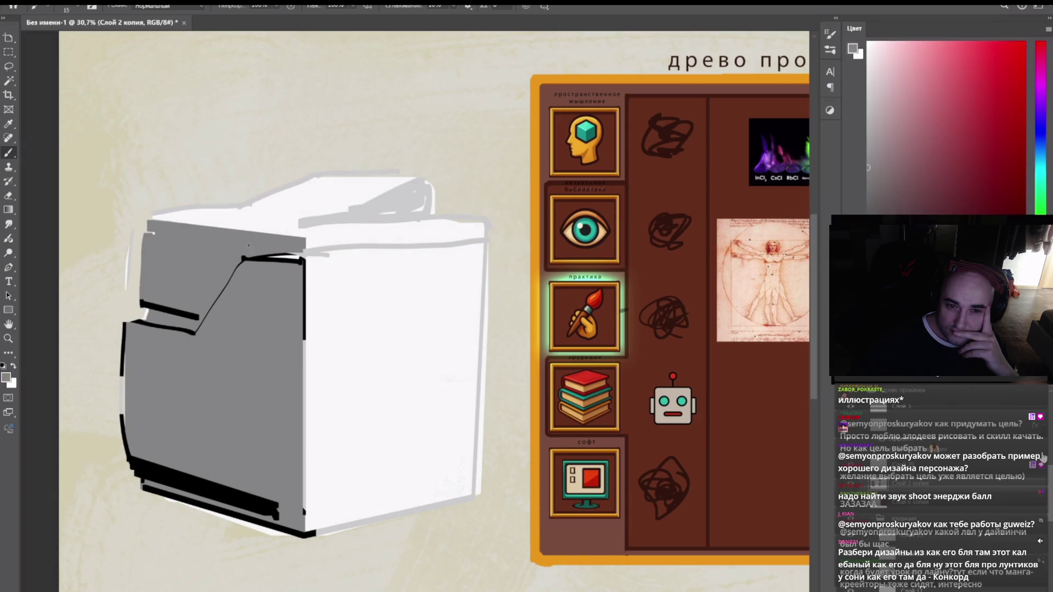
key("d")
- Drag across the video frame, then rewind to the clean grey-and-white box sketch
mouse_move(305, 239)
left_mouse_down()
mouse_move(79, 439)
mouse_move(296, 278)
left_mouse_up()
left_click_drag(242, 390, 230, 427)
left_click_drag(268, 370, 254, 465)
left_click_drag(237, 422, 277, 414)
mouse_move(305, 371)
left_mouse_down()
mouse_move(274, 475)
mouse_move(305, 373)
mouse_move(339, 427)
left_mouse_up()
left_click_drag(341, 366, 366, 408)
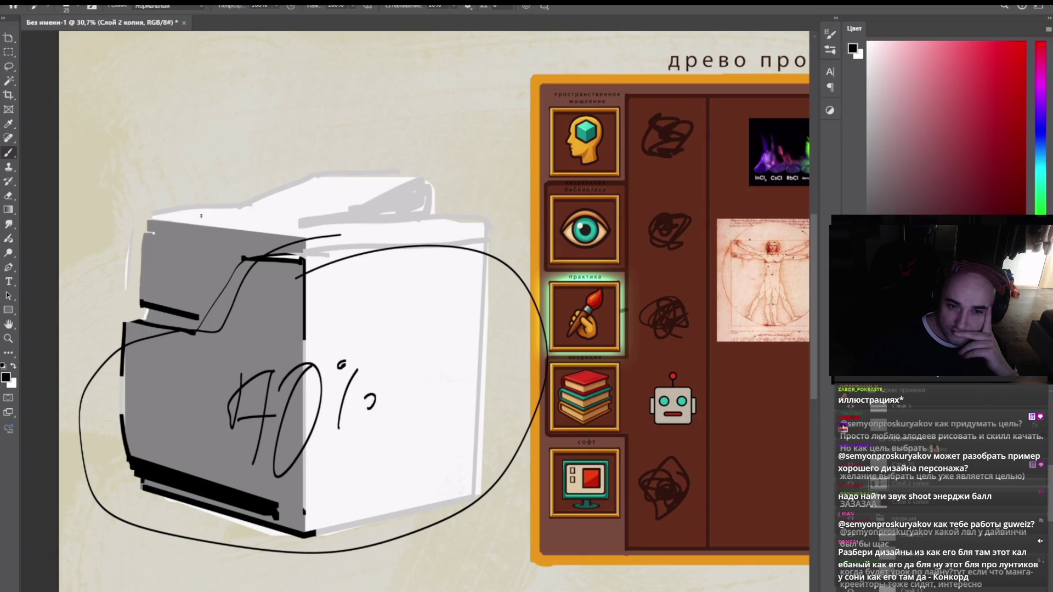
left_click_drag(200, 206, 193, 250)
left_click_drag(257, 195, 254, 198)
mouse_move(316, 185)
left_mouse_down()
mouse_move(285, 231)
mouse_move(290, 192)
left_mouse_up()
left_click_drag(319, 210, 321, 220)
key("ctrl+z")
key("ctrl+z")
key("ctrl+z")
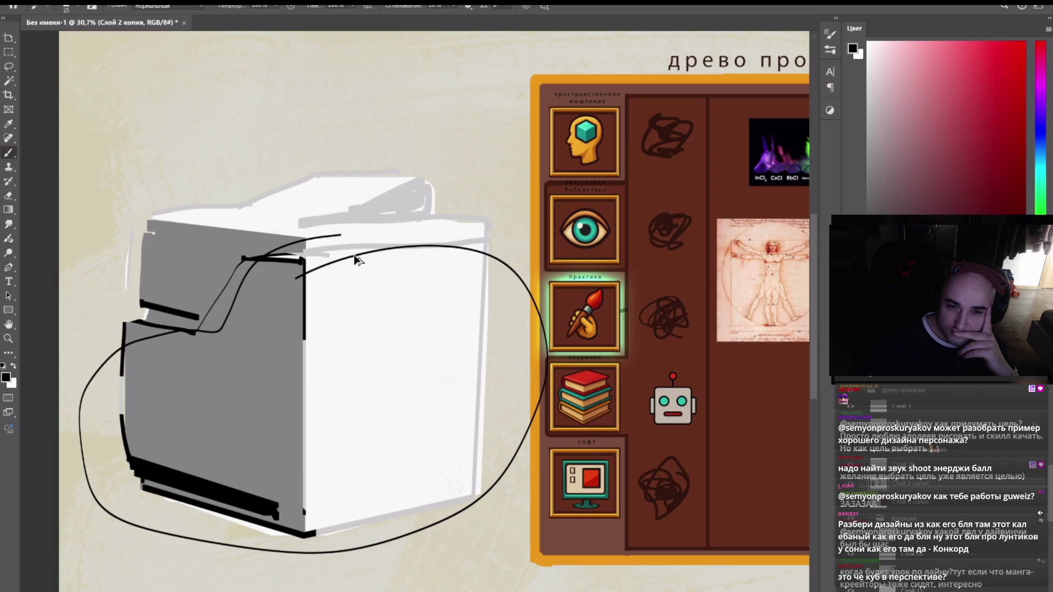
key("ctrl+z")
key("ctrl+z")
left_click(325, 213, "alt")
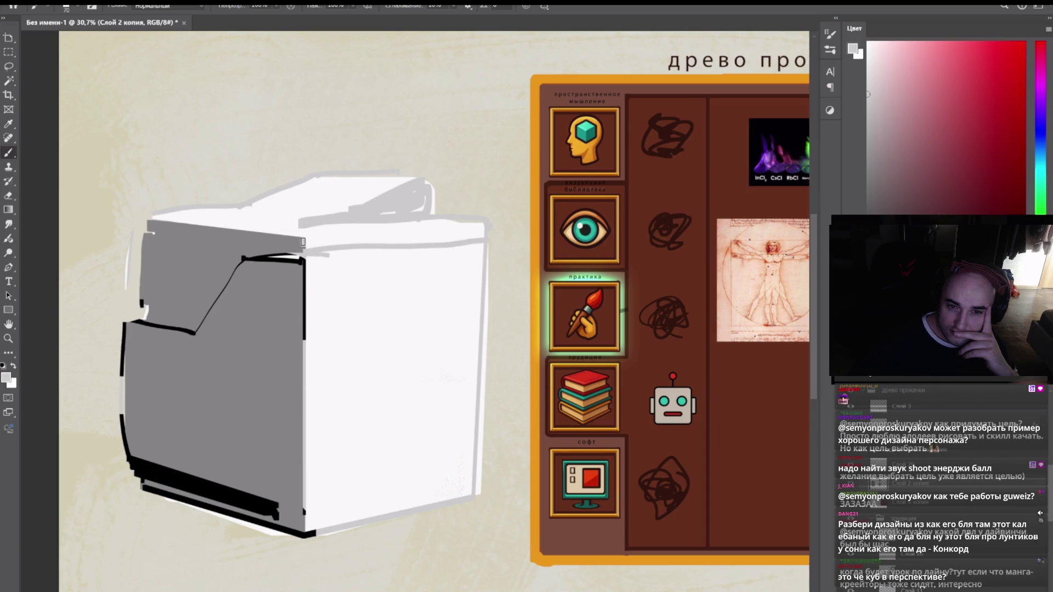
- Watch the fullscreen lesson video as red diagonal stripes appear on the box sketch
left_click(487, 229, "shift")
key("bracketright")
key("d")
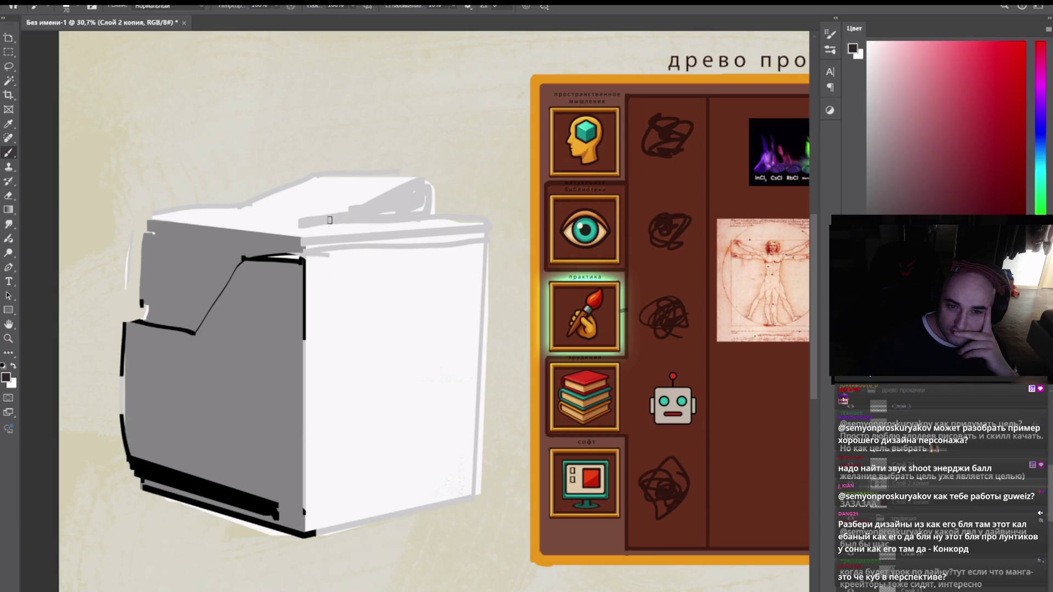
left_click(328, 214, "alt")
key("bracketright")
mouse_move(314, 198)
left_mouse_down()
mouse_move(322, 188)
mouse_move(371, 189)
mouse_move(316, 195)
mouse_move(347, 196)
mouse_move(338, 214)
left_mouse_up()
mouse_move(339, 214)
left_mouse_down()
mouse_move(269, 200)
mouse_move(379, 187)
mouse_move(353, 181)
left_mouse_up()
key("ctrl+z")
key("ctrl+z")
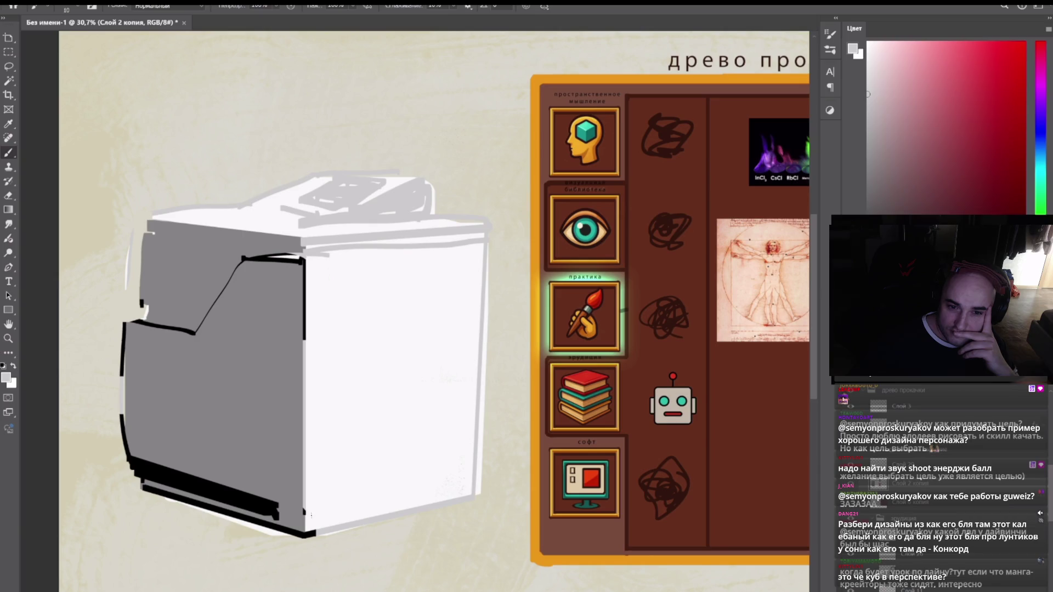
left_click_drag(320, 514, 351, 506)
left_click_drag(444, 489, 471, 483)
key("ctrl+z")
- Scrub along the video's timeline, then close the viewer and return to the principles board
key("bracketright")
left_click_drag(317, 516, 359, 510)
key("bracketleft")
left_click_drag(433, 491, 429, 498)
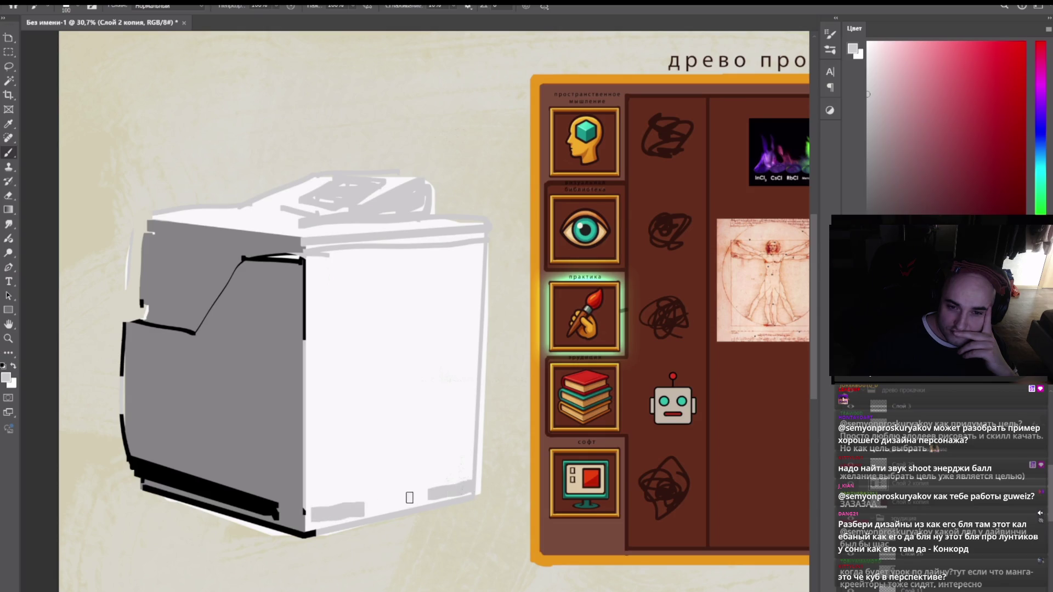
key("d")
key("bracketleft")
left_click_drag(313, 515, 476, 478)
key("bracketleft")
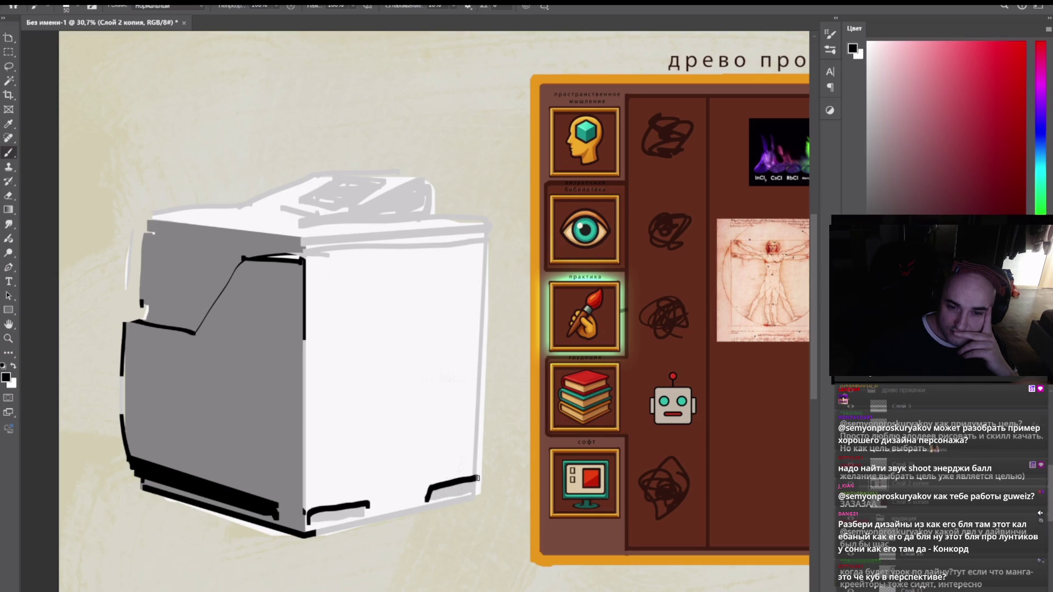
key("bracketleft")
left_click_drag(141, 301, 200, 314)
mouse_move(301, 200)
left_mouse_down()
mouse_move(383, 181)
mouse_move(332, 176)
left_mouse_up()
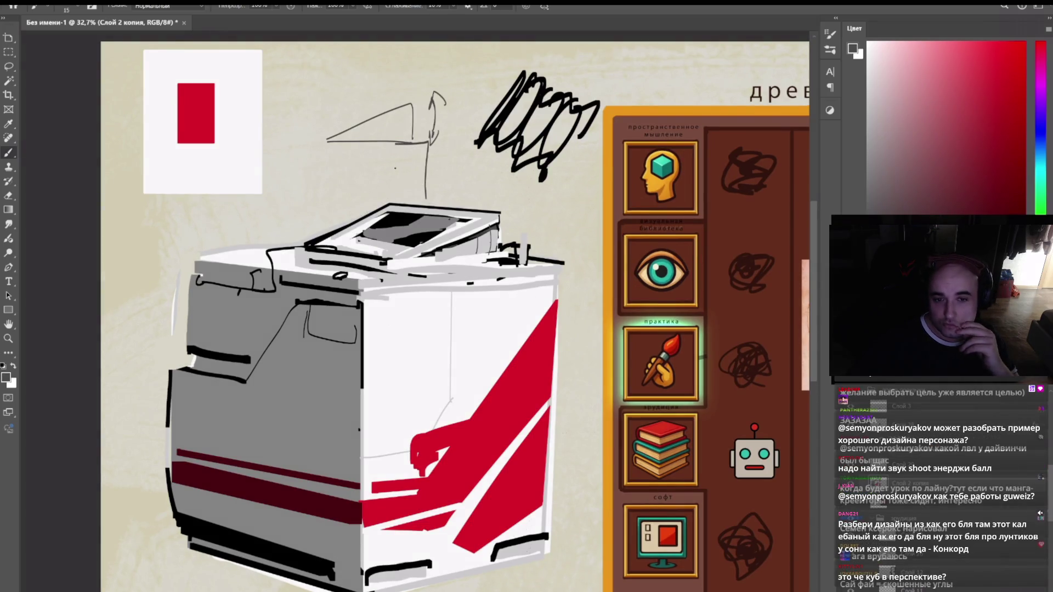
mouse_move(302, 145)
left_mouse_down()
mouse_move(297, 202)
mouse_move(354, 197)
left_mouse_up()
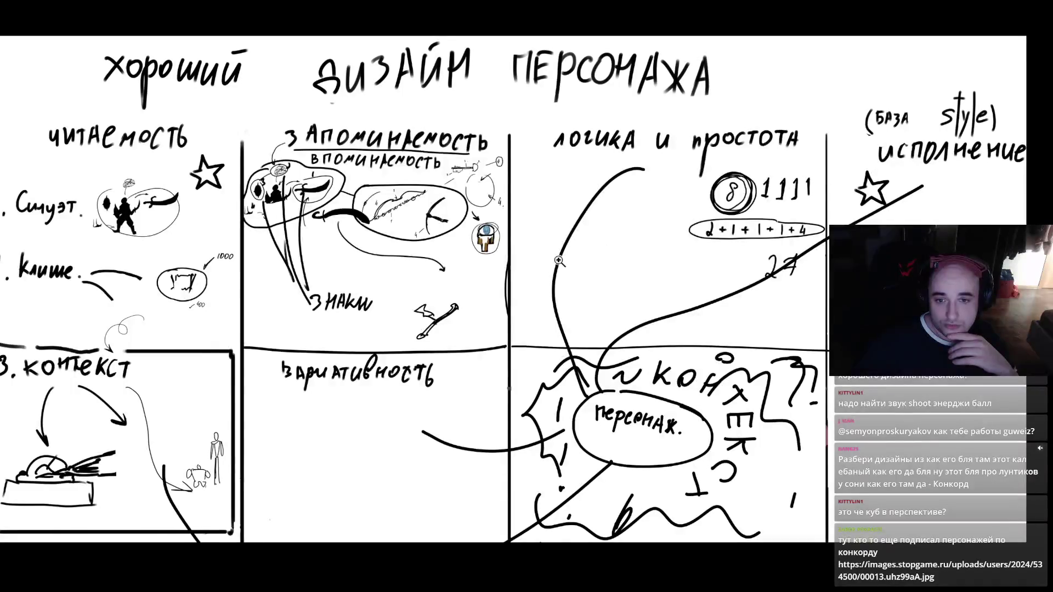
- Bring back the workspace panels and test a smaller grey brush stroke in the empty column, then undo it
scroll(551, 263, "down", 2)
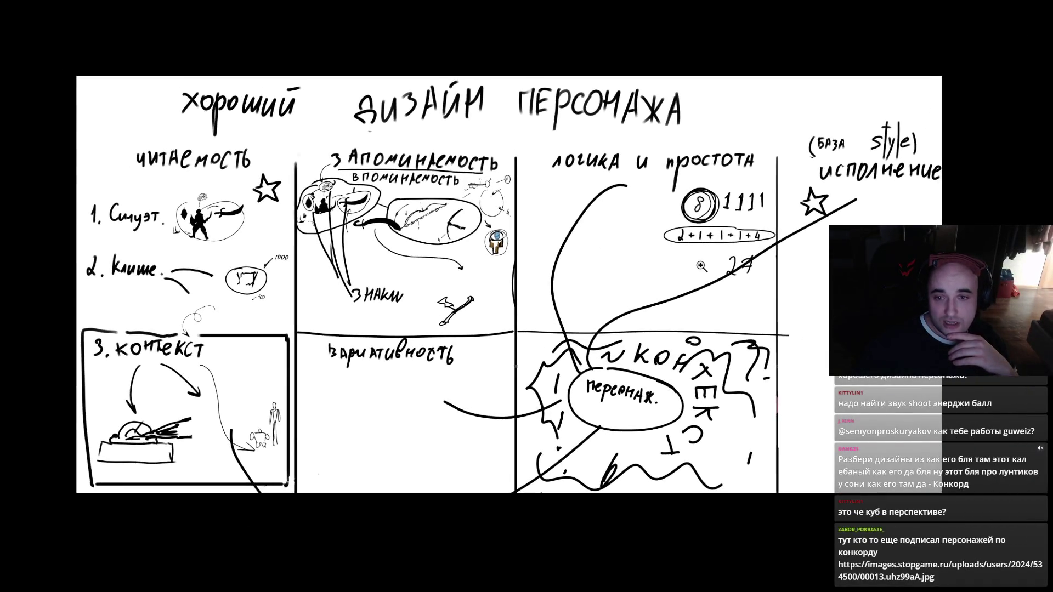
scroll(701, 263, "down", 1)
scroll(699, 255, "up", 2)
scroll(700, 253, "down", 4)
scroll(582, 314, "up", 4)
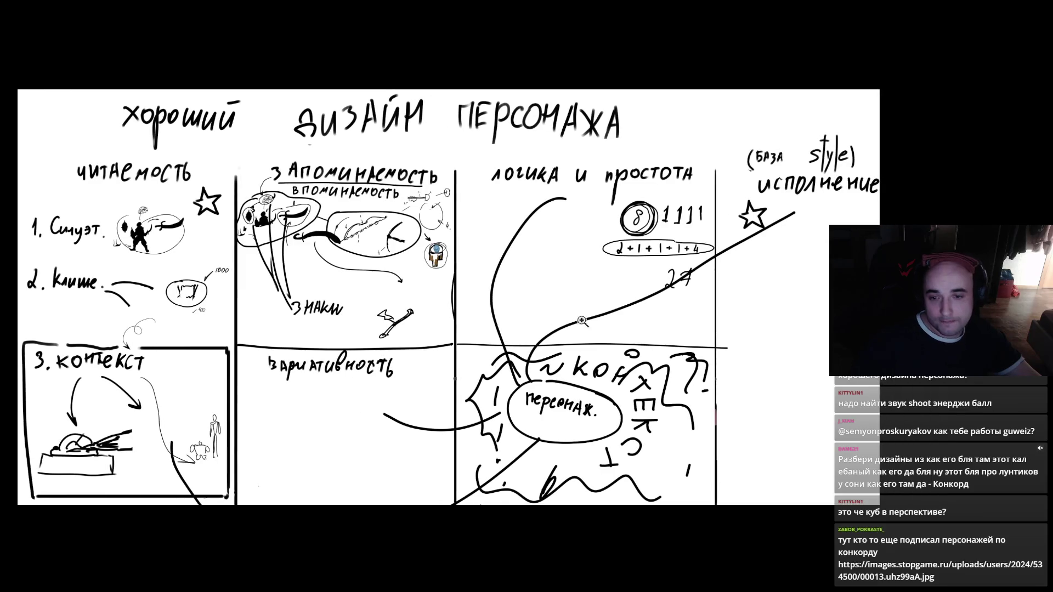
key("Tab")
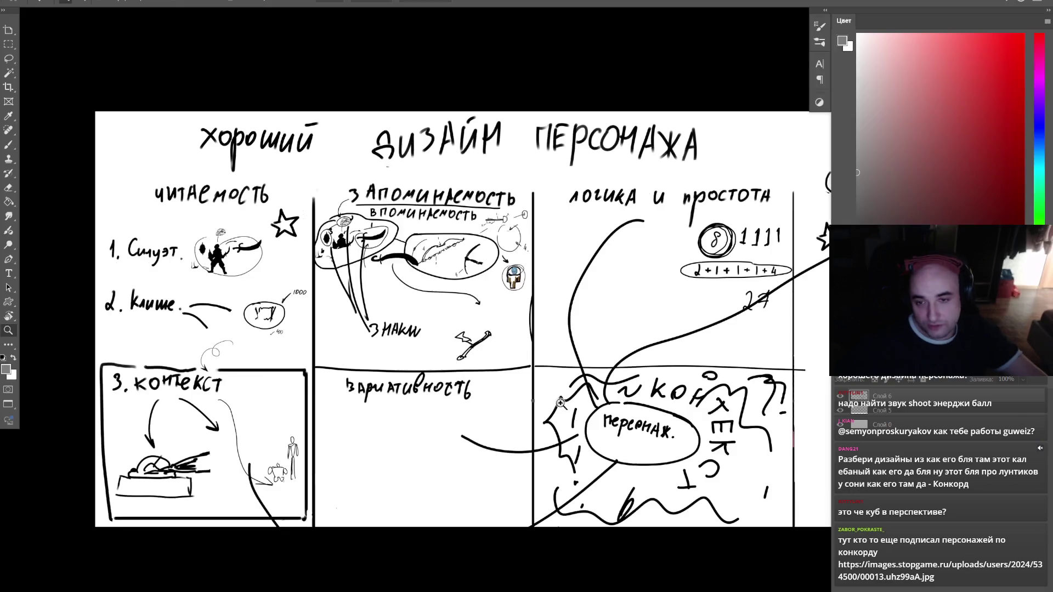
scroll(565, 403, "right", 10)
scroll(664, 258, "up", 3)
key("b")
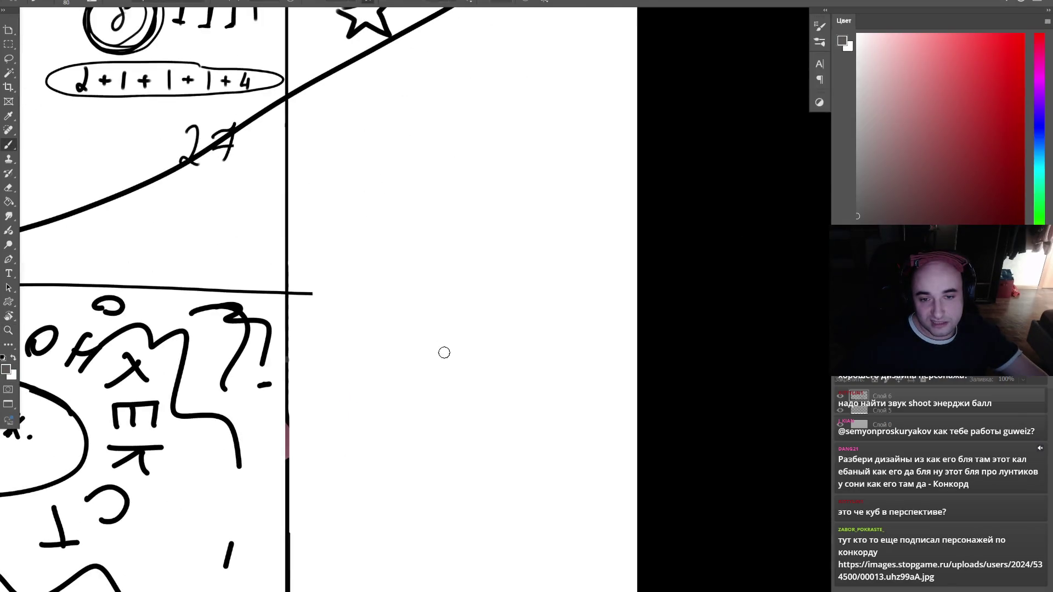
key("bracketleft")
key("bracketleft")
key("bracketleft")
scroll(431, 302, "down", 1)
left_click_drag(397, 410, 447, 322)
key("ctrl+z")
key("bracketright")
- Stamp fifteen grey dots in rows across the empty right-hand column
left_click(456, 356)
left_click(493, 362)
left_click(536, 371)
left_click(408, 394)
left_click(455, 404)
left_click(488, 406)
left_click(525, 417)
left_click(401, 434)
left_click(447, 443)
left_click(480, 447)
left_click(511, 454)
left_click(396, 468)
left_click(432, 475)
left_click(468, 486)
left_click(506, 486)
- Lasso groups of dots and Alt-drag copies up-right, down-left and down-right
key("l")
mouse_move(432, 314)
left_mouse_down()
mouse_move(552, 401)
mouse_move(498, 313)
mouse_move(535, 304)
mouse_move(400, 345)
left_mouse_up()
key("ctrl+d")
key("b")
mouse_move(553, 312)
left_mouse_down()
mouse_move(705, 395)
mouse_move(541, 336)
left_mouse_up()
key("l")
mouse_move(609, 351)
left_mouse_down()
mouse_move(400, 400)
mouse_move(553, 346)
mouse_move(571, 318)
mouse_move(705, 369)
mouse_move(699, 344)
left_mouse_up()
mouse_move(583, 323)
left_mouse_down()
mouse_move(436, 529)
mouse_move(365, 554)
left_mouse_up()
key("ctrl+d")
mouse_move(532, 515)
left_mouse_down()
mouse_move(521, 501)
mouse_move(655, 548)
left_mouse_up()
key("ctrl+d")
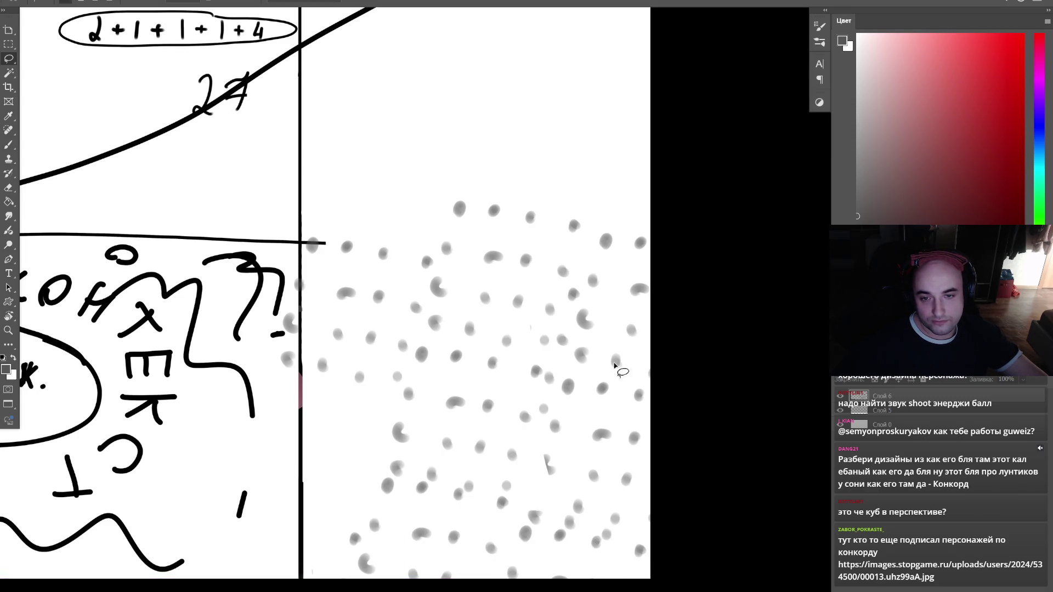
- Erase the grey dot field with a large Eraser
key("e")
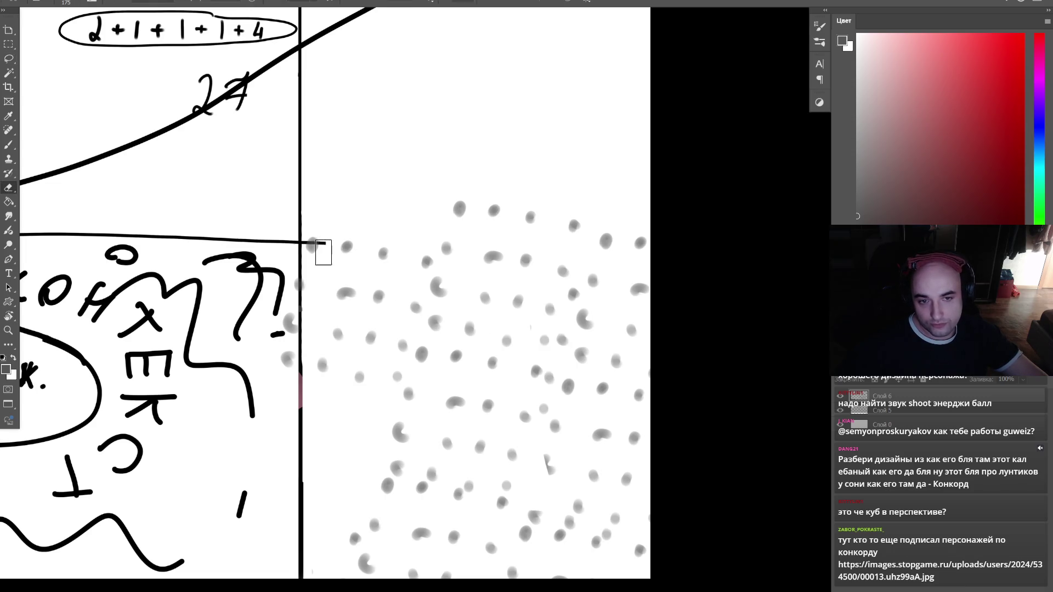
mouse_move(324, 254)
left_mouse_down()
mouse_move(505, 214)
mouse_move(548, 268)
mouse_move(351, 294)
mouse_move(606, 306)
mouse_move(671, 383)
mouse_move(395, 388)
mouse_move(668, 499)
mouse_move(388, 538)
mouse_move(459, 414)
left_mouse_up()
key("bracketright")
key("bracketright")
key("bracketright")
- Sketch a light grey creature with an oval head, pointed cone, leaf-shaped arms and legs, then hatch it
key("b")
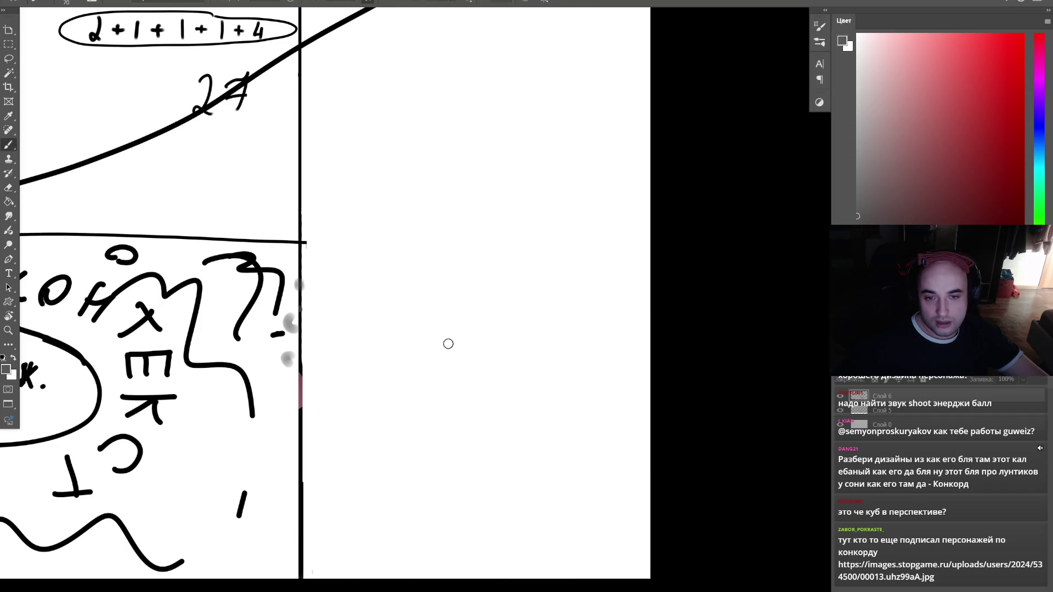
mouse_move(444, 247)
left_mouse_down()
mouse_move(555, 404)
mouse_move(455, 391)
left_mouse_up()
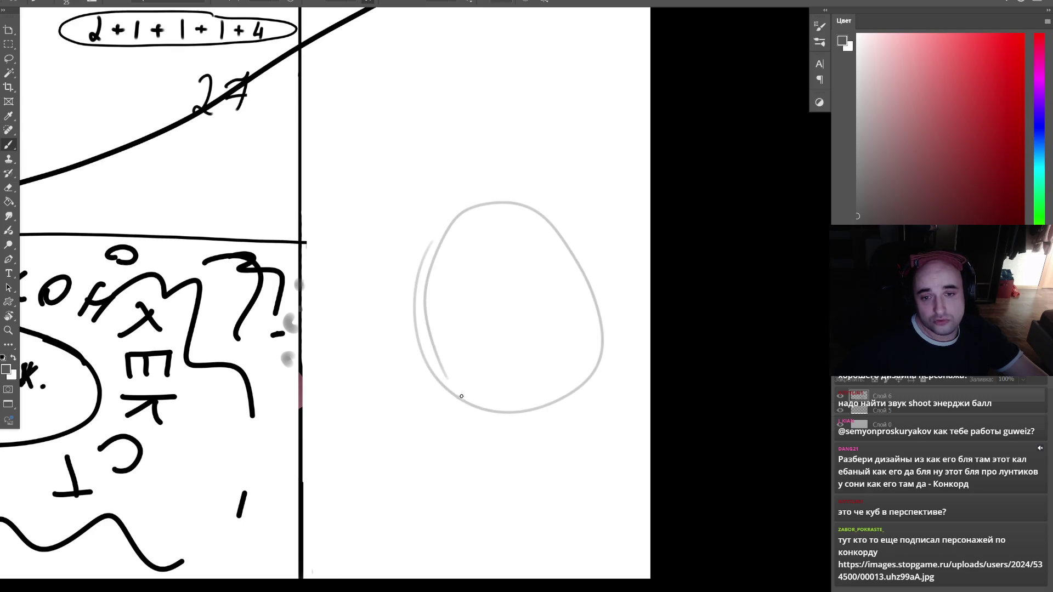
mouse_move(467, 225)
left_mouse_down()
mouse_move(518, 356)
mouse_move(458, 288)
mouse_move(447, 340)
mouse_move(411, 371)
left_mouse_up()
left_click_drag(447, 409, 439, 575)
left_click_drag(445, 576, 474, 576)
left_click_drag(497, 454, 546, 576)
mouse_move(519, 377)
left_mouse_down()
mouse_move(599, 487)
mouse_move(521, 362)
left_mouse_up()
mouse_move(416, 396)
left_mouse_down()
mouse_move(409, 419)
mouse_move(378, 439)
mouse_move(434, 384)
mouse_move(401, 451)
mouse_move(366, 434)
mouse_move(423, 377)
mouse_move(461, 305)
mouse_move(444, 385)
mouse_move(458, 425)
mouse_move(453, 486)
mouse_move(492, 239)
mouse_move(534, 406)
mouse_move(527, 519)
mouse_move(548, 455)
mouse_move(595, 417)
mouse_move(565, 406)
mouse_move(600, 425)
mouse_move(494, 365)
mouse_move(521, 372)
mouse_move(496, 233)
mouse_move(476, 192)
mouse_move(456, 304)
mouse_move(478, 203)
left_mouse_up()
mouse_move(479, 495)
left_mouse_down()
mouse_move(455, 428)
mouse_move(553, 482)
left_mouse_up()
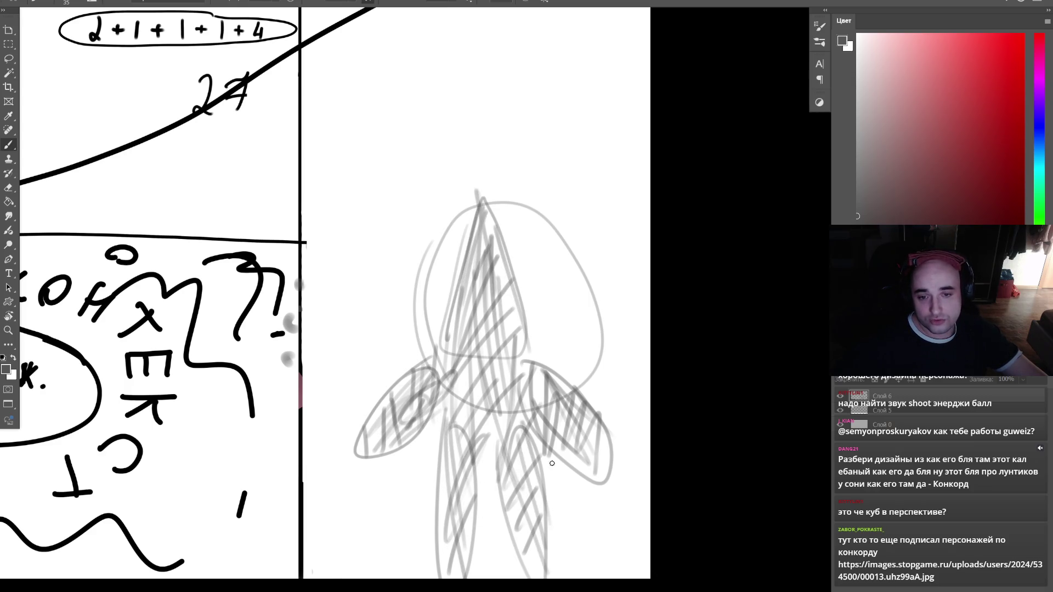
left_click_drag(487, 473, 445, 356)
- Zoom in and paint two dark round eyes and a bold frowning mouth
key("z")
key("b")
left_click_drag(552, 347, 574, 344)
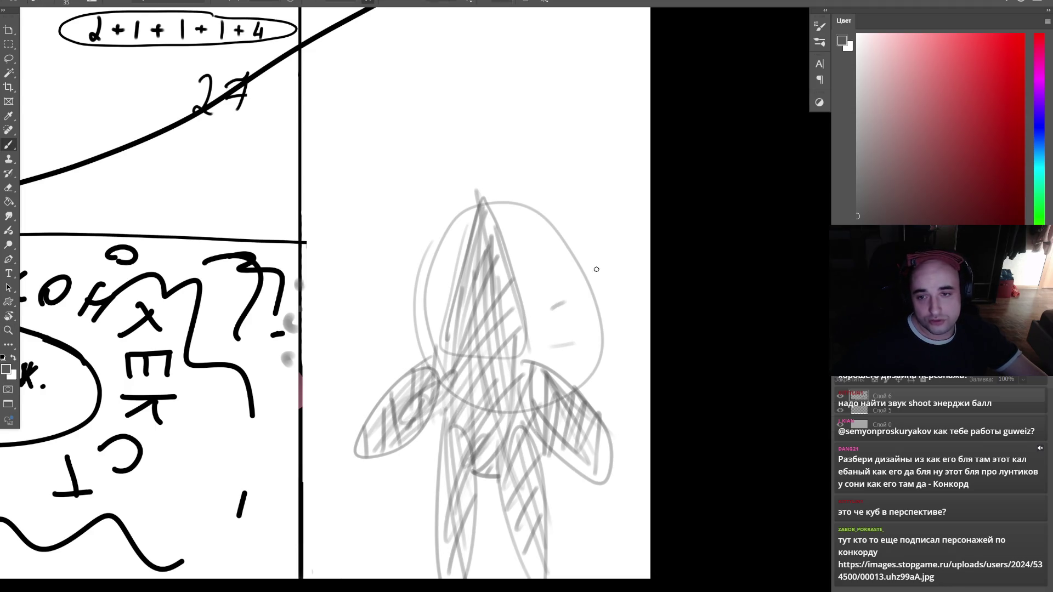
scroll(496, 384, "up", 2)
key("bracketright")
mouse_move(423, 211)
left_mouse_down()
mouse_move(444, 220)
mouse_move(436, 215)
mouse_move(513, 204)
mouse_move(507, 212)
left_mouse_up()
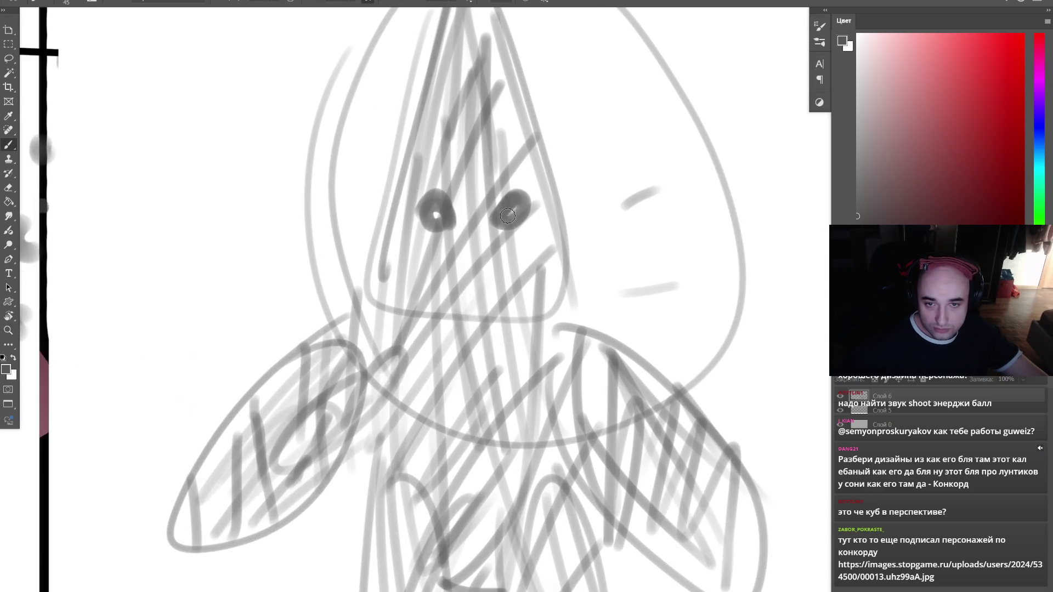
left_click_drag(411, 255, 447, 290)
left_click_drag(497, 269, 534, 258)
mouse_move(412, 255)
left_mouse_down()
mouse_move(425, 282)
mouse_move(447, 290)
left_mouse_up()
key("bracketright")
- Try pink and brownish-pink swatches, then settle on bright red for the eyes
left_click(932, 76)
key("bracketleft")
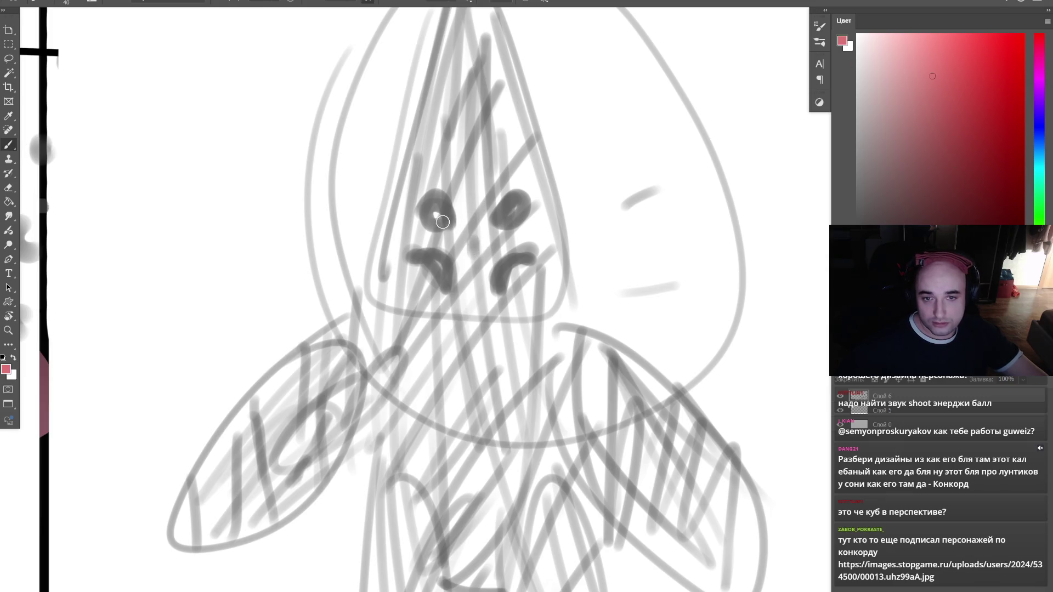
left_click(890, 172)
scroll(517, 203, "down", 5)
left_click(1009, 43)
scroll(439, 218, "up", 3)
- Paint red into the right eye, then shade the wings, hand and left arm in greys
left_click_drag(461, 221, 470, 216)
key("d")
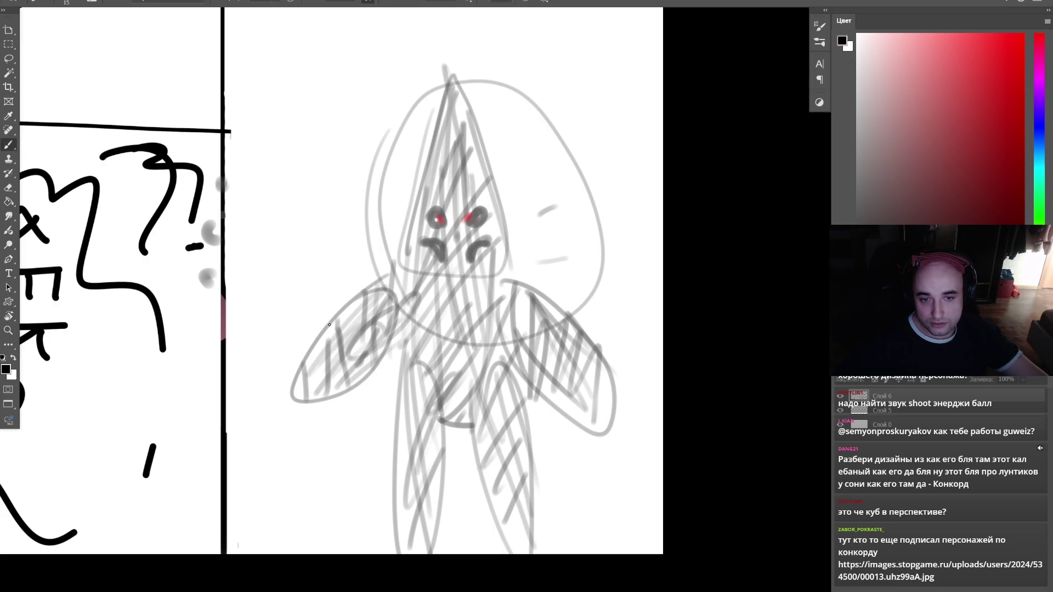
left_click_drag(317, 338, 278, 408)
left_click_drag(315, 452, 273, 428)
left_click_drag(578, 328, 538, 401)
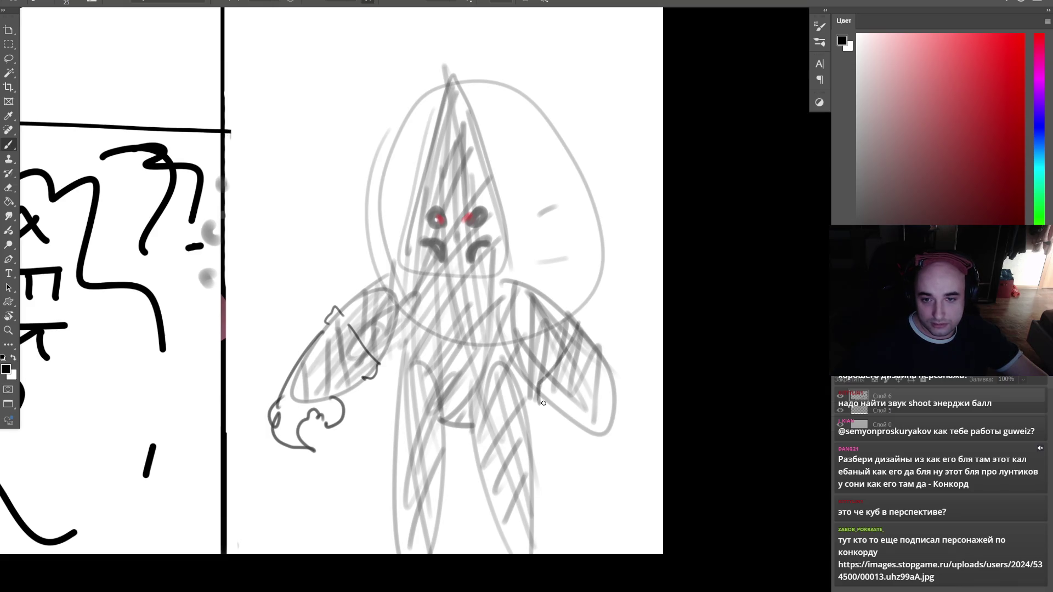
key("bracketright")
key("bracketright")
key("bracketright")
mouse_move(329, 323)
left_mouse_down()
mouse_move(373, 381)
mouse_move(337, 318)
mouse_move(307, 406)
mouse_move(343, 320)
mouse_move(285, 428)
mouse_move(329, 411)
mouse_move(308, 357)
mouse_move(329, 345)
mouse_move(299, 404)
mouse_move(340, 324)
mouse_move(331, 312)
left_mouse_up()
left_click(507, 194, "alt")
key("bracketleft")
key("bracketleft")
left_click(363, 295, "alt")
key("d")
key("bracketleft")
- Lasso the shaded hand and flip it horizontally onto the other arm
key("l")
mouse_move(315, 373)
left_mouse_down()
mouse_move(418, 365)
mouse_move(485, 379)
mouse_move(601, 345)
left_mouse_up()
key("ctrl+t")
right_click(511, 373)
left_click(549, 358)
key("Return")
key("ctrl+d")
- Circle the hands, head, shoulders and lower body in red, then undo the last marks
left_click(1023, 34)
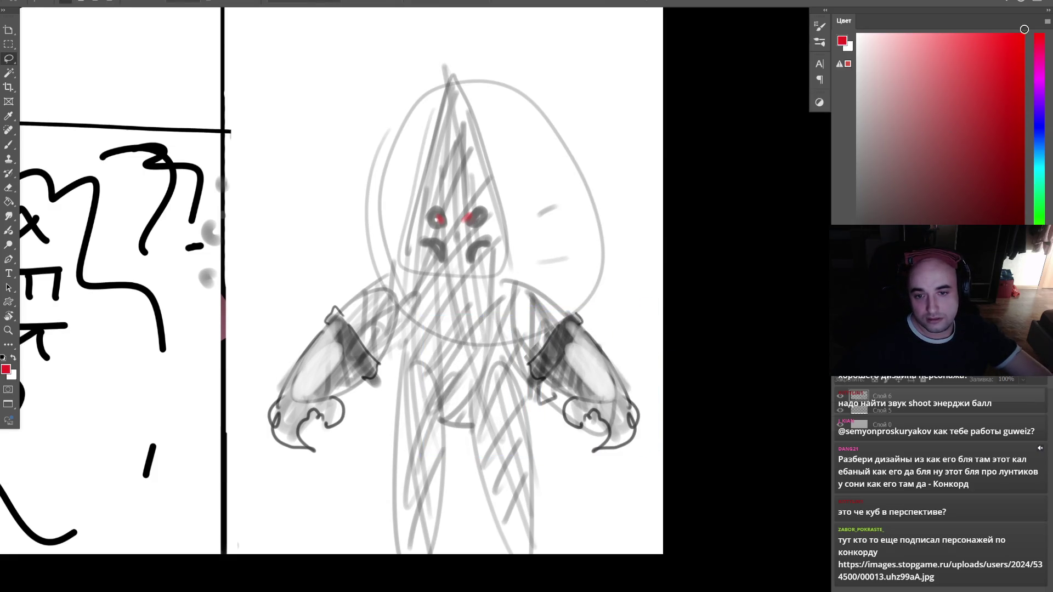
key("b")
left_click_drag(322, 295, 378, 439)
left_click_drag(300, 318, 384, 436)
left_click_drag(444, 122, 406, 211)
mouse_move(621, 287)
left_mouse_down()
mouse_move(562, 297)
mouse_move(570, 312)
left_mouse_up()
mouse_move(415, 379)
left_mouse_down()
mouse_move(553, 384)
mouse_move(447, 324)
left_mouse_up()
mouse_move(447, 307)
left_mouse_down()
mouse_move(351, 313)
mouse_move(428, 368)
left_mouse_up()
left_click_drag(521, 299, 548, 291)
left_click_drag(477, 150, 449, 93)
key("ctrl+z")
key("ctrl+z")
key("ctrl+z")
key("ctrl+z")
key("ctrl+z")
key("ctrl+z")
key("ctrl+z")
key("ctrl+z")
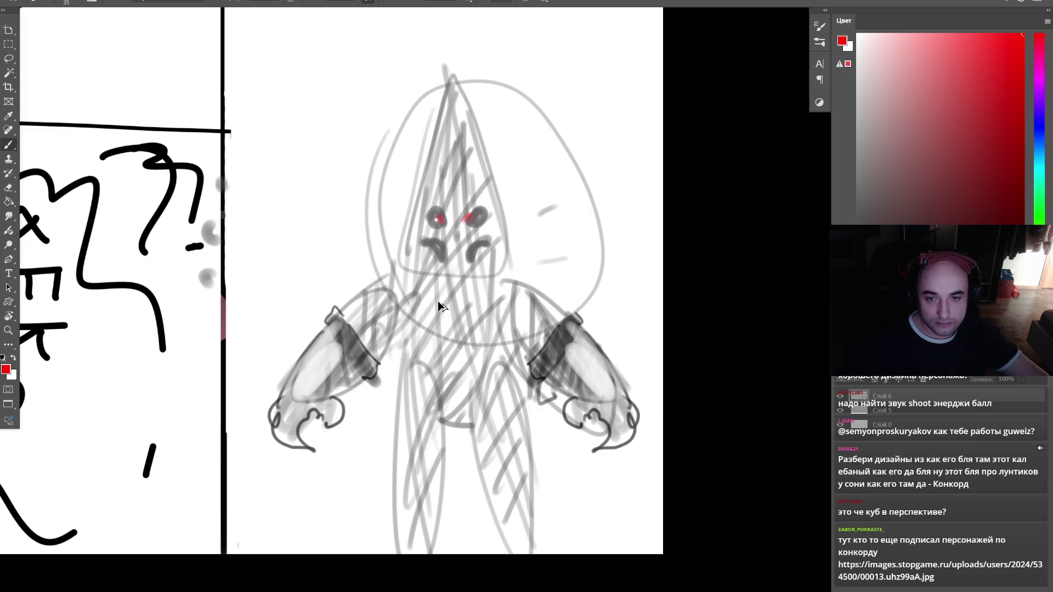
- Zoom out and wipe the creature sketch off its panel with a very large eraser
key("z")
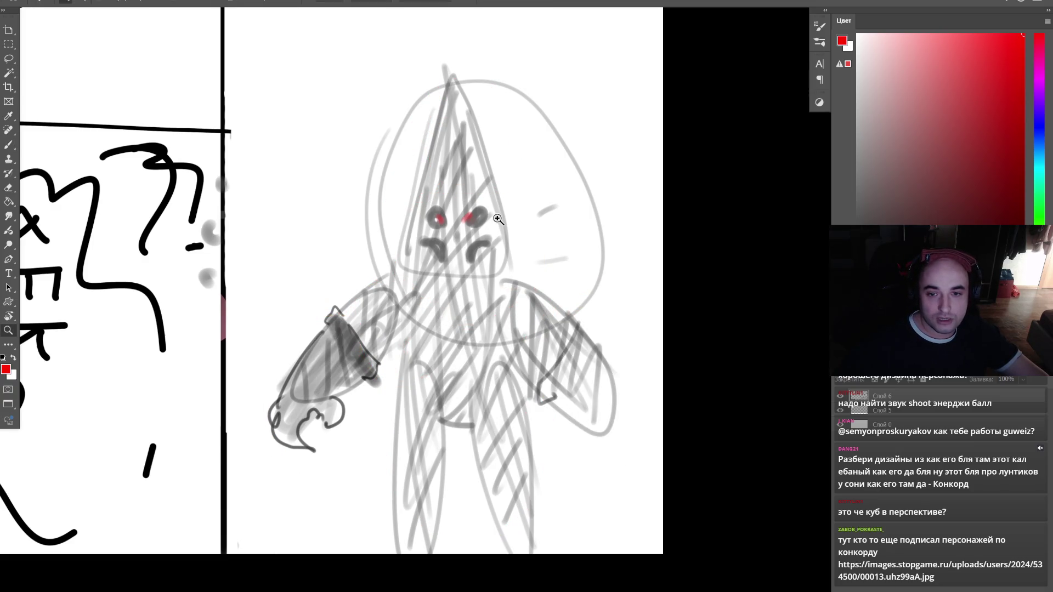
scroll(500, 218, "down", 2)
mouse_move(463, 310)
left_mouse_down()
mouse_move(408, 399)
mouse_move(538, 247)
mouse_move(454, 381)
mouse_move(450, 442)
mouse_move(501, 408)
left_mouse_up()
key("d")
key("bracketright")
left_click(411, 395)
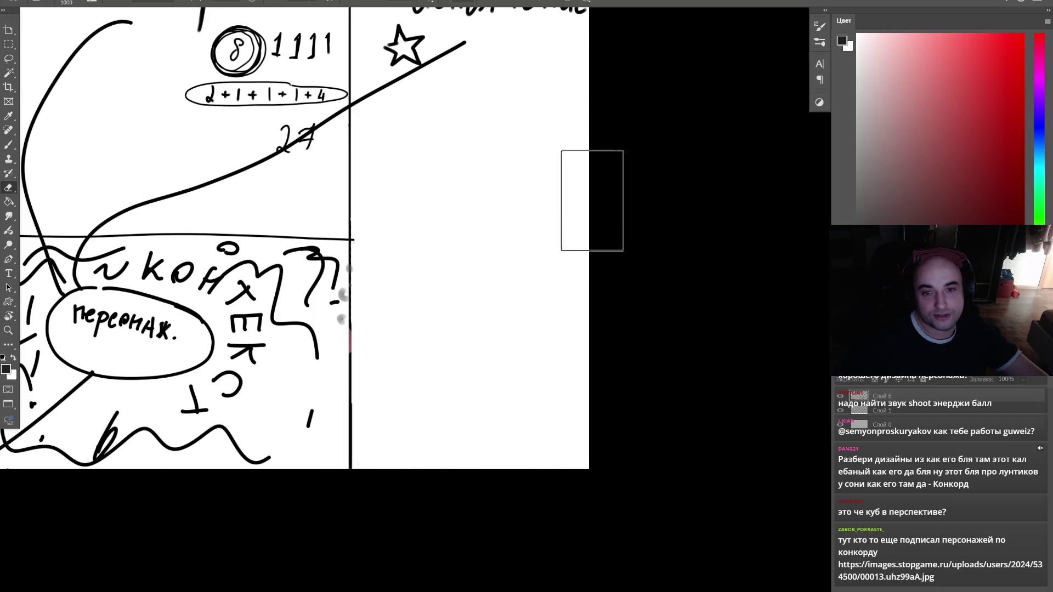
- Zoom out until the whole character-design sheet fits, then switch to full-screen mode with F
left_click_drag(524, 228, 682, 294)
key("z")
left_click_drag(595, 285, 431, 415)
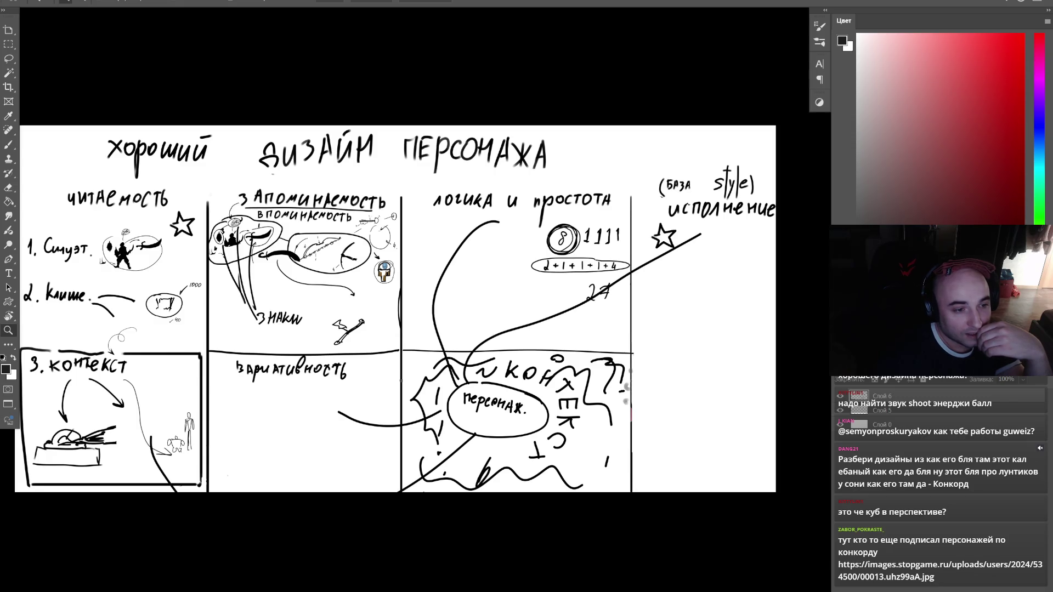
mouse_move(653, 276)
left_mouse_down()
mouse_move(640, 274)
mouse_move(640, 285)
left_mouse_up()
left_click(645, 286)
key("f")
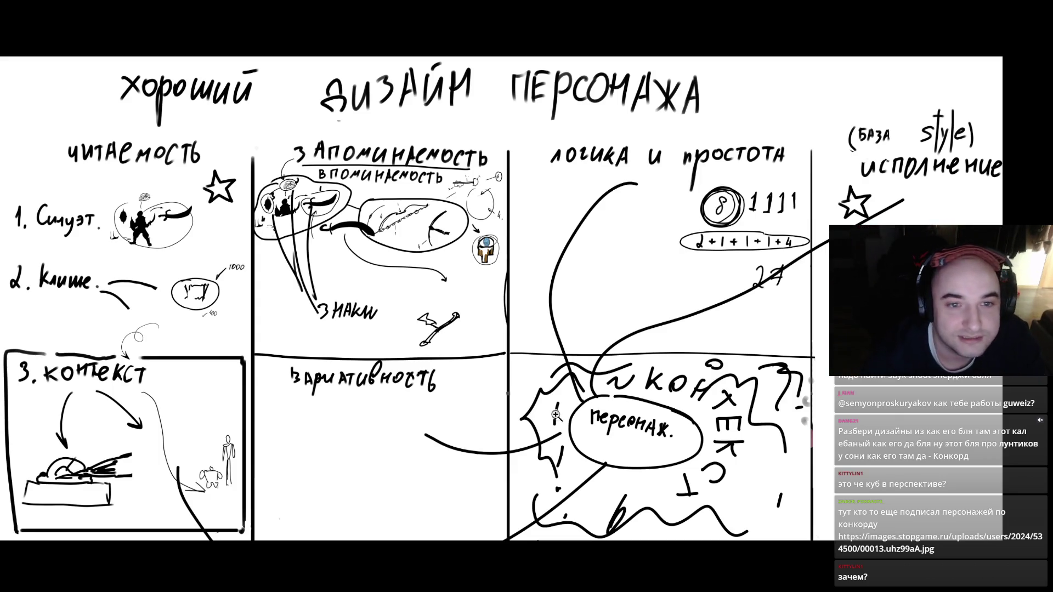
scroll(620, 389, "down", 1)
scroll(562, 331, "down", 1)
scroll(610, 341, "up", 4)
scroll(628, 357, "down", 2)
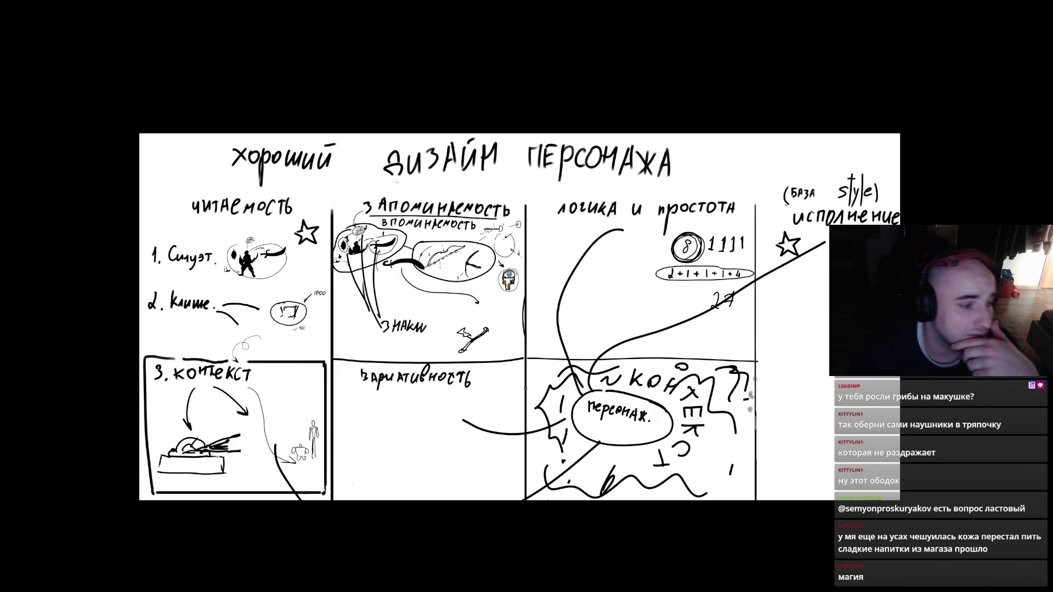
key("alt+Tab")
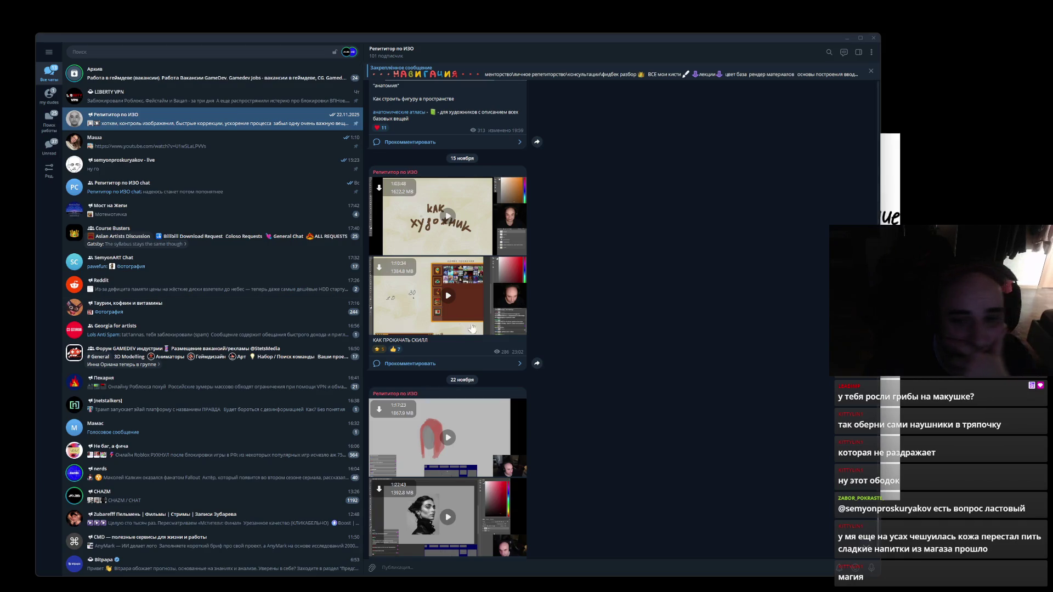
- Scroll the Репетитор по ИЗО channel feed and open the live-stream chat
scroll(577, 403, "down", 3)
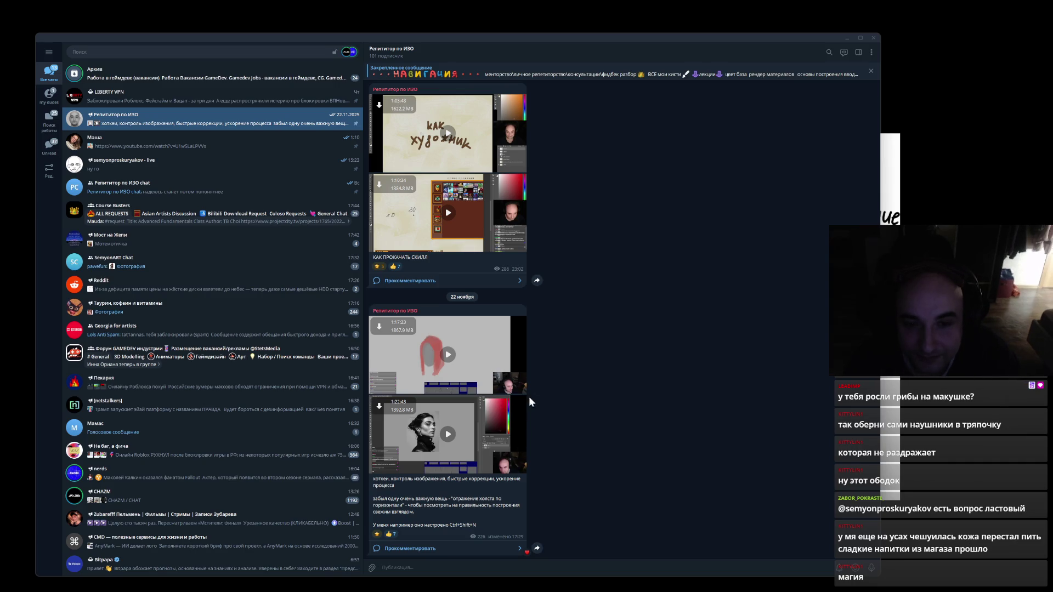
left_click(178, 167)
- Open the comments thread and preview the viewer's cat drawing full-size
left_click(423, 551)
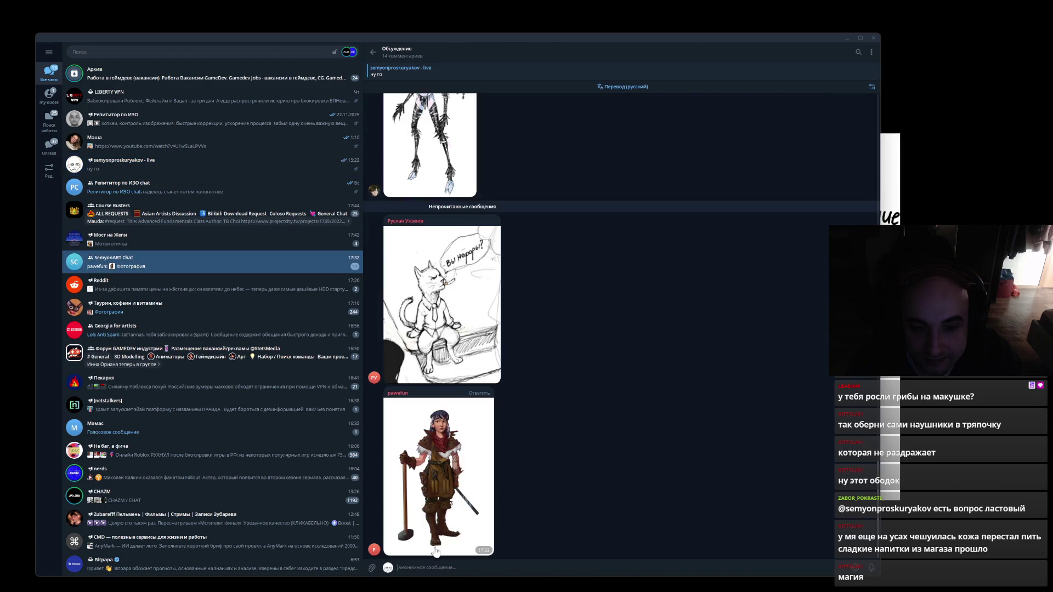
scroll(475, 431, "up", 3)
left_click(475, 428)
left_click(642, 429)
scroll(516, 436, "down", 2)
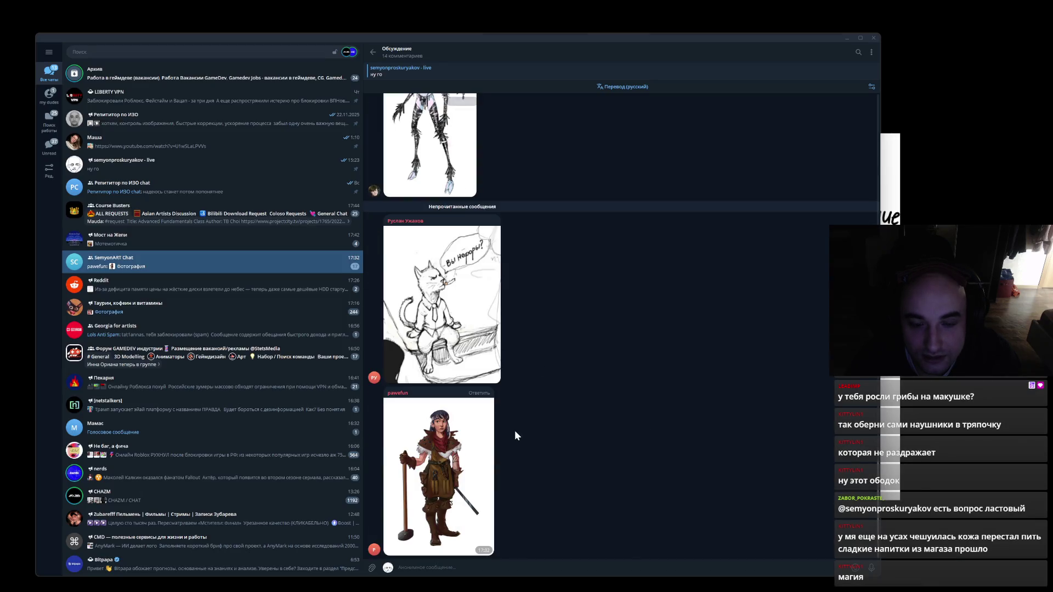
left_click(455, 362)
left_click(703, 419)
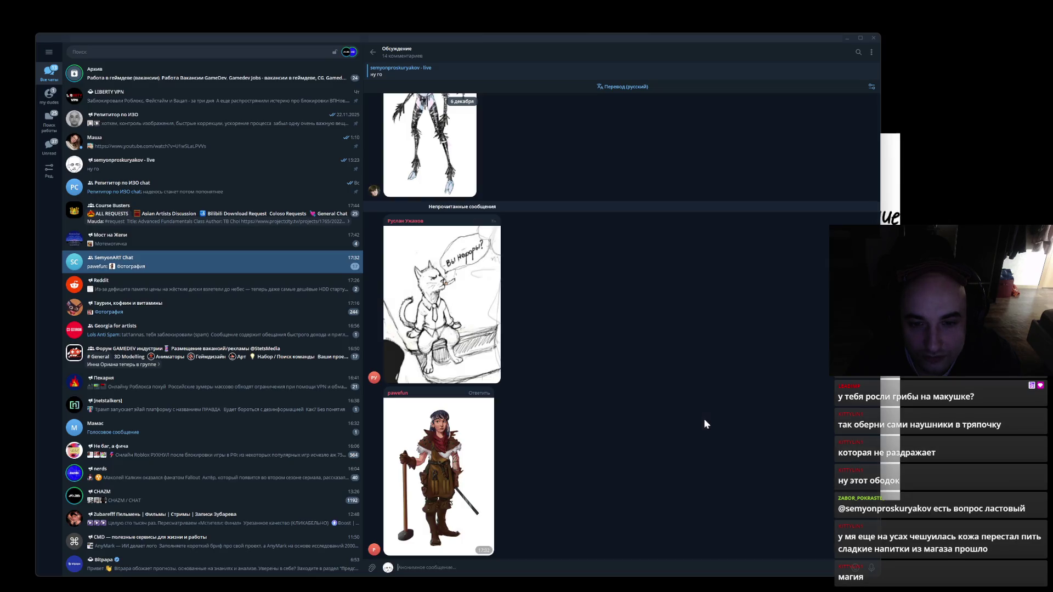
- Open the blacksmith girl drawing full-size, copy it with Копировать, and close the viewer
left_click(488, 464)
right_click(537, 415)
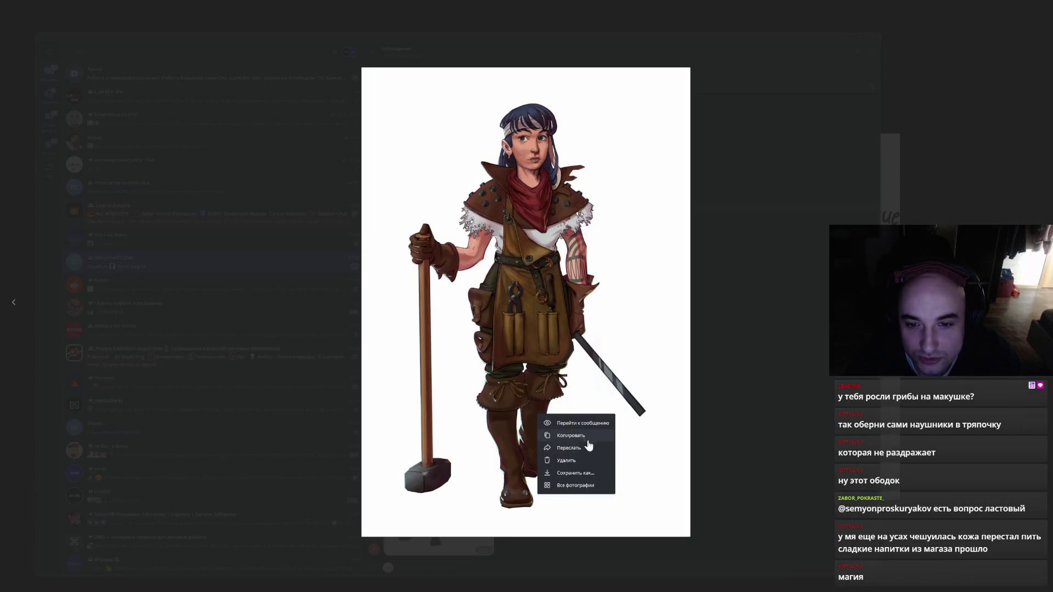
left_click(588, 441)
right_click(549, 393)
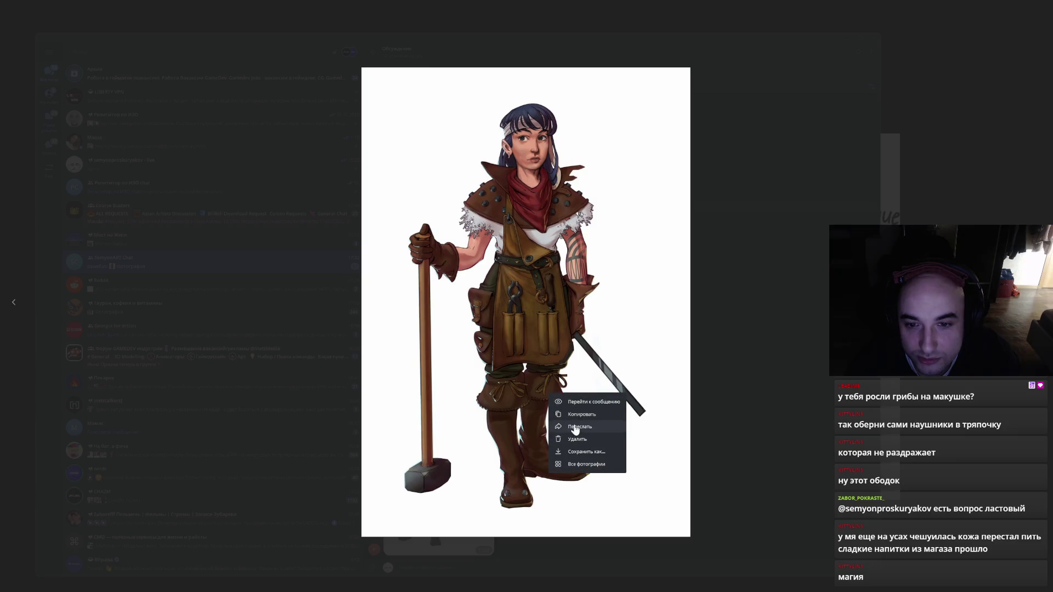
left_click(589, 416)
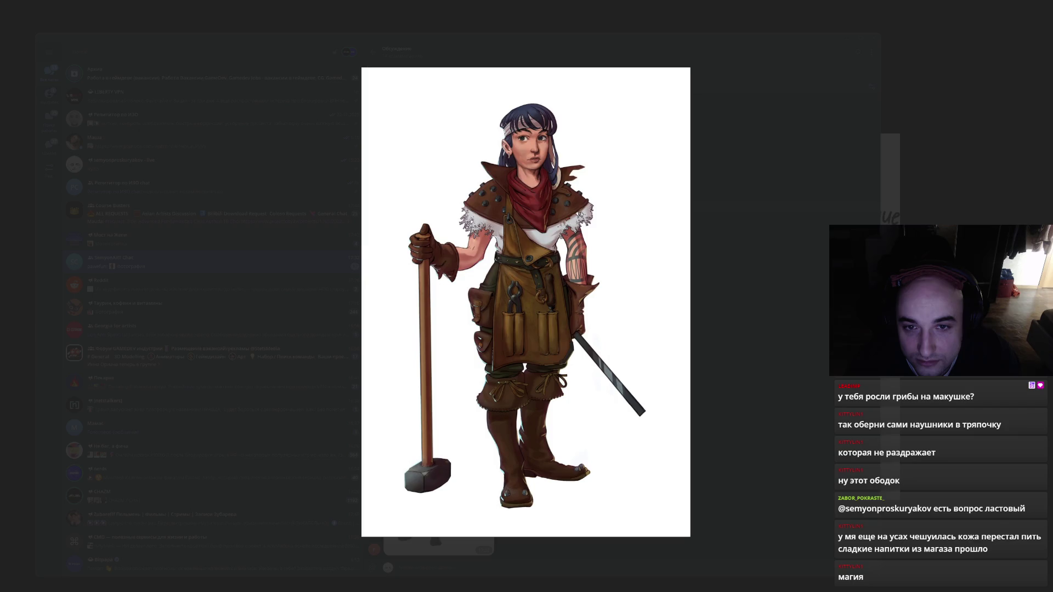
right_click(492, 365)
left_click(513, 393)
left_click(872, 408)
- Paste the blacksmith drawing into Photoshop and enlarge it over the middle panels
key("alt+Tab")
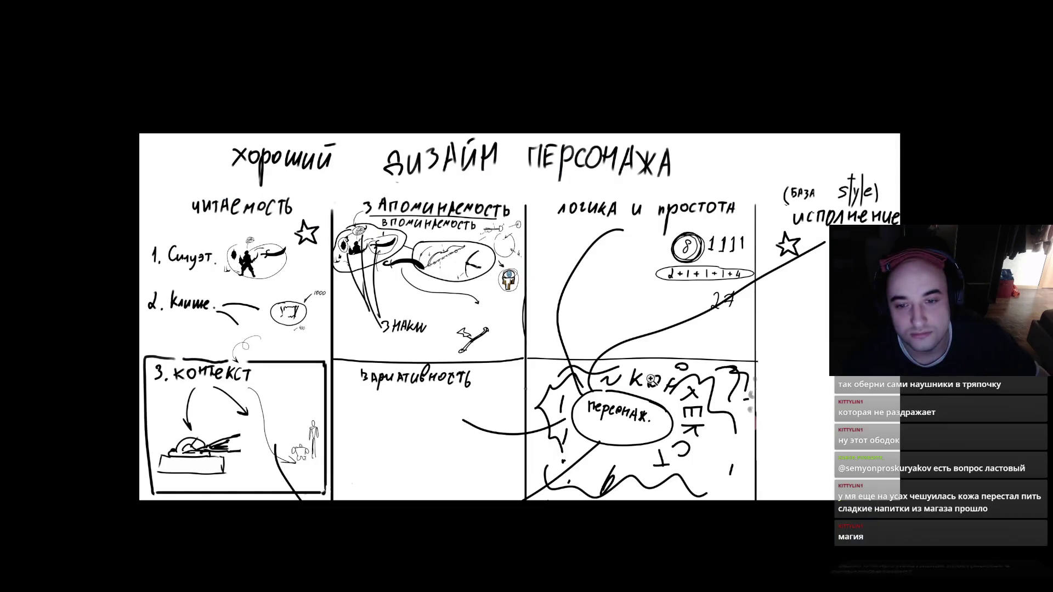
key("ctrl+v")
left_click_drag(547, 278, 718, 25)
mouse_move(673, 196)
left_mouse_down()
mouse_move(538, 340)
mouse_move(556, 330)
left_mouse_up()
key("Return")
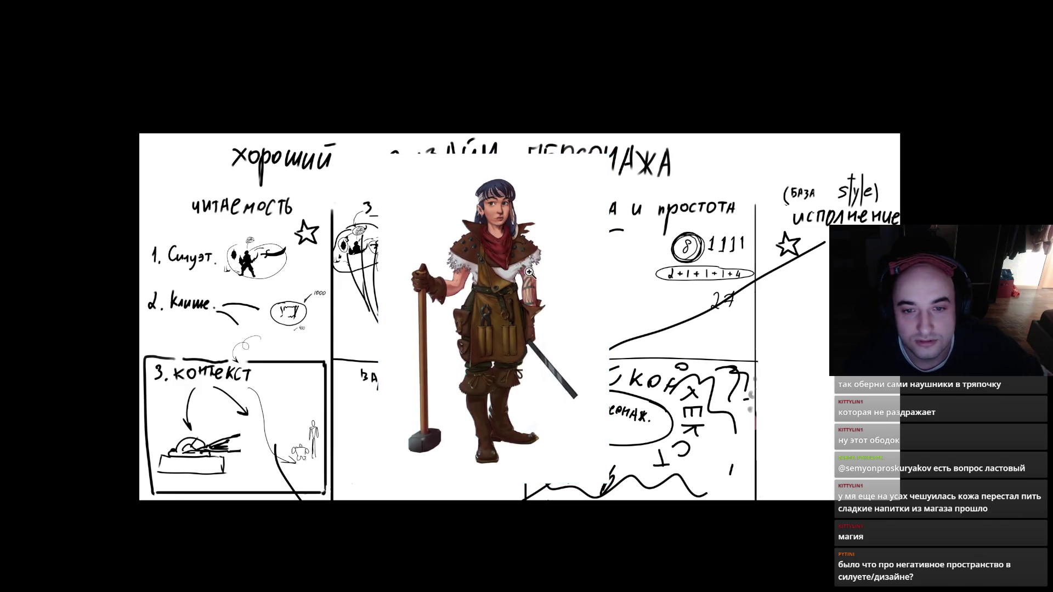
- Zoom in close on the character's apron and sample its colour
left_click(525, 301)
scroll(541, 302, "down", 2)
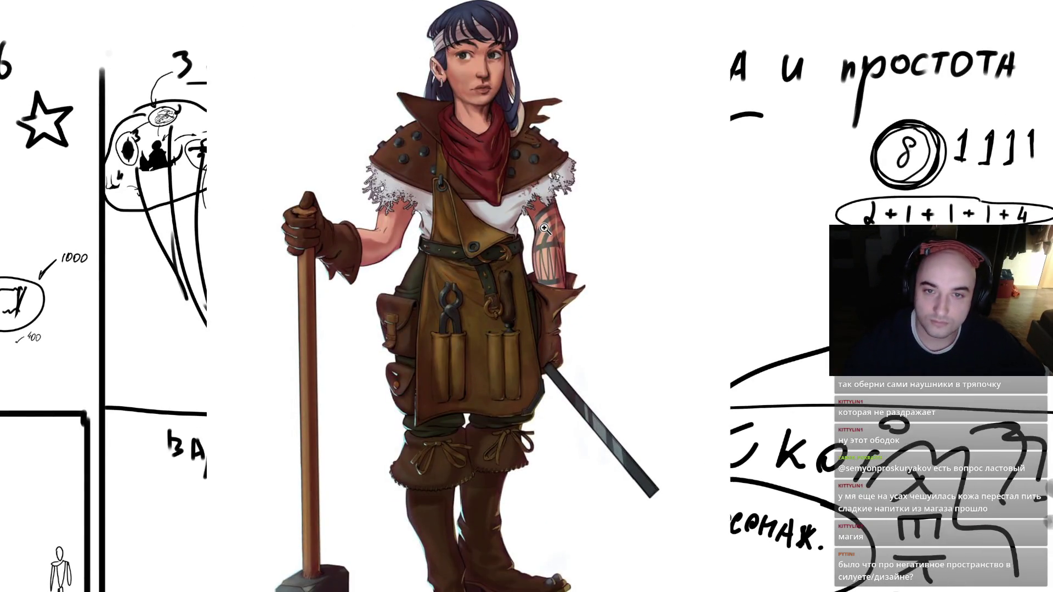
left_click(476, 296)
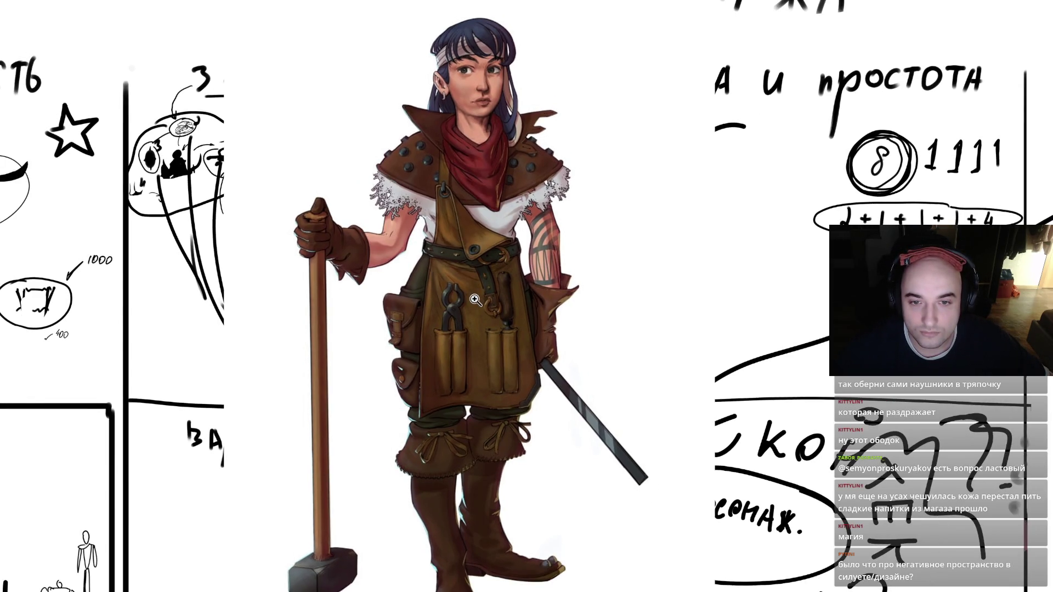
left_click(476, 304)
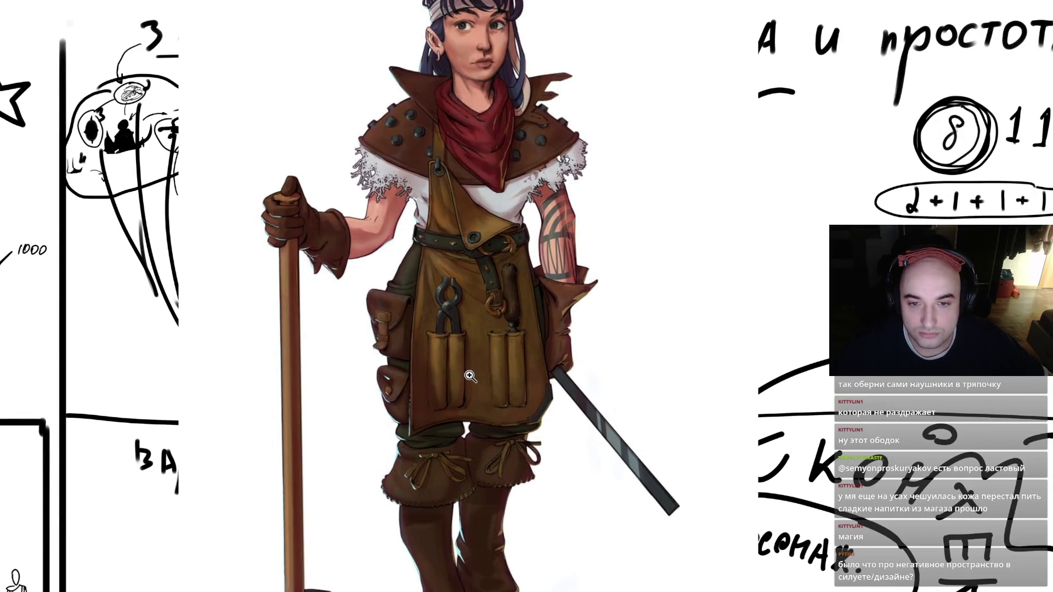
scroll(469, 419, "down", 2)
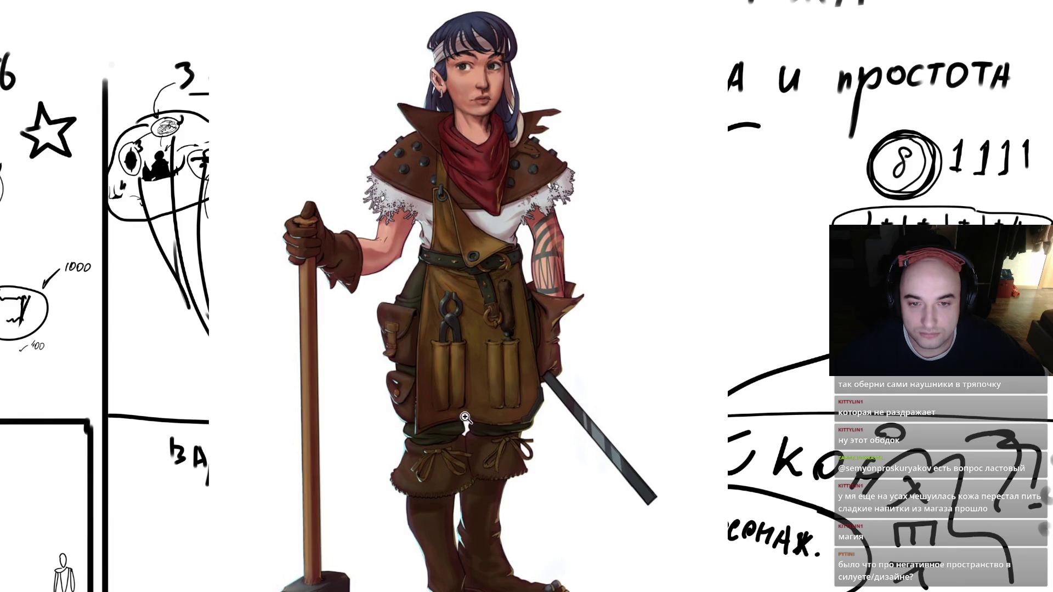
scroll(463, 422, "up", 1)
scroll(433, 383, "up", 2)
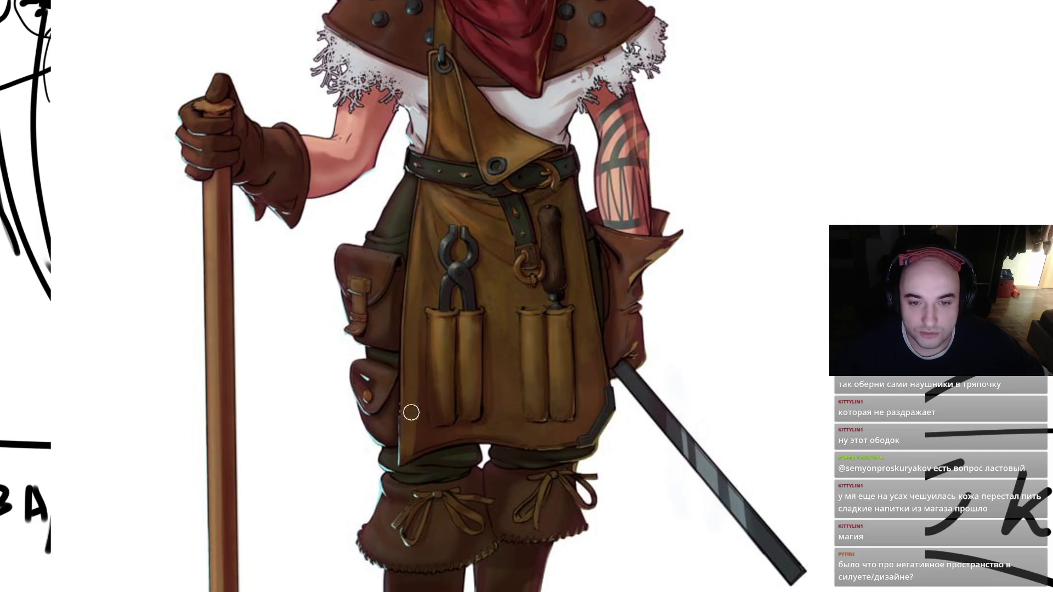
scroll(514, 270, "down", 2)
scroll(514, 271, "up", 2)
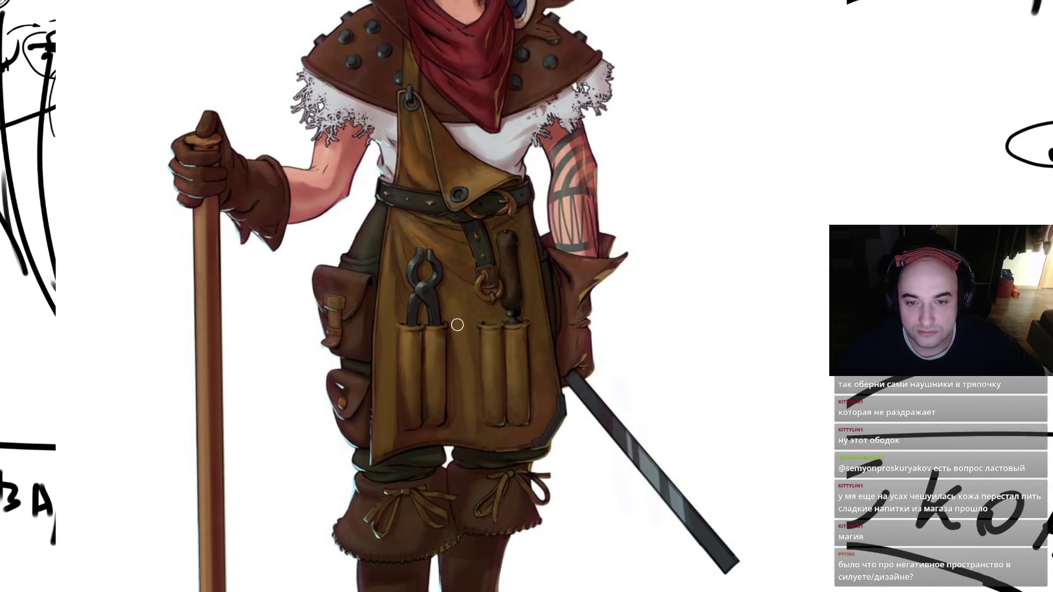
left_click(420, 234, "alt")
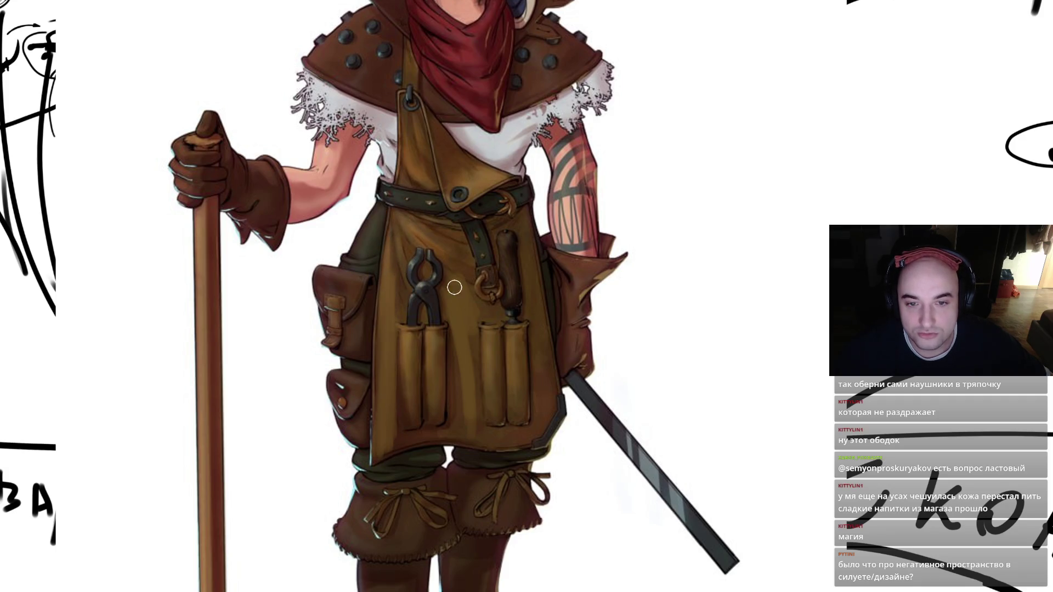
scroll(565, 286, "down", 5)
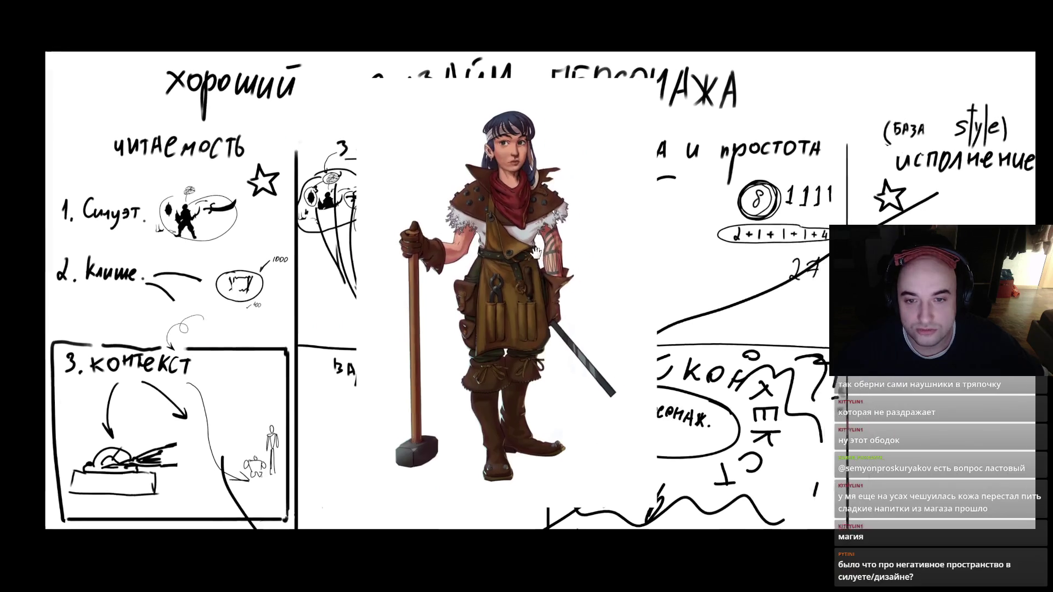
scroll(565, 286, "up", 5)
- Check values in grayscale, then lasso the apron and strap and lighten and desaturate them with Hue/Saturation
key("ctrl+y")
key("ctrl+y")
mouse_move(386, 462)
left_mouse_down()
mouse_move(382, 473)
mouse_move(399, 247)
mouse_move(463, 258)
mouse_move(500, 349)
mouse_move(517, 345)
mouse_move(517, 277)
mouse_move(485, 254)
mouse_move(512, 246)
mouse_move(526, 258)
mouse_move(547, 424)
mouse_move(518, 466)
mouse_move(382, 473)
left_mouse_up()
mouse_move(411, 237)
left_mouse_down()
mouse_move(421, 107)
mouse_move(429, 161)
mouse_move(448, 189)
mouse_move(514, 217)
mouse_move(433, 239)
left_mouse_up()
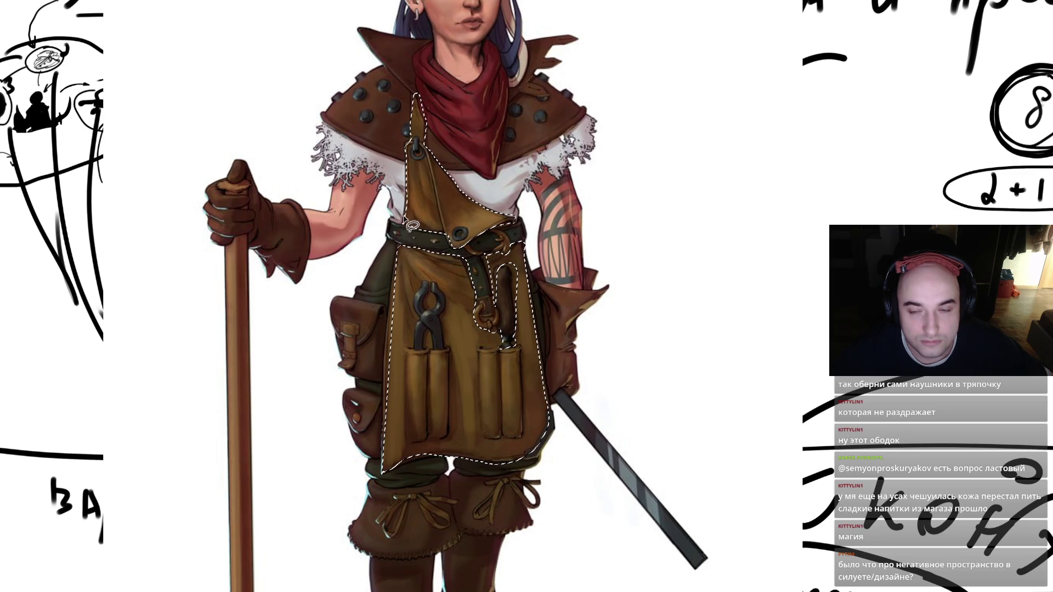
key("ctrl+u")
left_click_drag(875, 377, 885, 378)
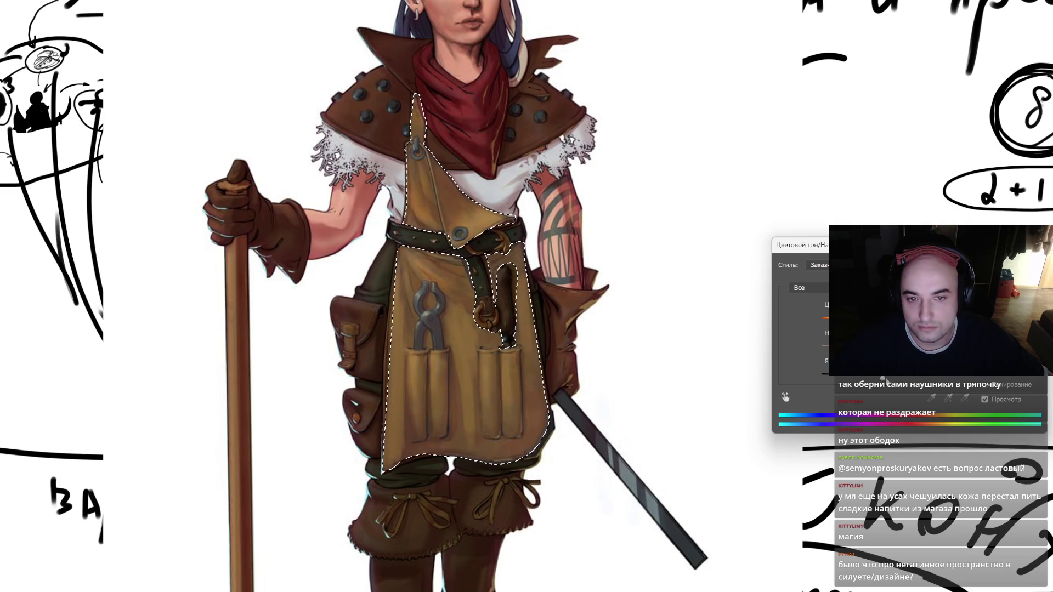
key("Return")
key("ctrl+d")
scroll(587, 276, "down", 5)
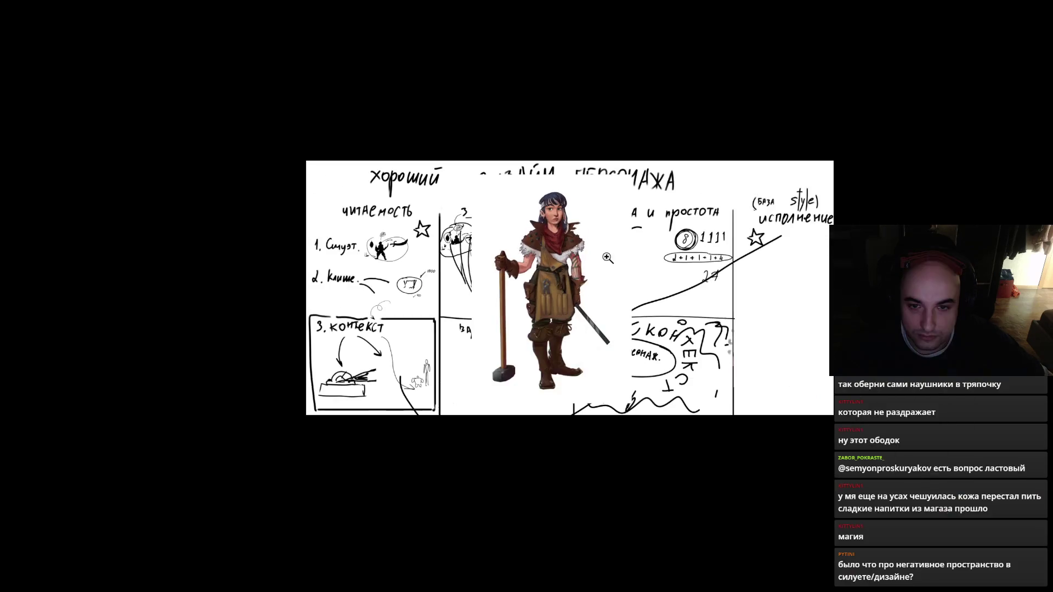
- Darken the belt and the scarf's right edge, and paint a dark strap from the apron ring
scroll(604, 258, "up", 5)
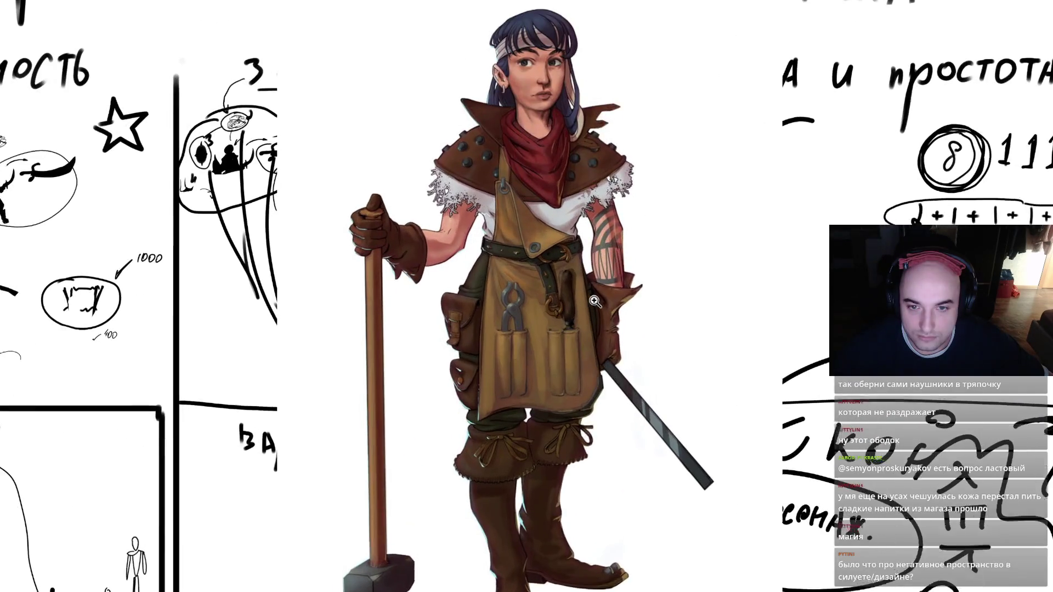
scroll(609, 269, "up", 2)
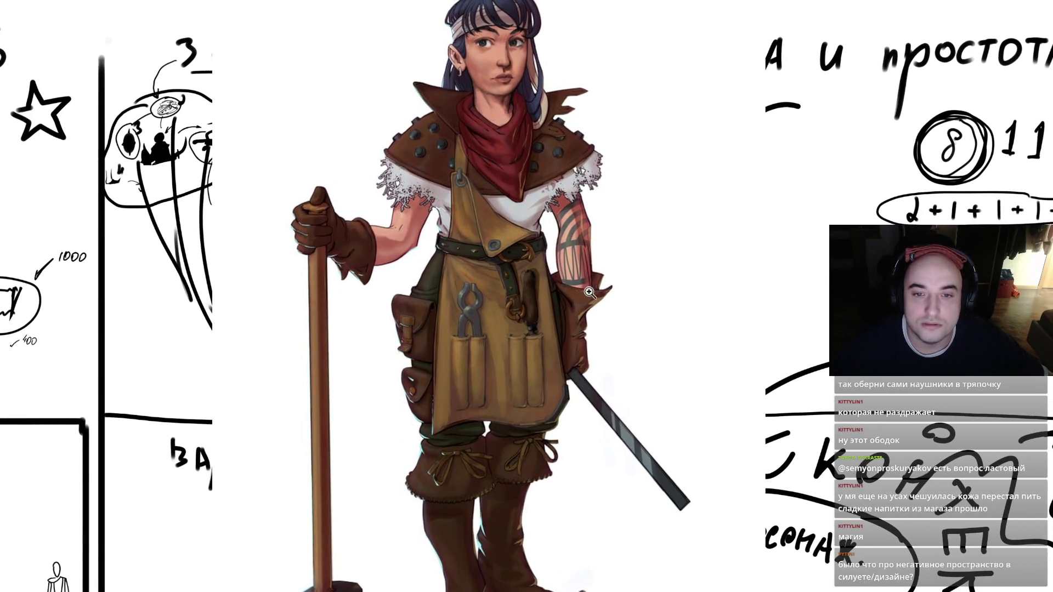
scroll(584, 292, "down", 5)
scroll(581, 283, "up", 5)
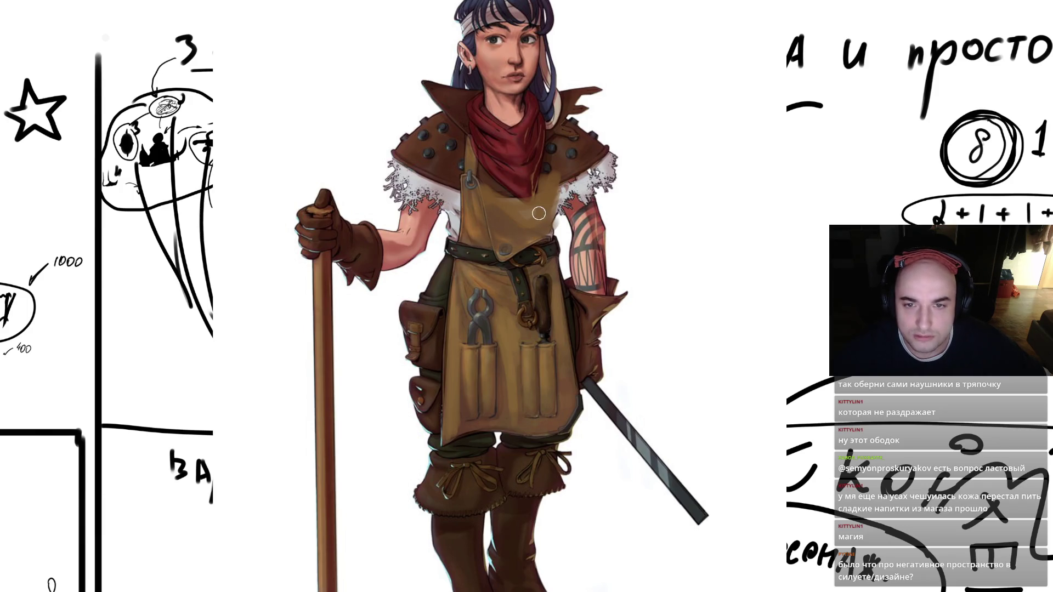
mouse_move(520, 257)
left_mouse_down()
mouse_move(502, 253)
mouse_move(545, 249)
left_mouse_up()
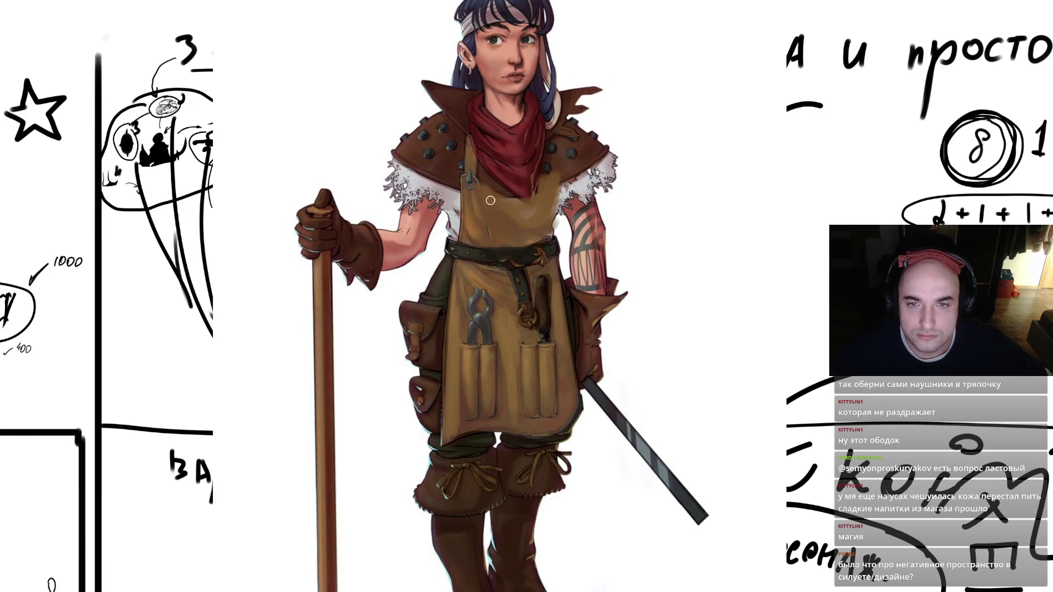
scroll(499, 192, "down", 5)
scroll(510, 186, "up", 5)
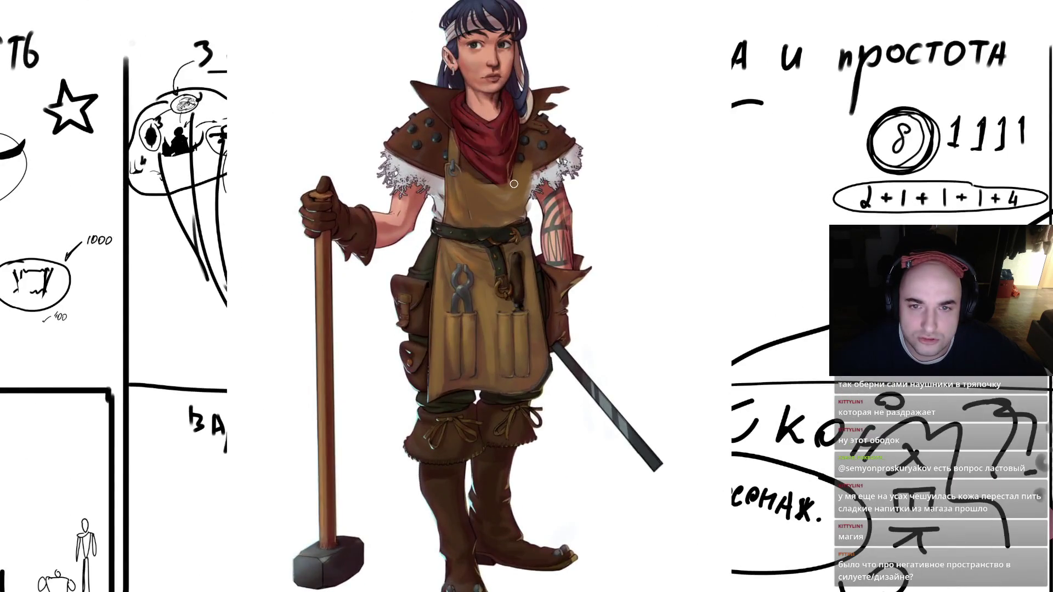
mouse_move(521, 164)
left_mouse_down()
mouse_move(523, 145)
mouse_move(528, 179)
left_mouse_up()
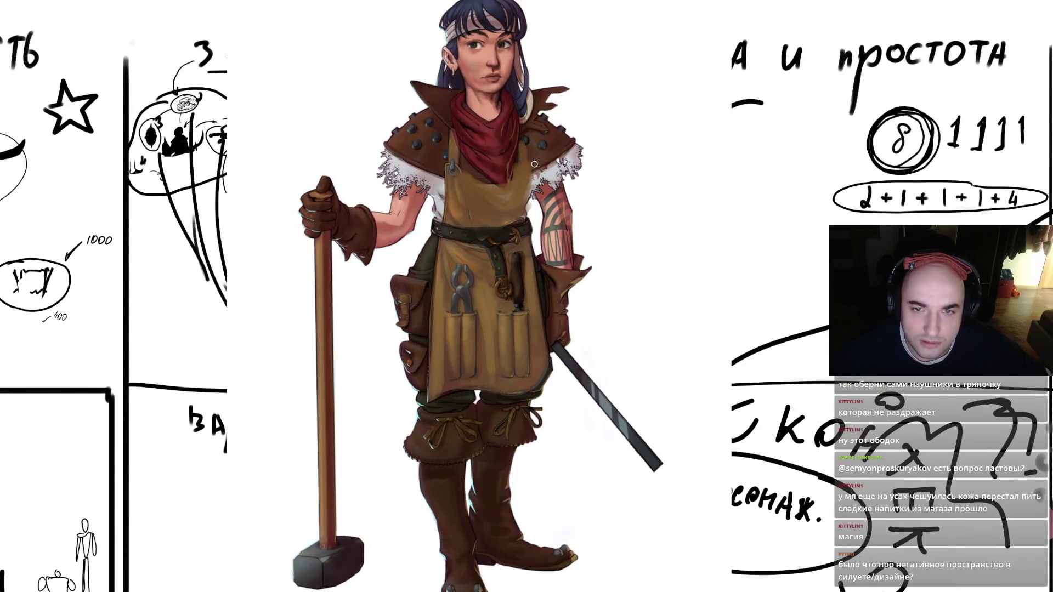
scroll(537, 152, "up", 3)
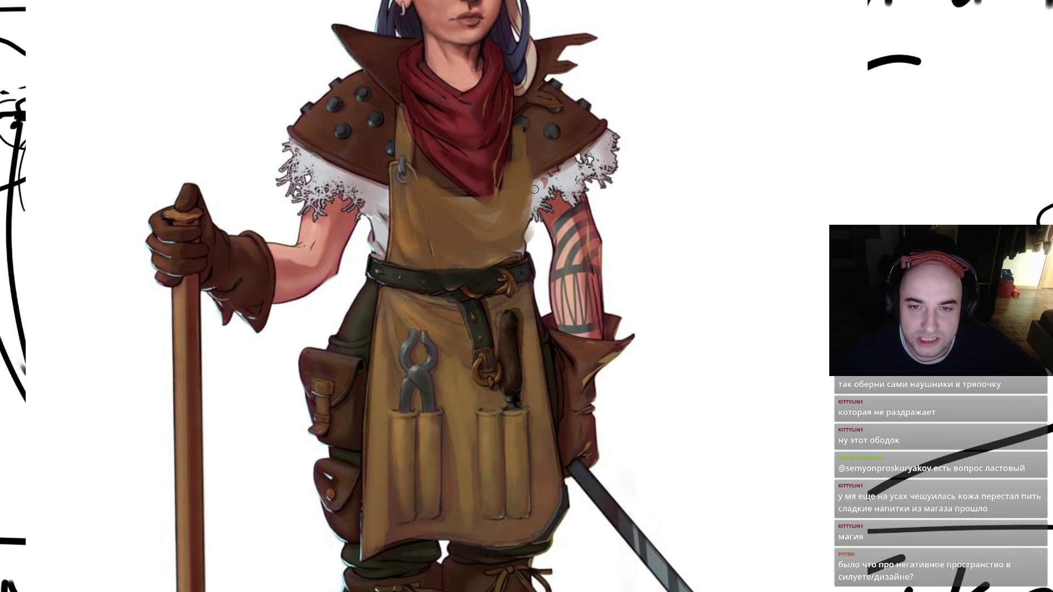
left_click_drag(530, 170, 518, 131)
mouse_move(411, 169)
left_mouse_down()
mouse_move(463, 182)
mouse_move(528, 104)
left_mouse_up()
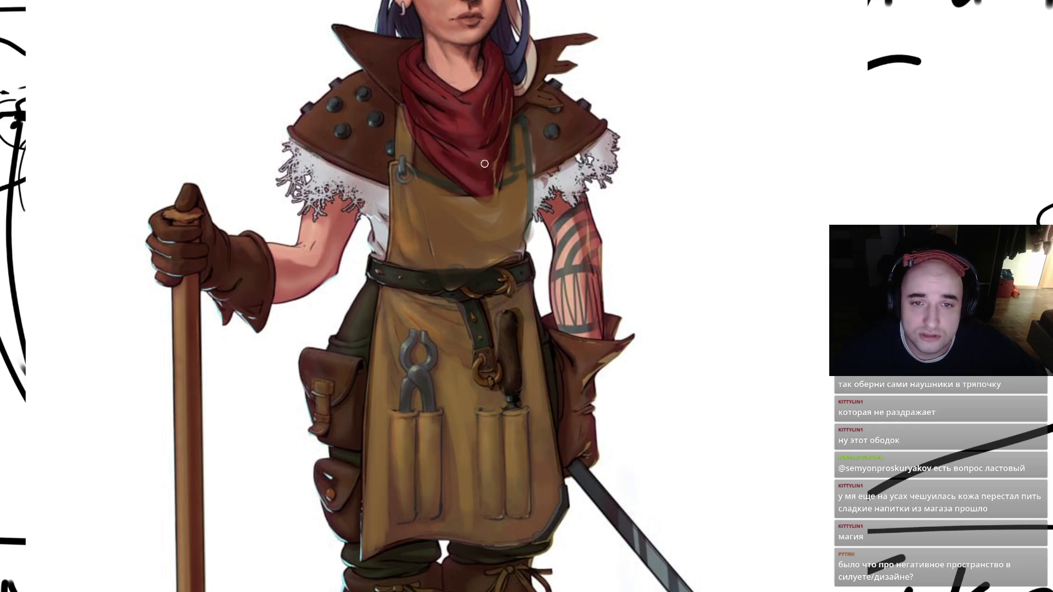
scroll(561, 174, "down", 3)
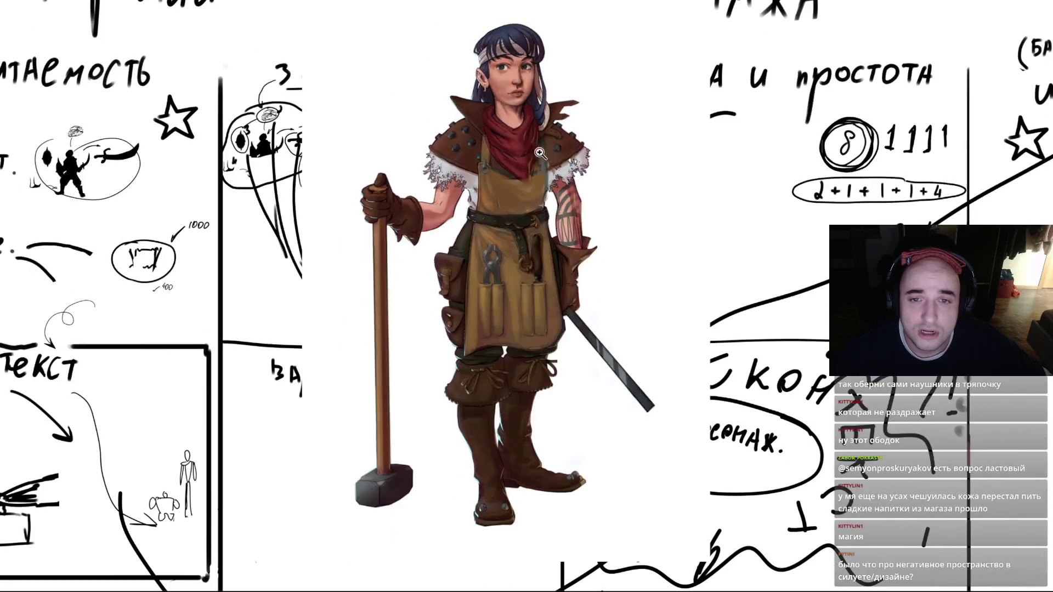
scroll(561, 174, "up", 1)
- Try annotation strokes around the character, belt and shoulders, undo them, and restore the interface panels
mouse_move(394, 181)
left_mouse_down()
mouse_move(433, 551)
mouse_move(419, 204)
left_mouse_up()
key("ctrl+z")
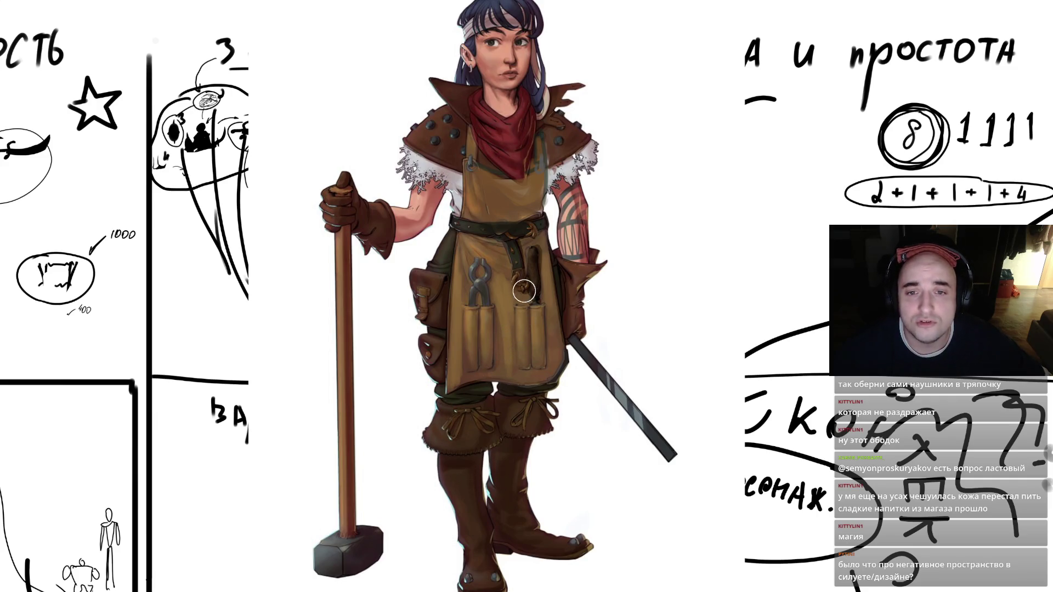
left_click_drag(536, 225, 516, 235)
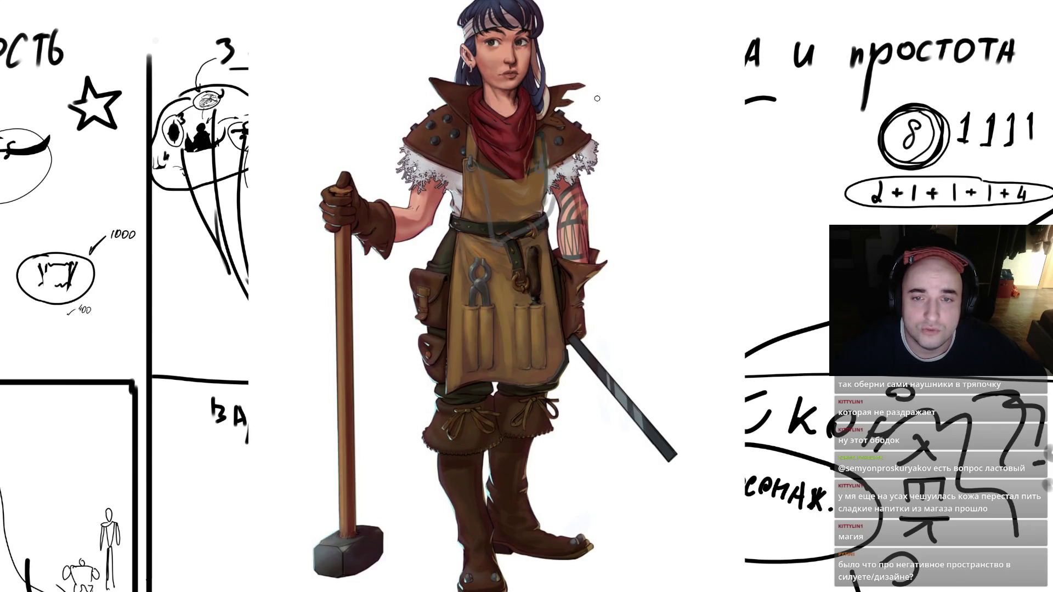
mouse_move(600, 100)
left_mouse_down()
mouse_move(562, 161)
mouse_move(541, 160)
mouse_move(547, 175)
left_mouse_up()
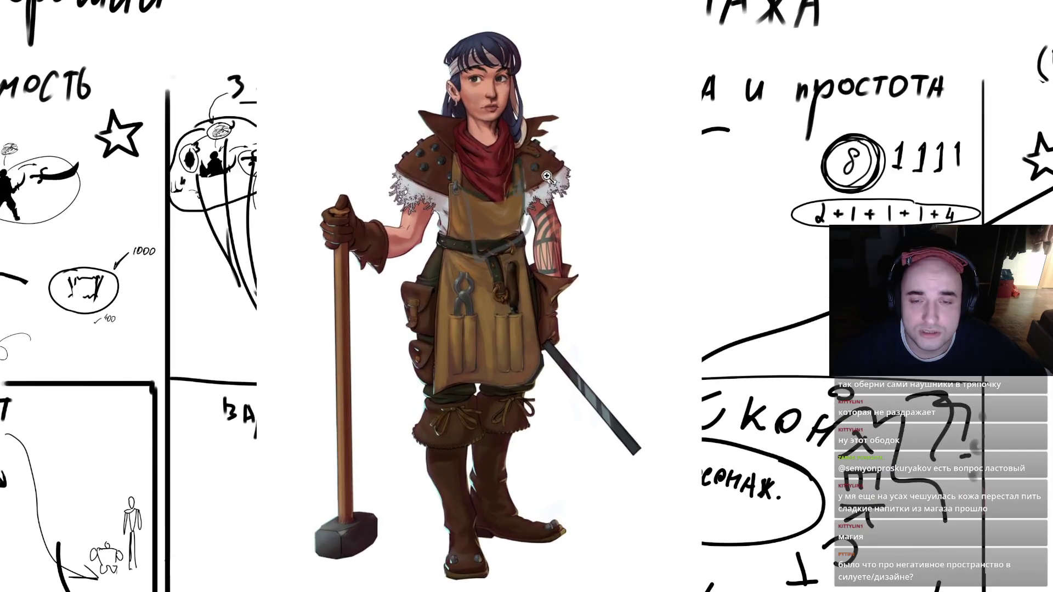
key("ctrl+z")
left_click(521, 187)
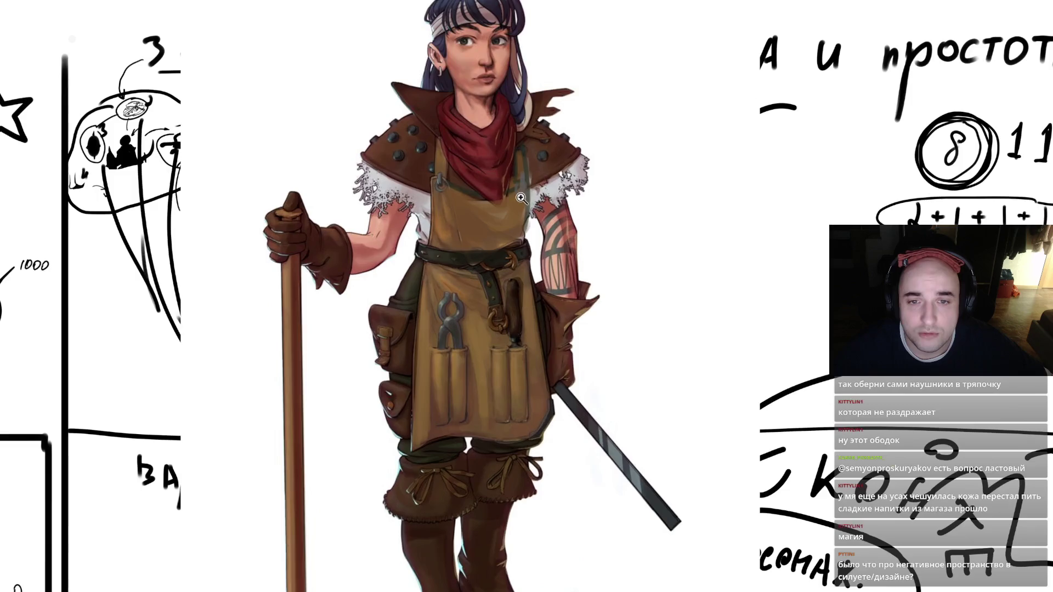
mouse_move(375, 174)
left_mouse_down()
mouse_move(372, 185)
mouse_move(388, 164)
left_mouse_up()
left_click_drag(573, 158, 549, 174)
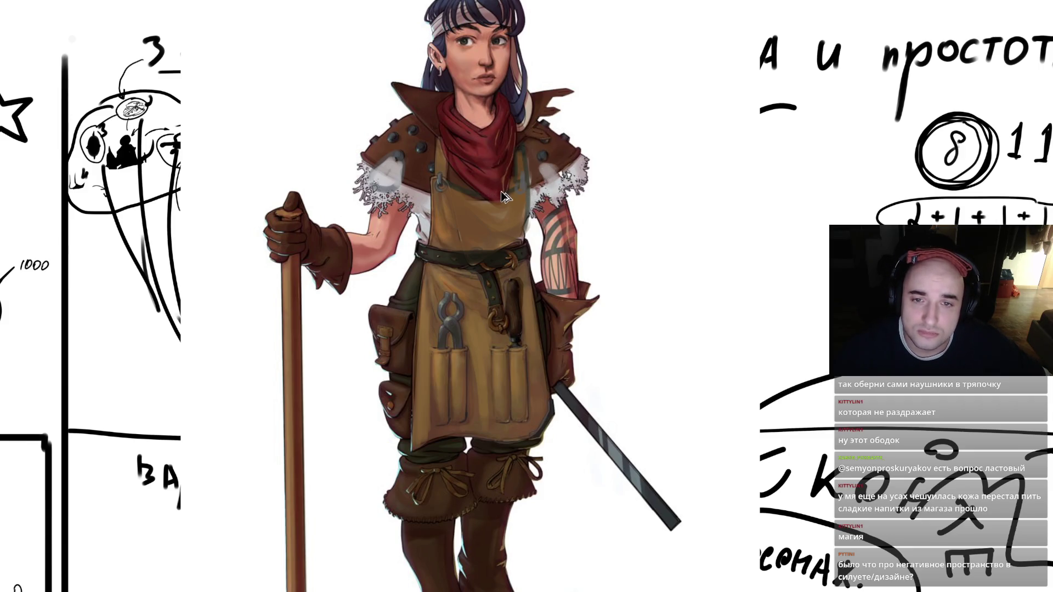
key("ctrl+z")
key("ctrl+z")
key("ctrl+z")
key("ctrl+z")
key("ctrl+z")
key("ctrl+z")
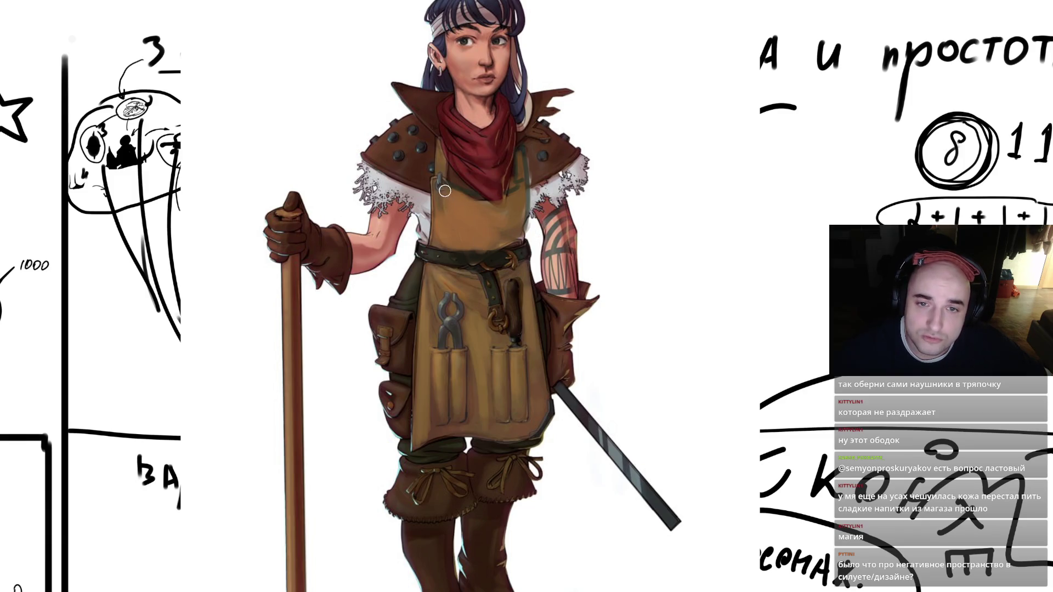
key("Tab")
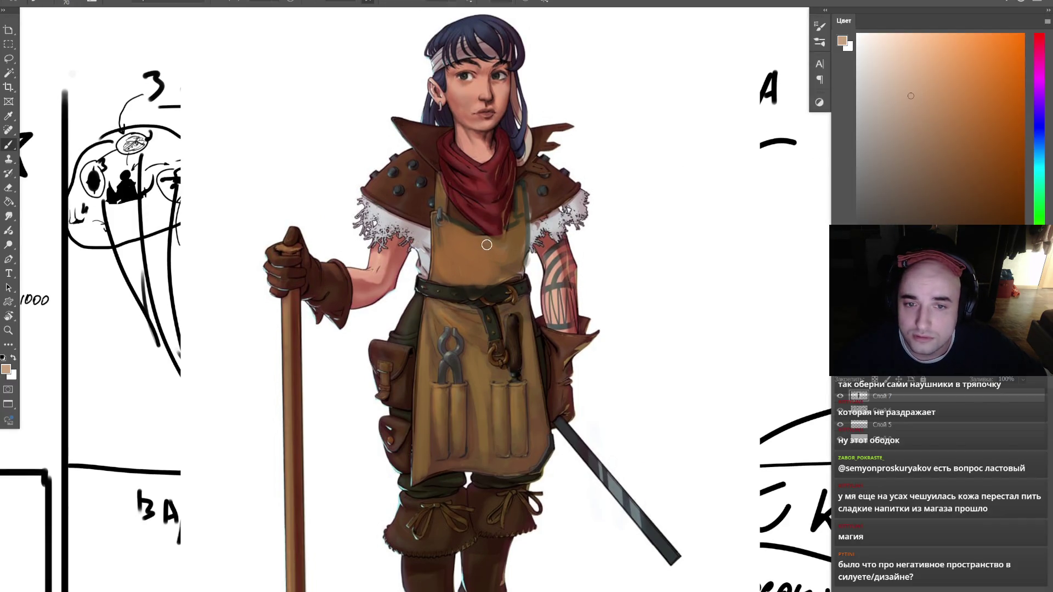
- Lighten the apron top and the area below the belt in tan, then pick a darker brown
key("bracketleft")
left_click_drag(448, 233, 471, 237)
key("bracketleft")
mouse_move(444, 307)
left_mouse_down()
mouse_move(466, 323)
mouse_move(449, 310)
left_mouse_up()
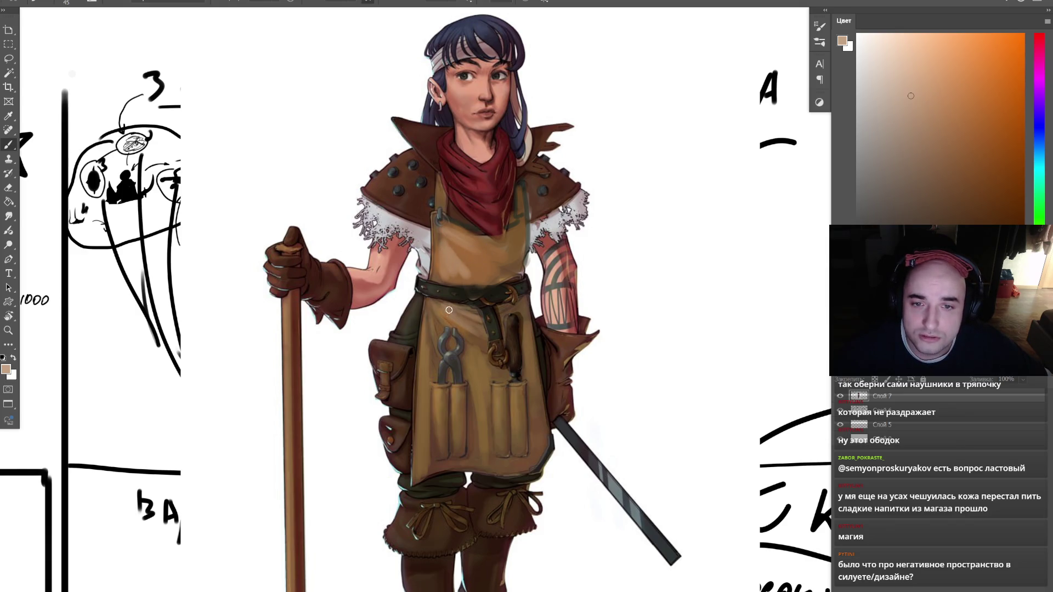
left_click(484, 343, "alt")
left_click(492, 341, "alt")
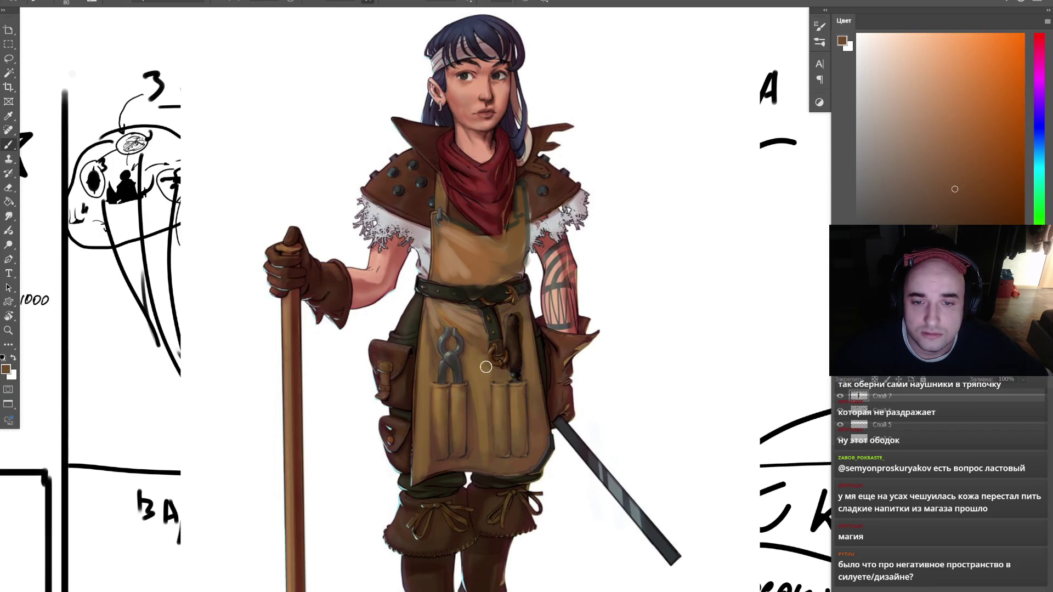
key("bracketright")
- Zoom in on the hammer-holding upper arm and enlarge the brush to 80
key("z")
left_click(542, 262, "alt")
left_click(542, 262)
key("b")
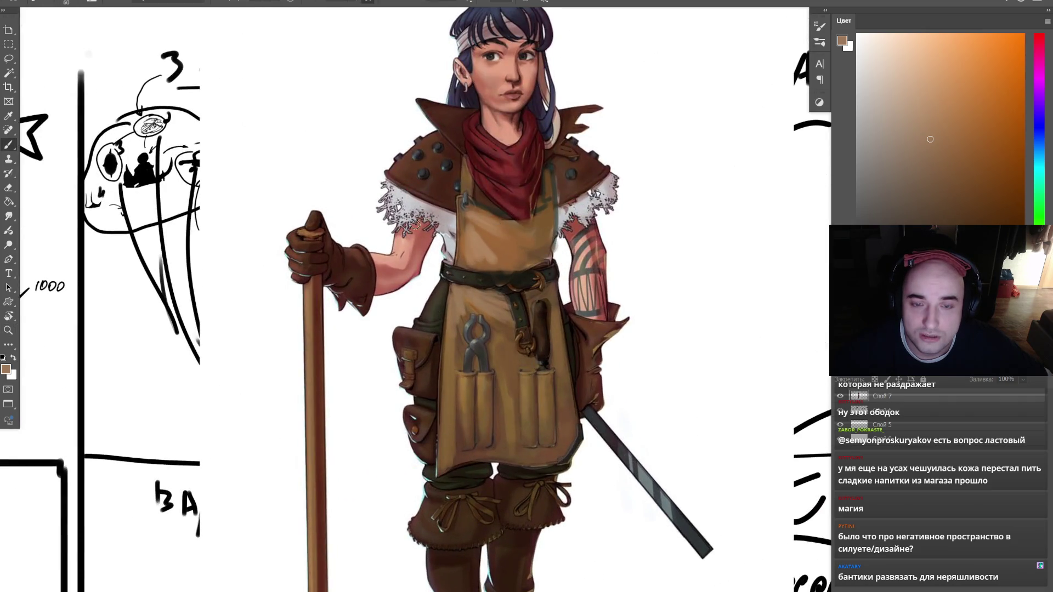
key("z")
left_click(406, 273)
key("b")
key("bracketright")
- Sample upper and lower arm skin tones, a darker red and a light pink for shading
left_click(439, 230, "alt")
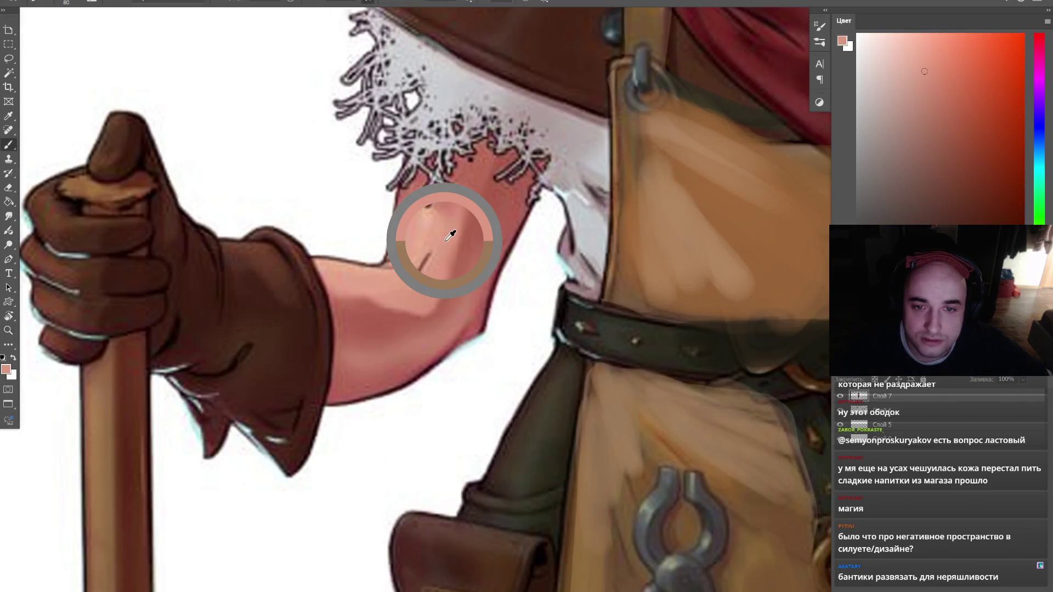
left_click(372, 282, "alt")
left_click(445, 236, "alt")
left_click(364, 285, "alt")
left_click(441, 230, "alt")
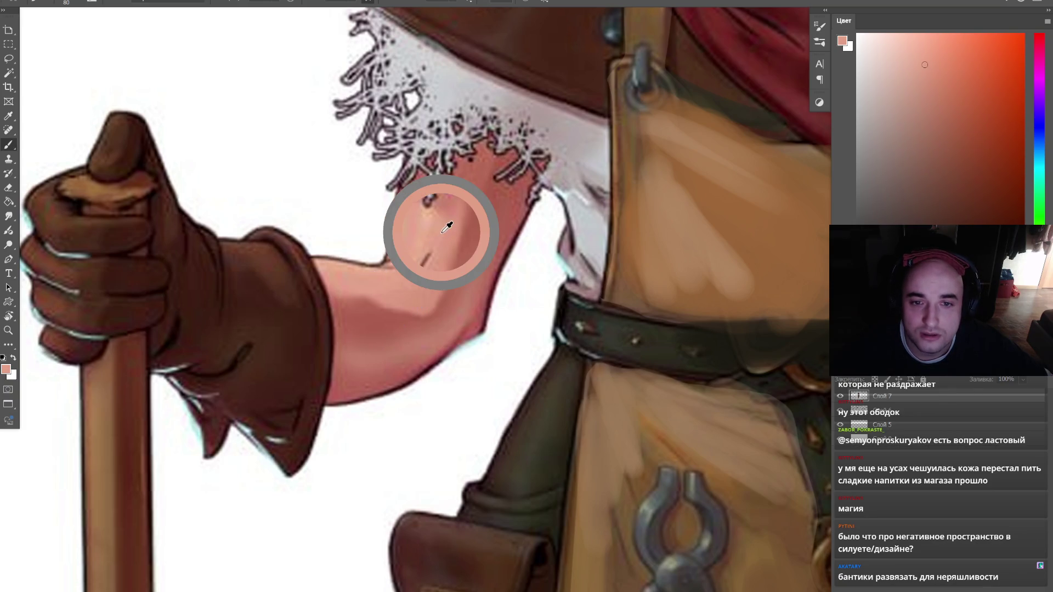
left_click(445, 227, "alt")
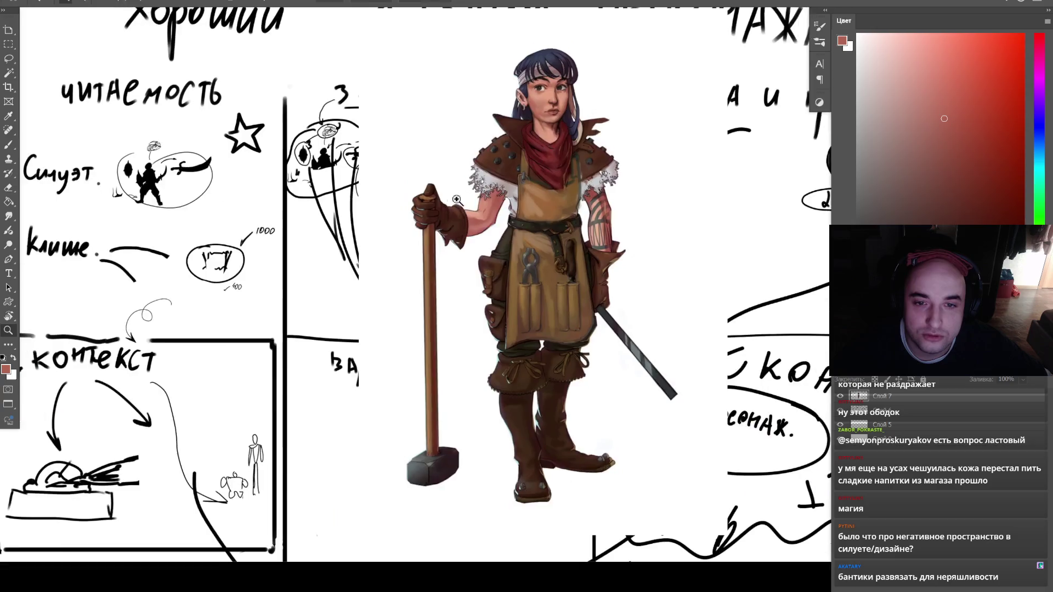
scroll(450, 225, "down", 5)
scroll(482, 224, "up", 4)
left_click(436, 236, "alt")
- Repaint the upper arm shading at brush size 40 with sampled pinks, reds and mauve
key("bracketleft")
key("bracketright")
left_click(458, 230, "alt")
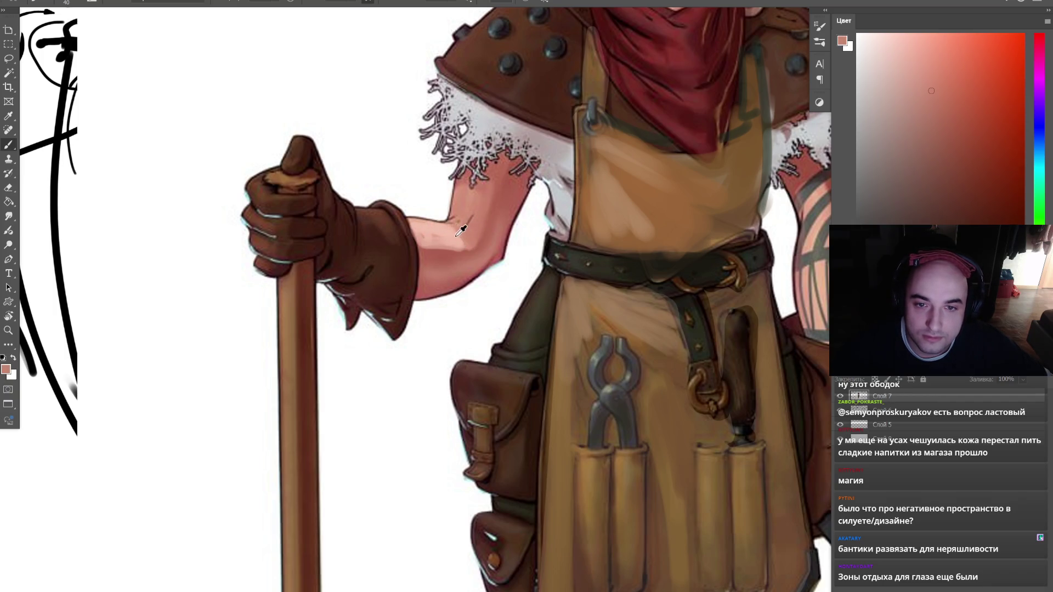
left_click(519, 191, "alt")
left_click(518, 192, "alt")
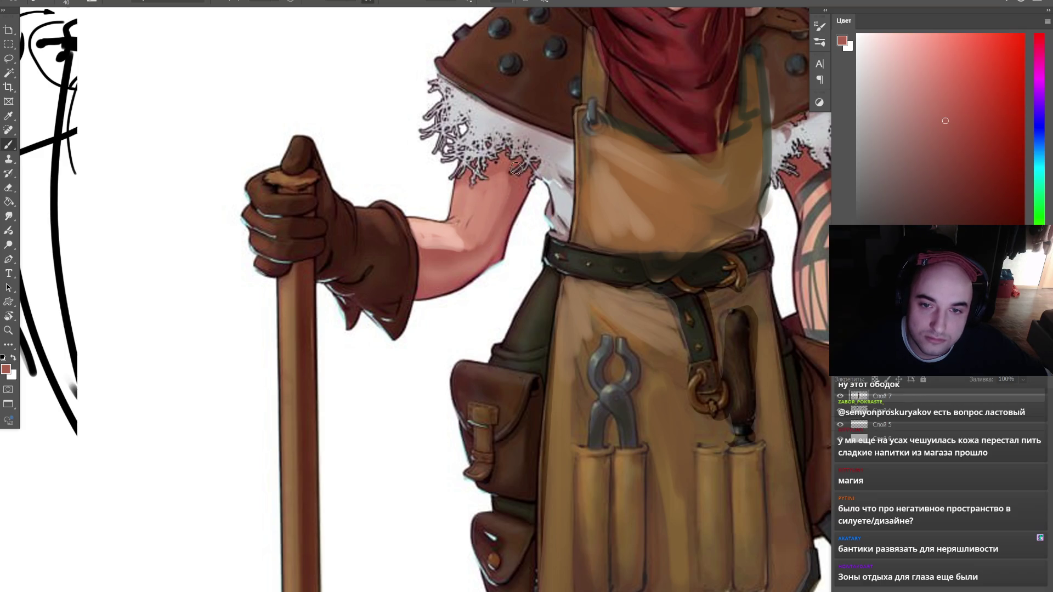
left_click(469, 237, "alt")
left_click(476, 243, "alt")
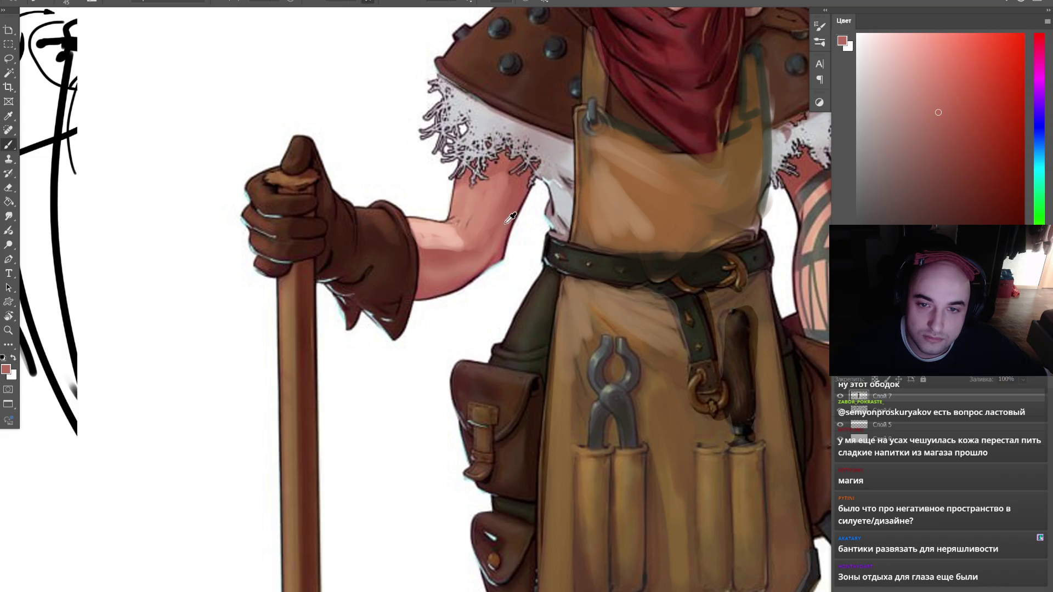
left_click(454, 234, "alt")
left_click(465, 235, "alt")
- Zoom out to the whole character and back in on the apron and arm
key("r")
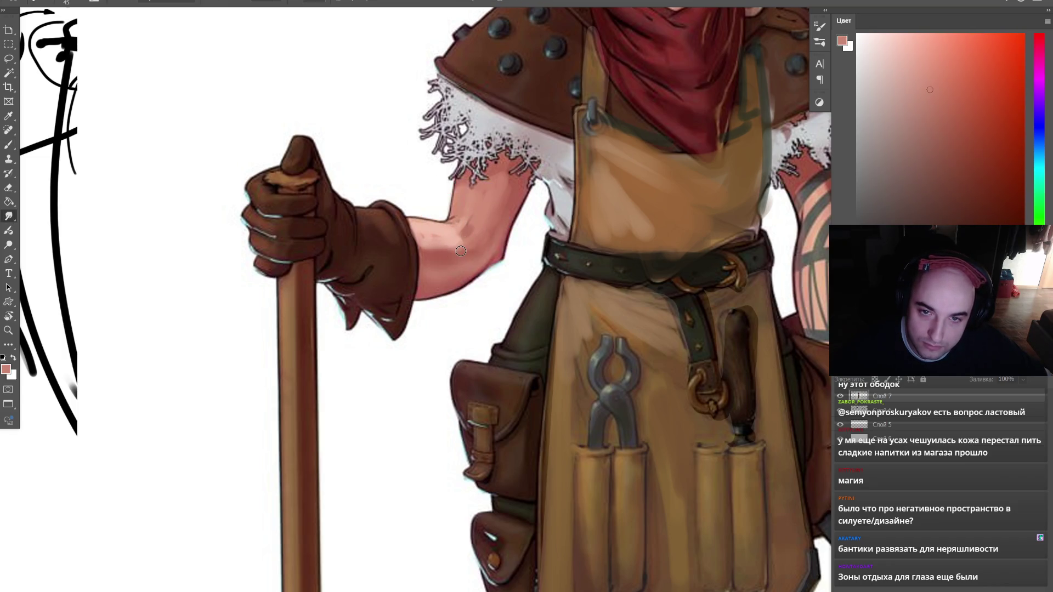
key("z")
left_click(492, 175, "alt")
left_click(492, 175, "alt")
left_click(492, 176, "alt")
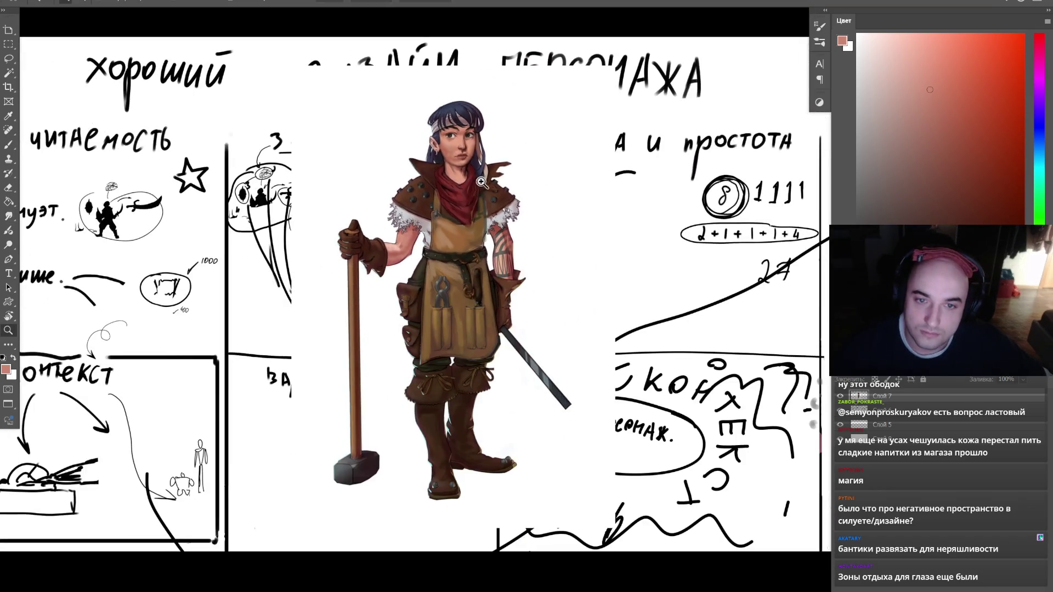
left_click(492, 175)
key("b")
- Shade the lower arm in alternating lighter pink and red-brown at brush sizes 45–50
left_click(313, 312, "alt")
key("bracketright")
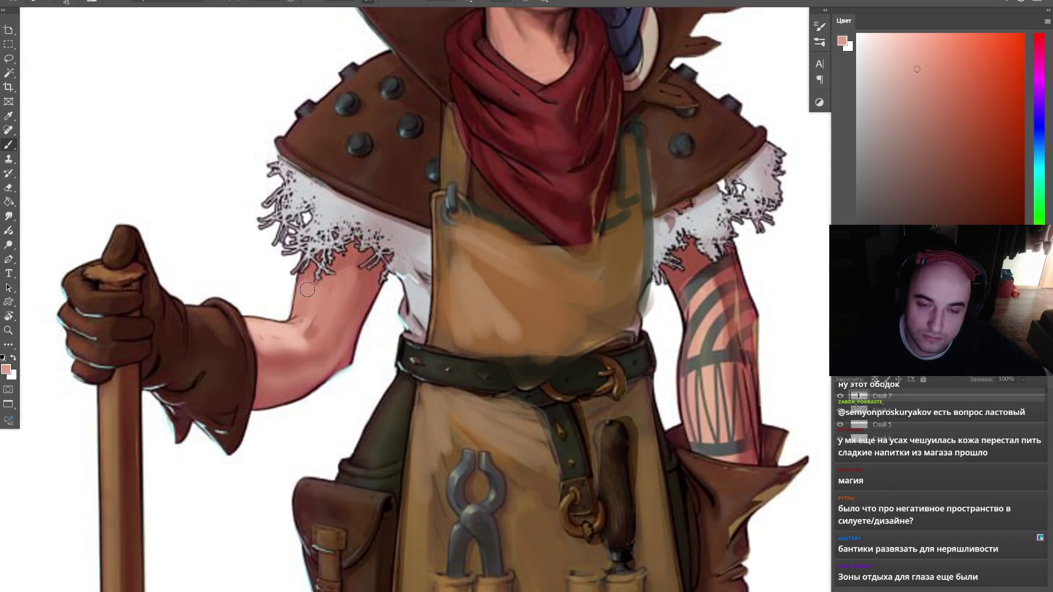
left_click(355, 280, "alt")
key("bracketright")
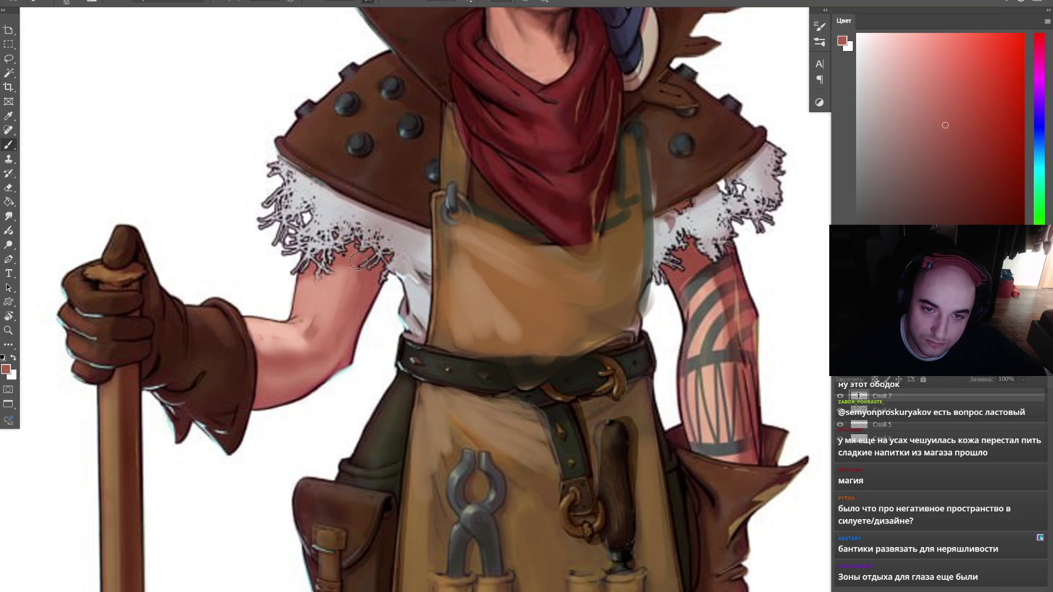
left_click(325, 375, "alt")
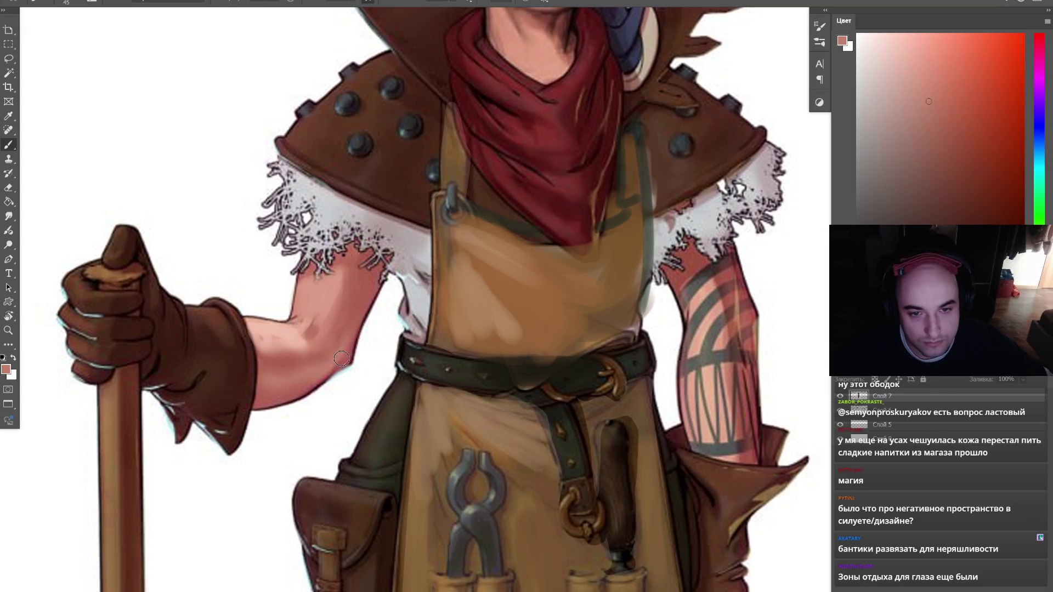
key("bracketleft")
- Finish the lower-arm shading with red-brown and pink at size 60, then reset colours to default
left_click(284, 365, "alt")
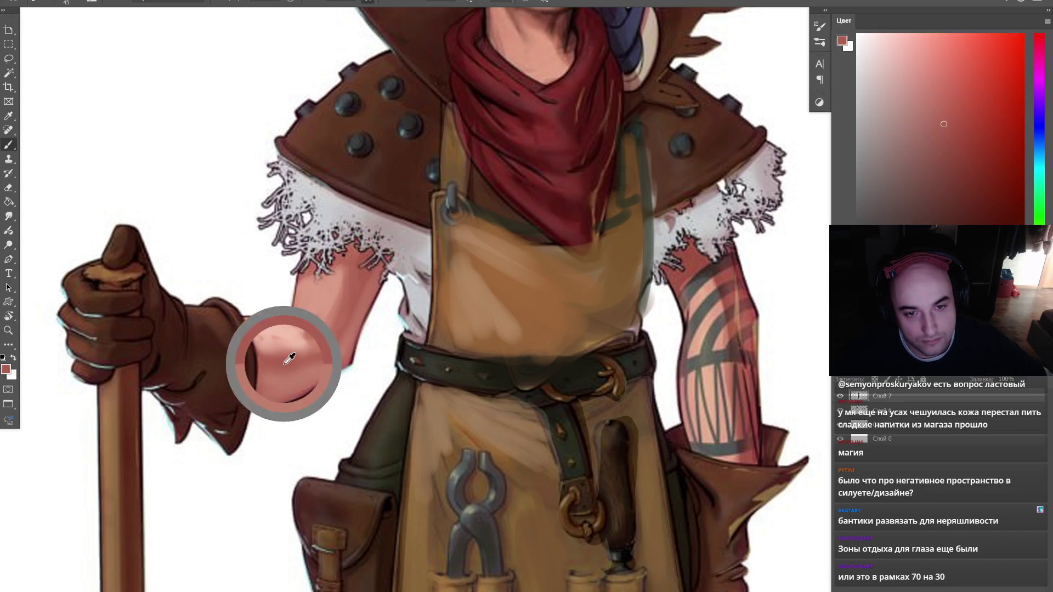
left_click(290, 351, "alt")
key("bracketright")
key("bracketright")
key("bracketright")
left_click(303, 354, "alt")
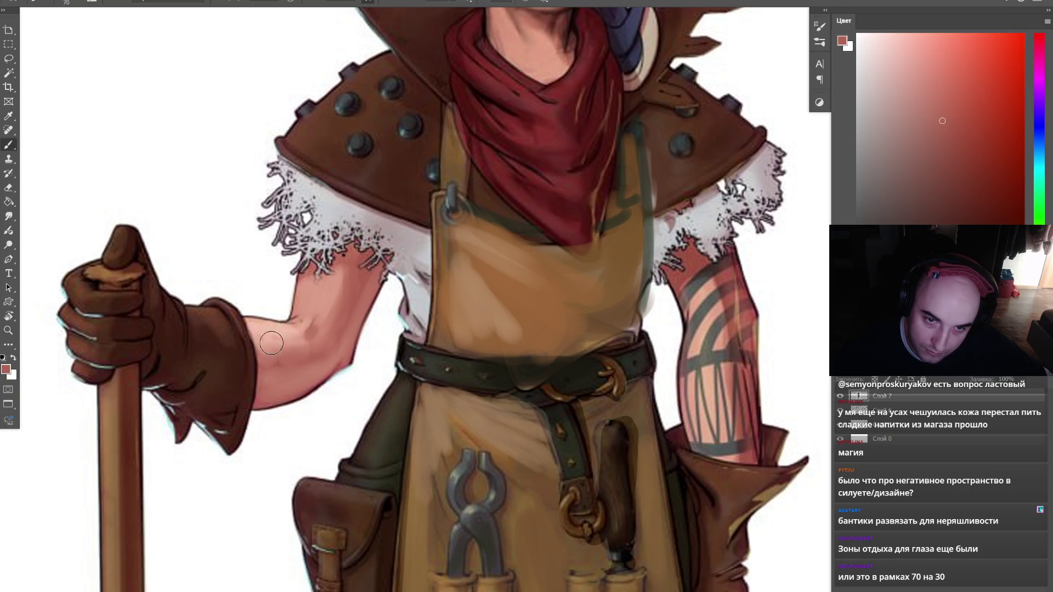
scroll(346, 266, "down", 5)
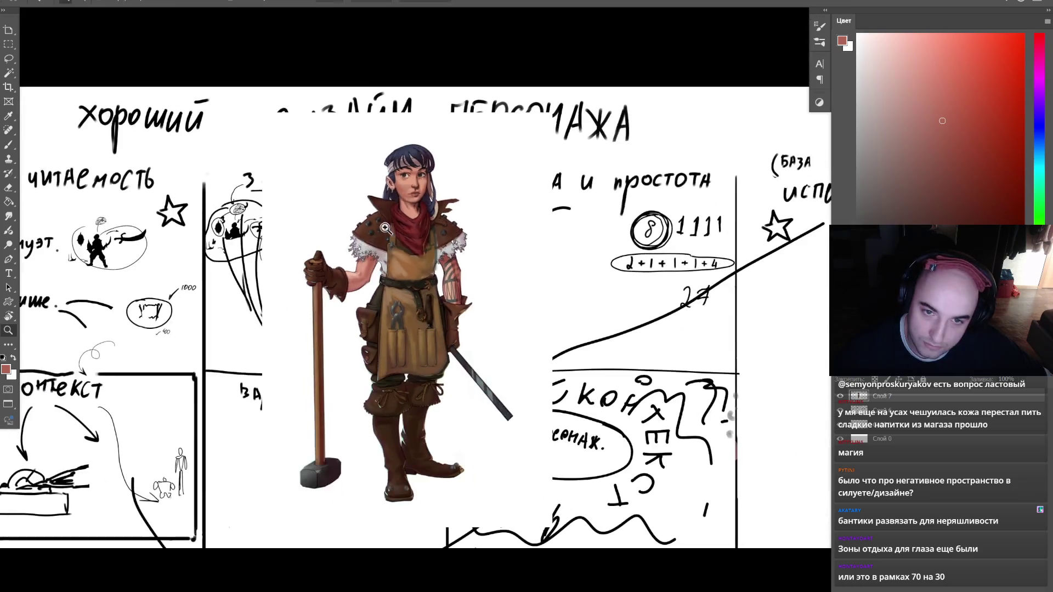
key("d")
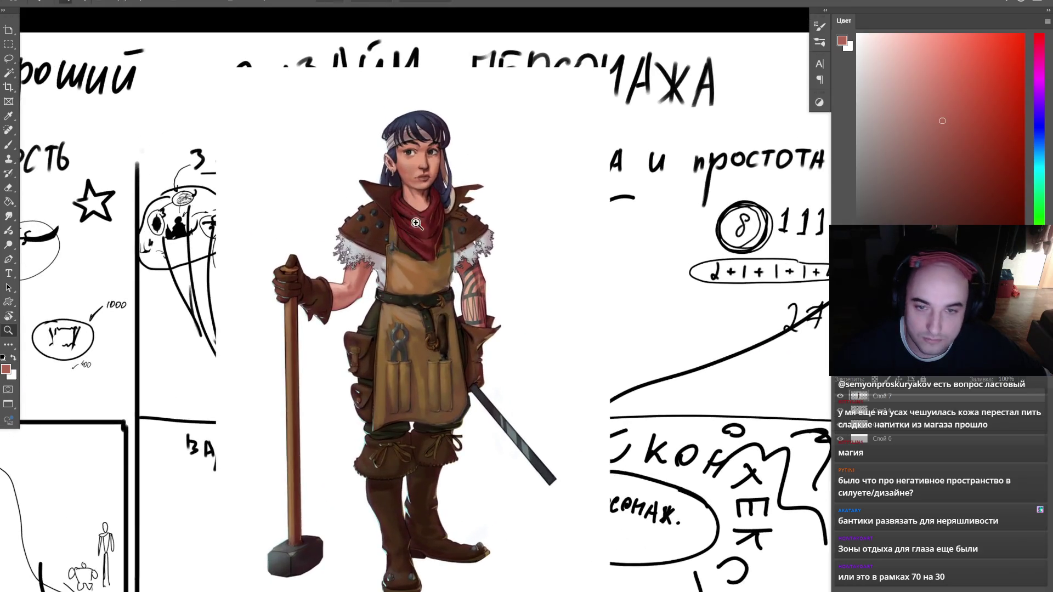
scroll(519, 282, "up", 5)
- Shade the arm's upper-left edge in muted red and add light highlights along its right edge
key("b")
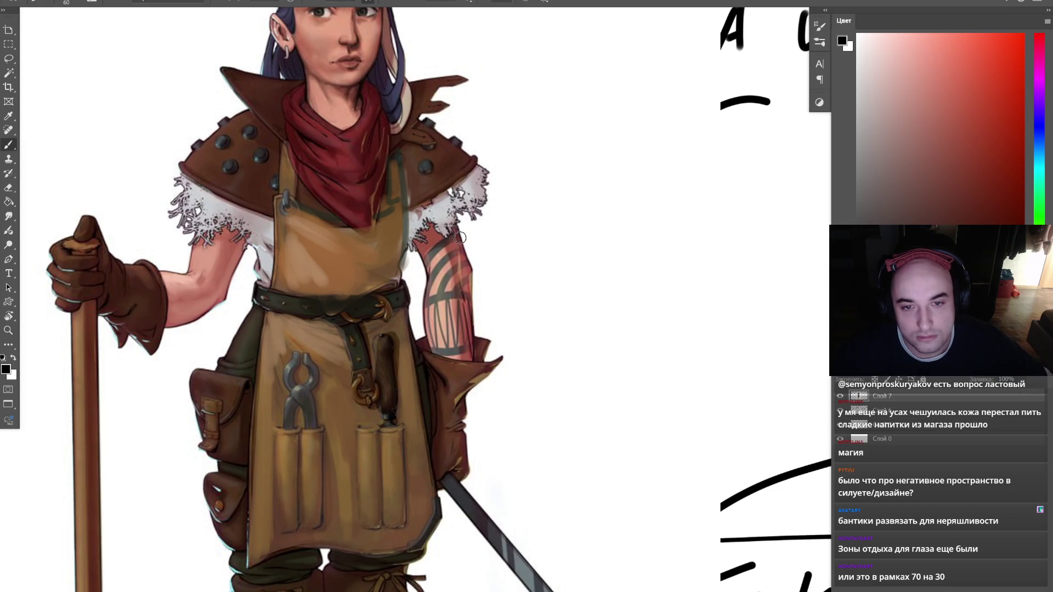
key("bracketright")
left_click(445, 263, "alt")
mouse_move(419, 242)
left_mouse_down()
mouse_move(451, 223)
mouse_move(476, 337)
mouse_move(467, 245)
mouse_move(474, 334)
mouse_move(426, 299)
mouse_move(443, 245)
left_mouse_up()
left_click(472, 267, "alt")
key("bracketright")
key("bracketright")
key("bracketright")
left_click(427, 256, "alt")
key("bracketleft")
key("bracketleft")
left_click(437, 290, "alt")
key("bracketleft")
left_click(467, 340, "alt")
key("bracketleft")
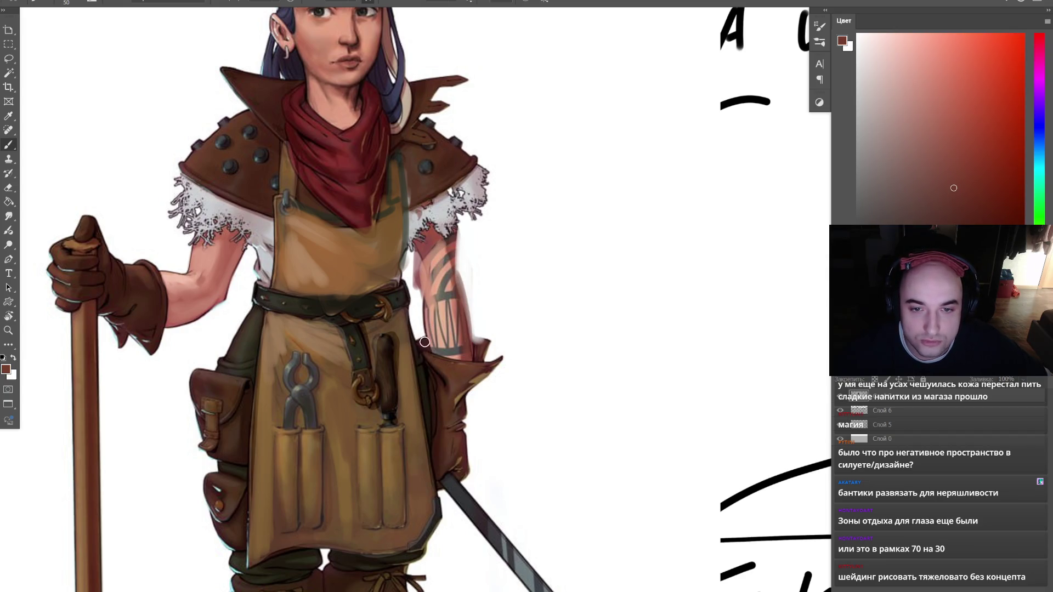
- Tilt the lower arm and glove to a new angle with a free transform
mouse_move(480, 453)
left_mouse_down()
mouse_move(433, 486)
mouse_move(420, 345)
mouse_move(447, 359)
mouse_move(483, 353)
mouse_move(510, 325)
left_mouse_up()
key("ctrl+t")
left_click_drag(462, 414, 433, 308)
left_click_drag(554, 236, 536, 278)
key("Return")
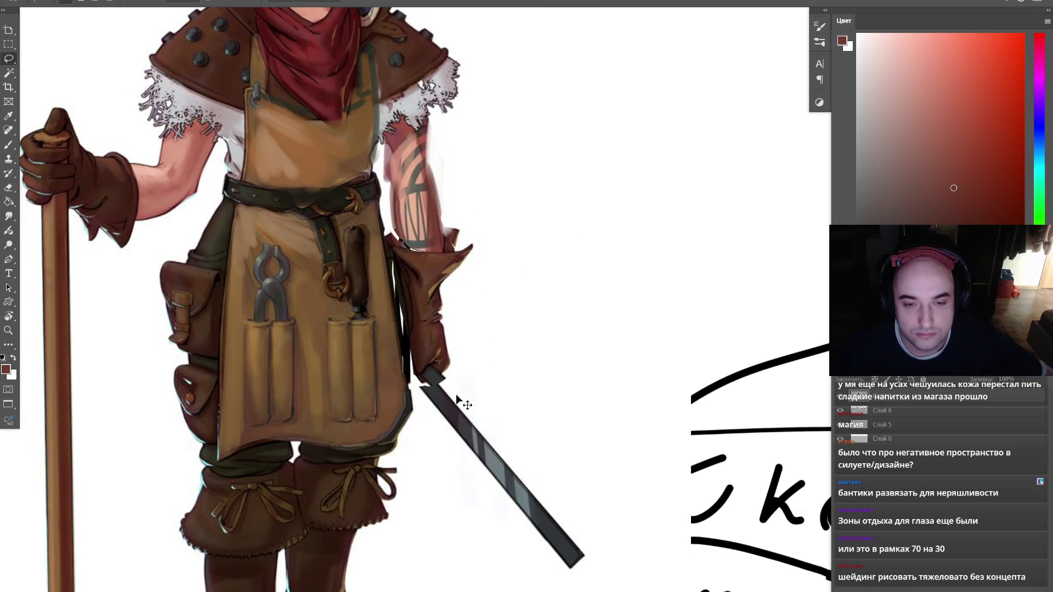
- Move the sword down and to the right at a new angle, then deselect it
mouse_move(436, 379)
left_mouse_down()
mouse_move(535, 430)
mouse_move(439, 379)
left_mouse_up()
key("ctrl+t")
mouse_move(530, 407)
left_mouse_down()
mouse_move(548, 427)
mouse_move(559, 423)
mouse_move(548, 437)
left_mouse_up()
key("Return")
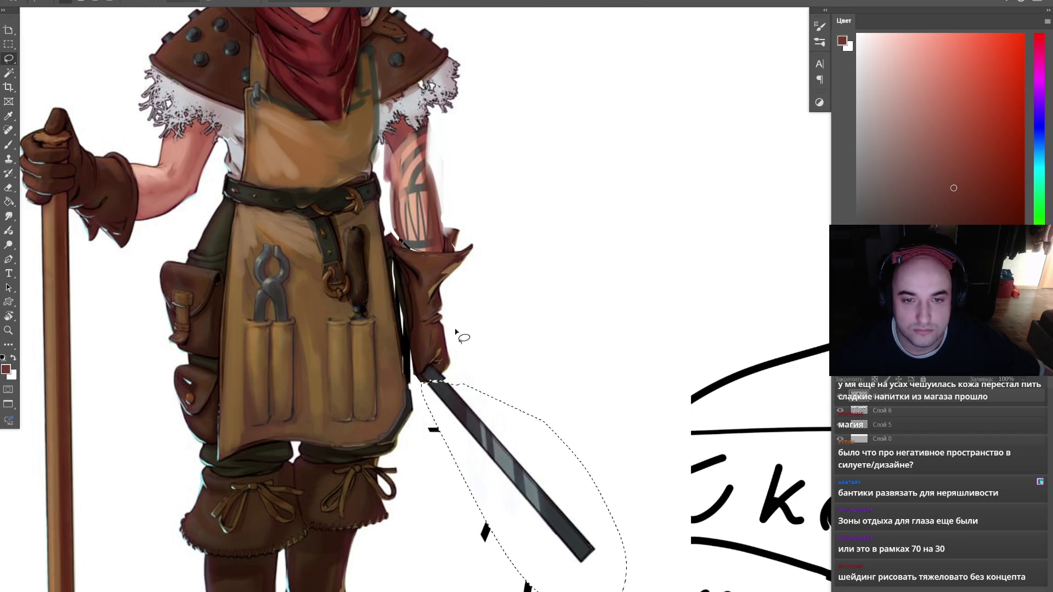
key("ctrl+d")
- Darken the glove's left edge with brown and red-brown strokes
key("b")
left_click(403, 262, "alt")
left_click_drag(401, 261, 418, 364)
left_click(400, 266, "alt")
left_click_drag(400, 266, 419, 332)
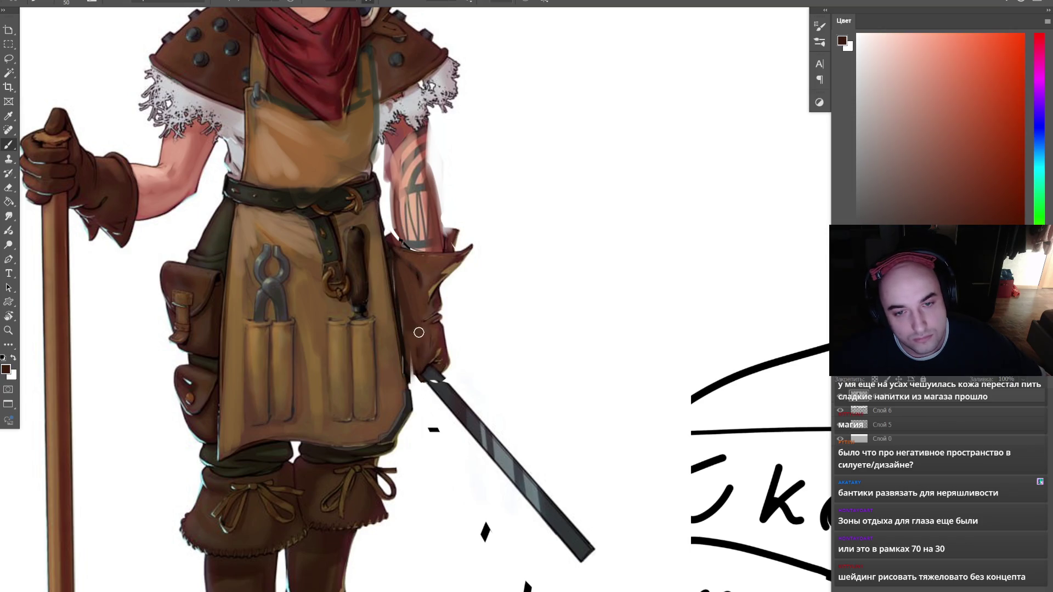
left_click(408, 326, "alt")
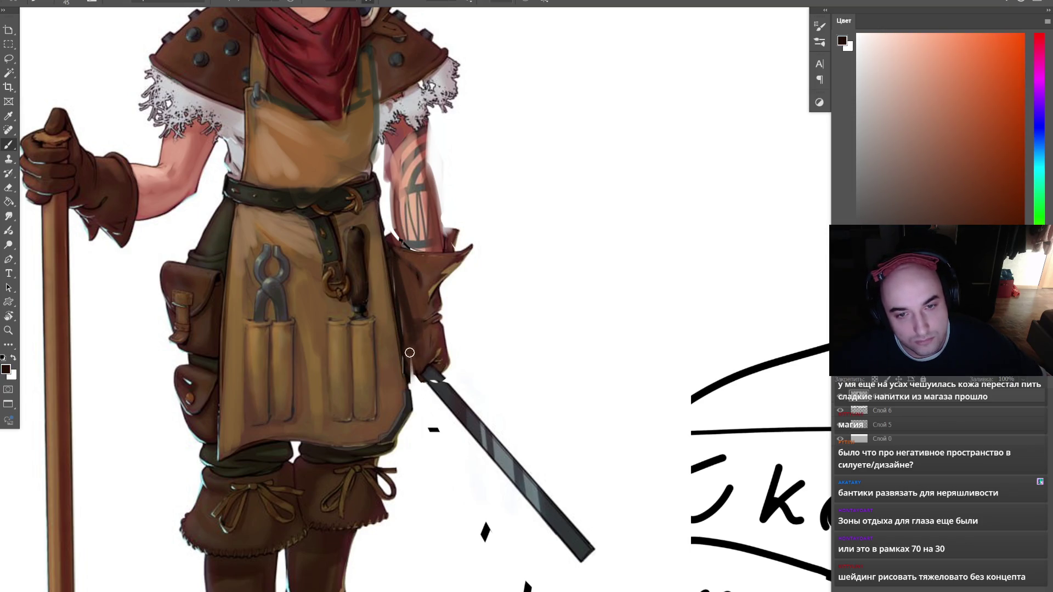
- Reframe on the character and sample glove, white, boot and trouser colours
key("z")
key("ctrl+0")
left_click(573, 222)
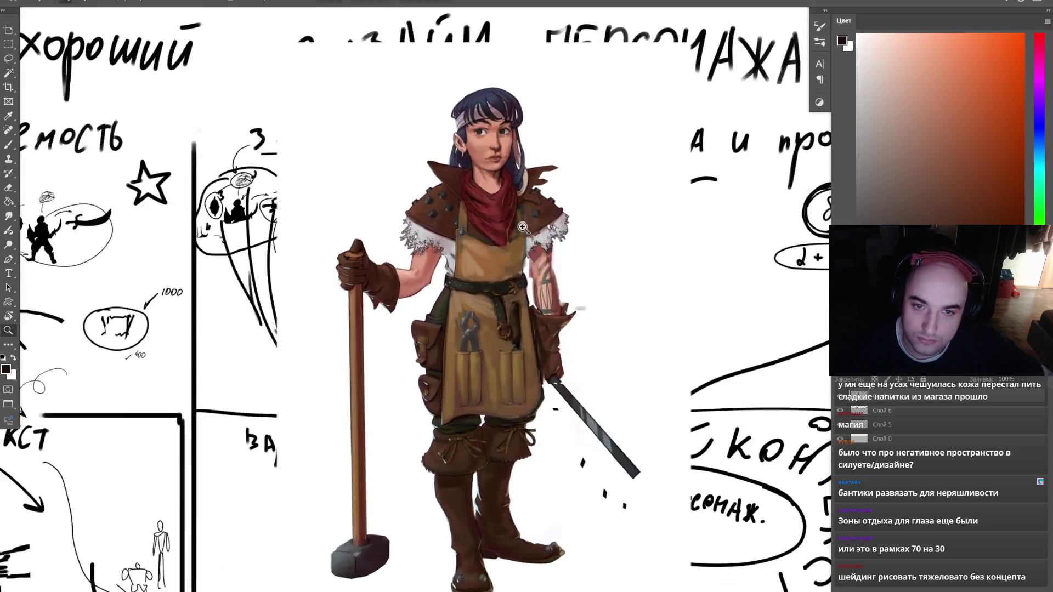
key("b")
left_click(377, 293, "alt")
scroll(452, 258, "right", 2)
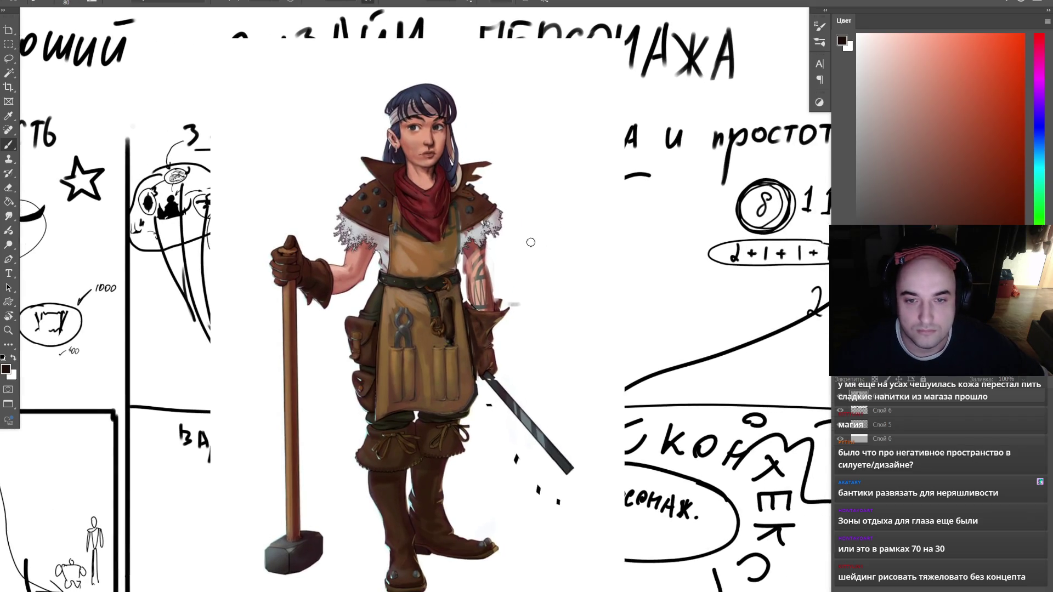
key("z")
key("b")
left_click(511, 303, "alt")
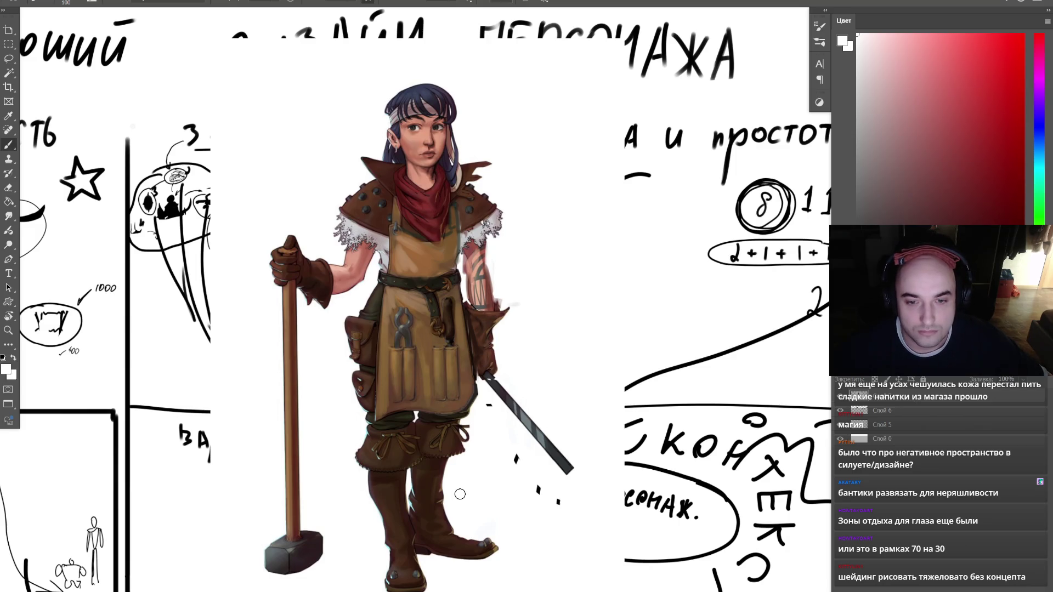
left_click(400, 584, "alt")
key("bracketright")
key("bracketright")
key("bracketright")
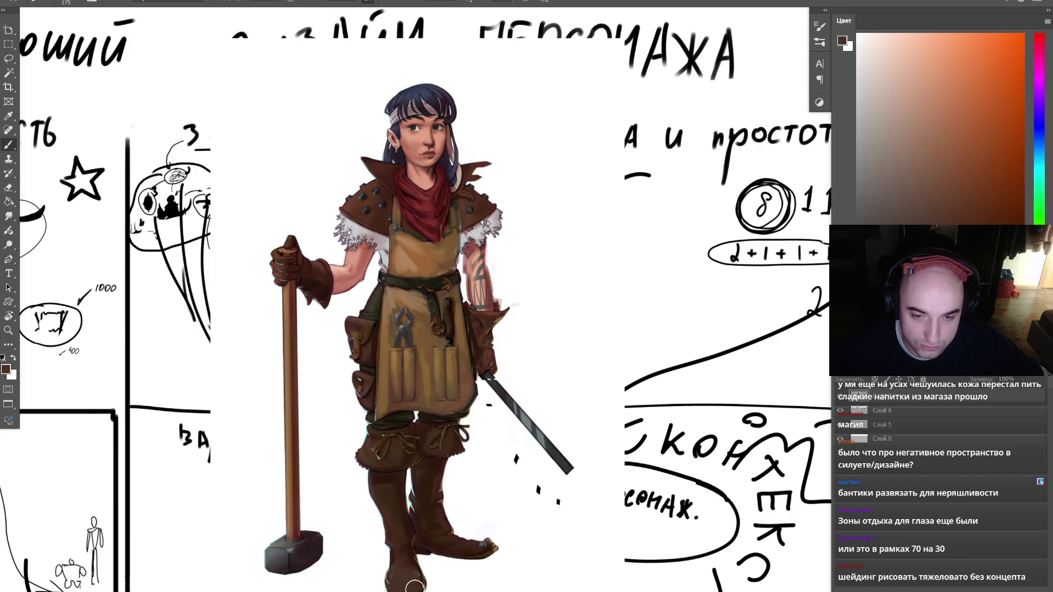
left_click(413, 419, "alt")
key("bracketleft")
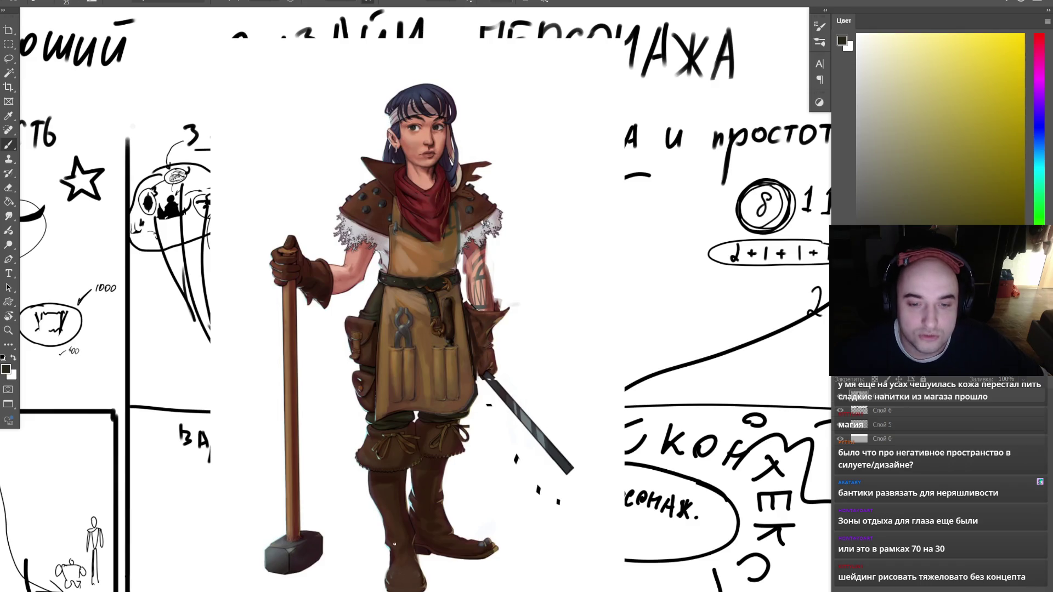
- Lasso the hammer head and drag it lower to lengthen the handle
left_click(393, 414, "alt")
key("l")
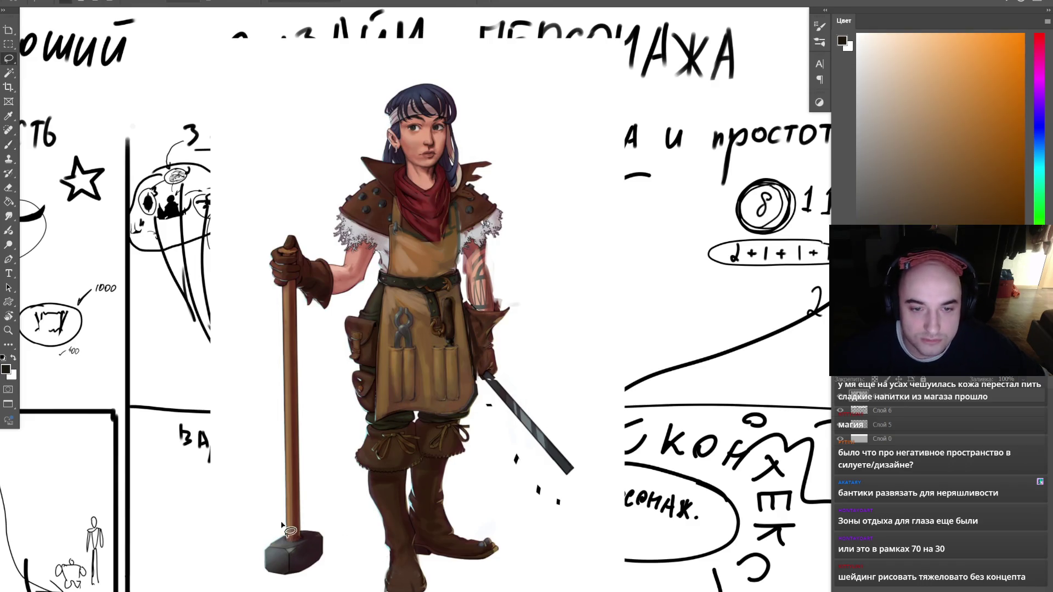
left_click_drag(323, 422, 321, 426)
left_click_drag(320, 477, 316, 537)
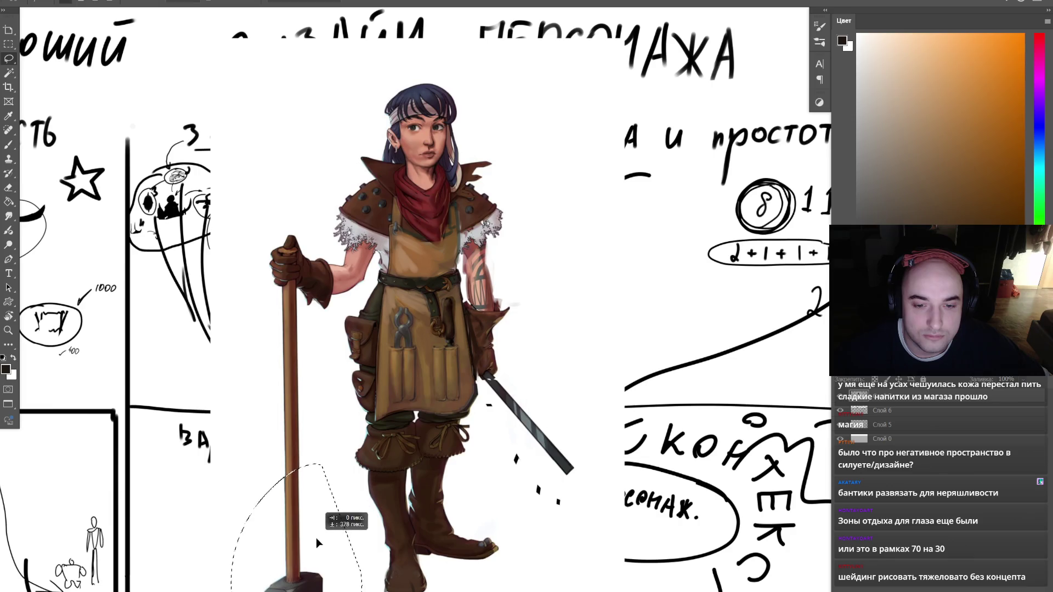
key("ctrl+d")
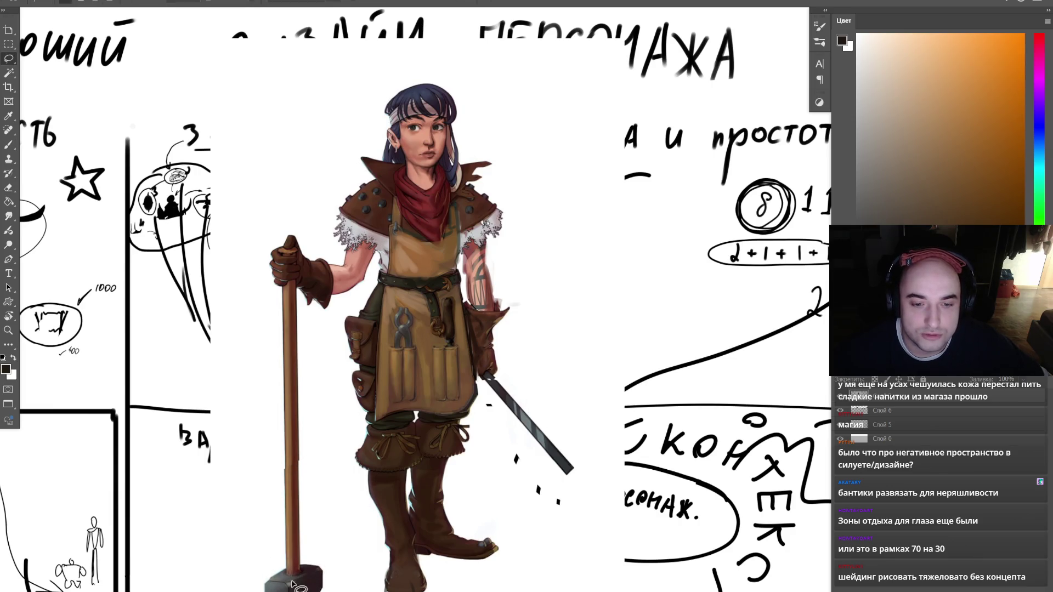
left_click_drag(325, 565, 327, 588)
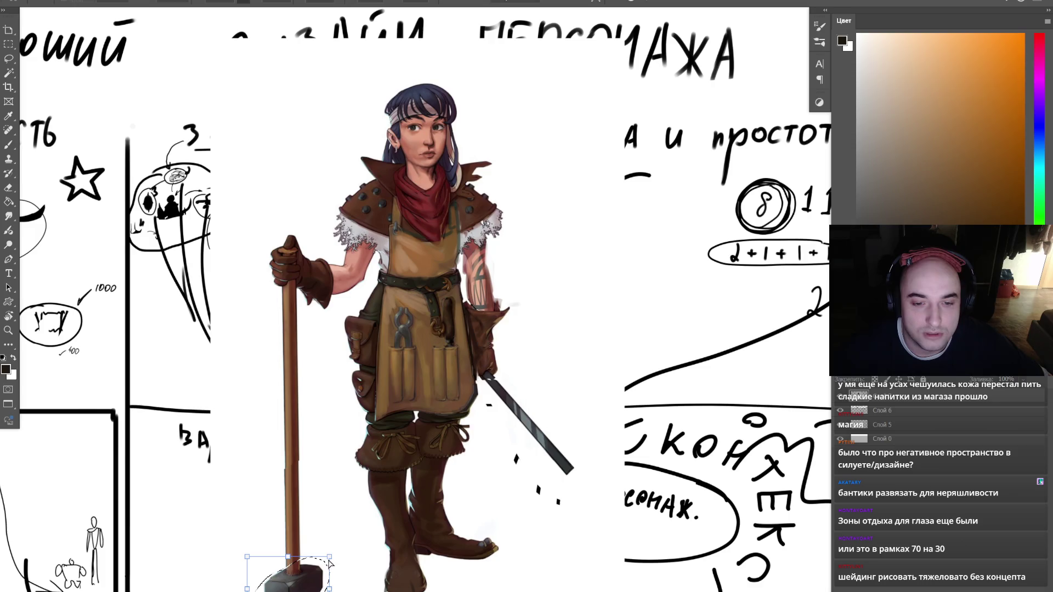
- Zoom in on the tattooed forearm and darken its tattoo strokes in dark red
key("z")
mouse_move(505, 257)
left_mouse_down()
mouse_move(475, 256)
mouse_move(481, 274)
left_mouse_up()
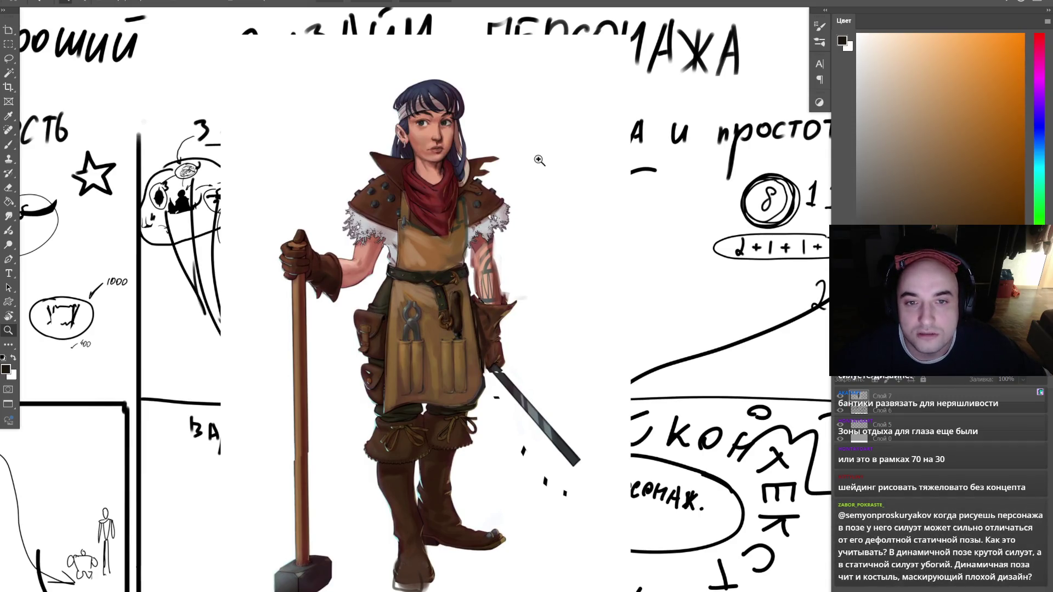
left_click_drag(494, 253, 496, 337)
key("b")
left_click(492, 296, "alt")
key("bracketright")
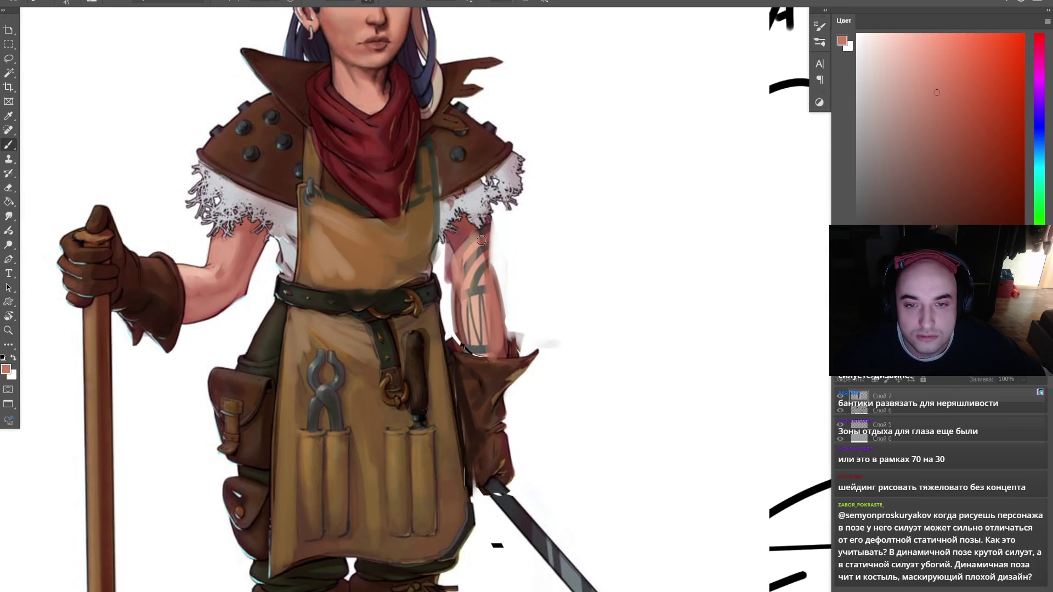
left_click(476, 226, "alt")
left_click_drag(476, 241, 494, 272)
- Rotate the tattooed forearm slightly clockwise with a free transform
key("z")
left_click(525, 213, "alt")
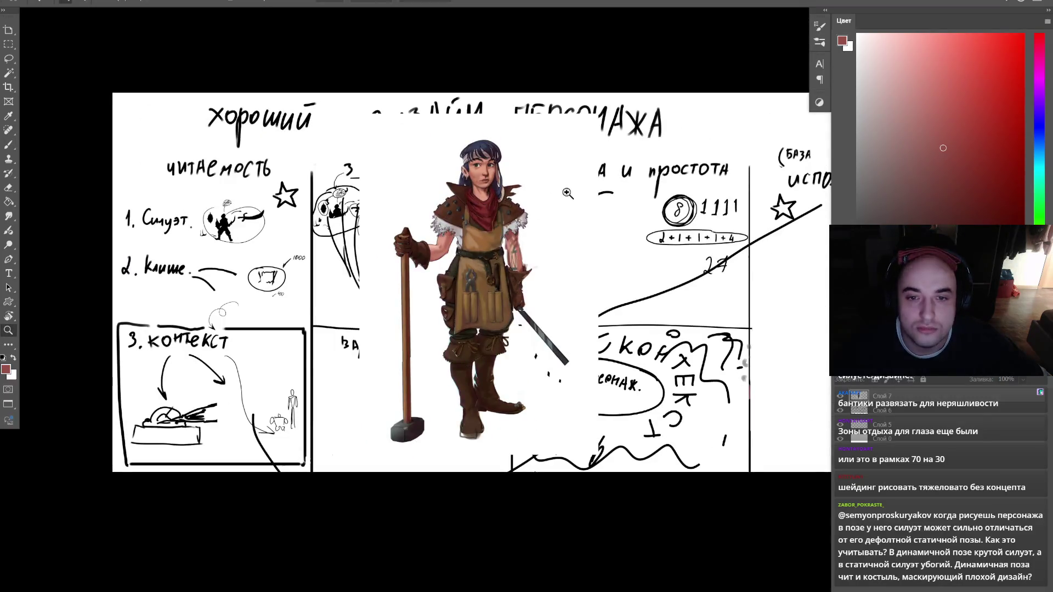
left_click_drag(543, 220, 542, 220)
key("l")
mouse_move(526, 317)
left_mouse_down()
mouse_move(467, 340)
mouse_move(450, 266)
mouse_move(473, 230)
mouse_move(514, 268)
left_mouse_up()
key("ctrl+t")
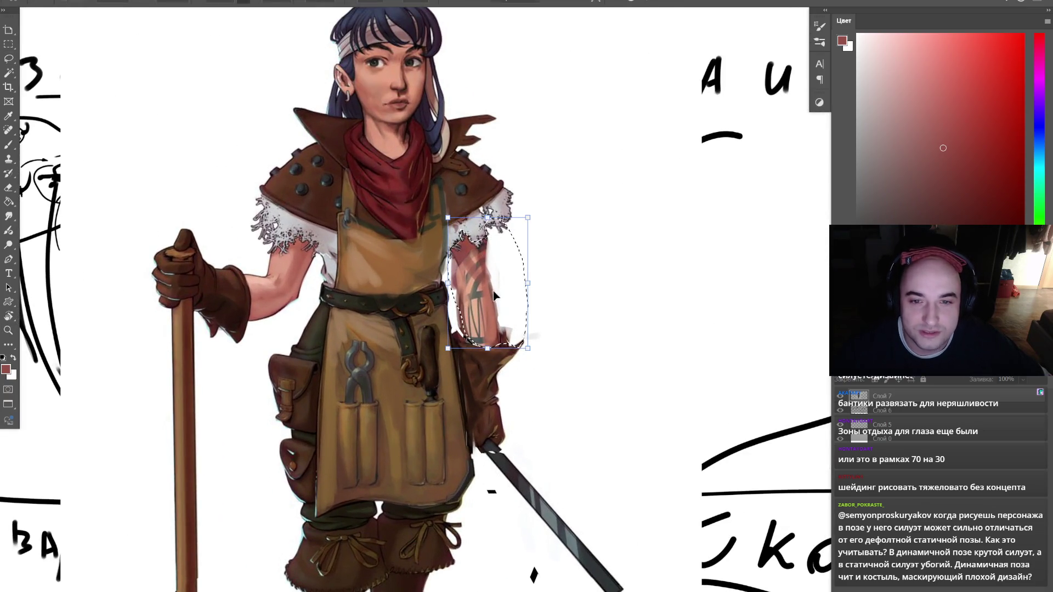
mouse_move(541, 213)
left_mouse_down()
mouse_move(500, 259)
mouse_move(572, 241)
left_mouse_up()
key("Return")
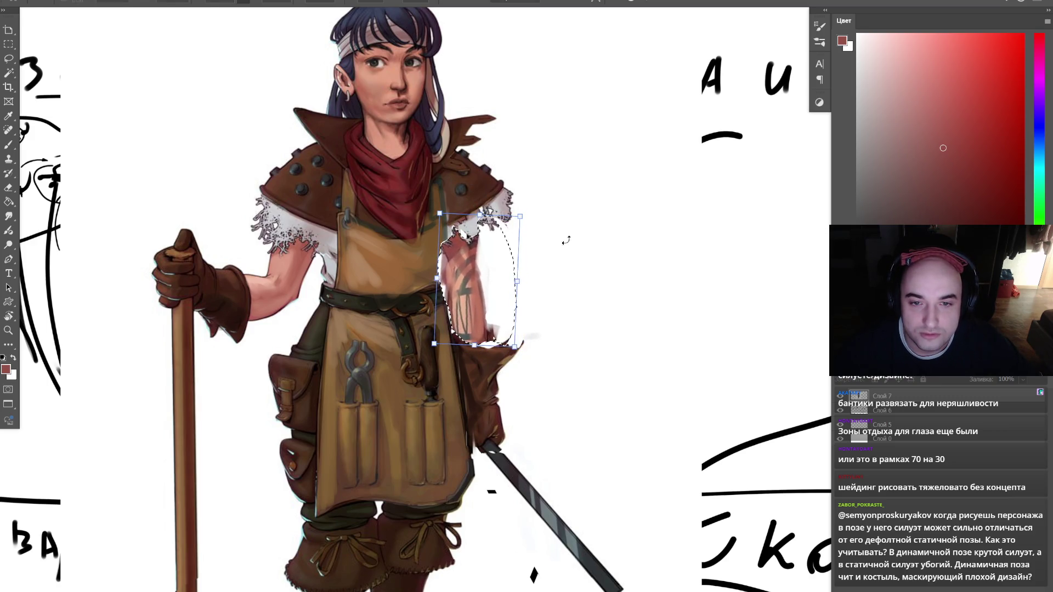
key("ctrl+d")
- Sample brown and olive-brown colours from the painting and zoom out to the whole sheet
key("b")
left_click(434, 268, "alt")
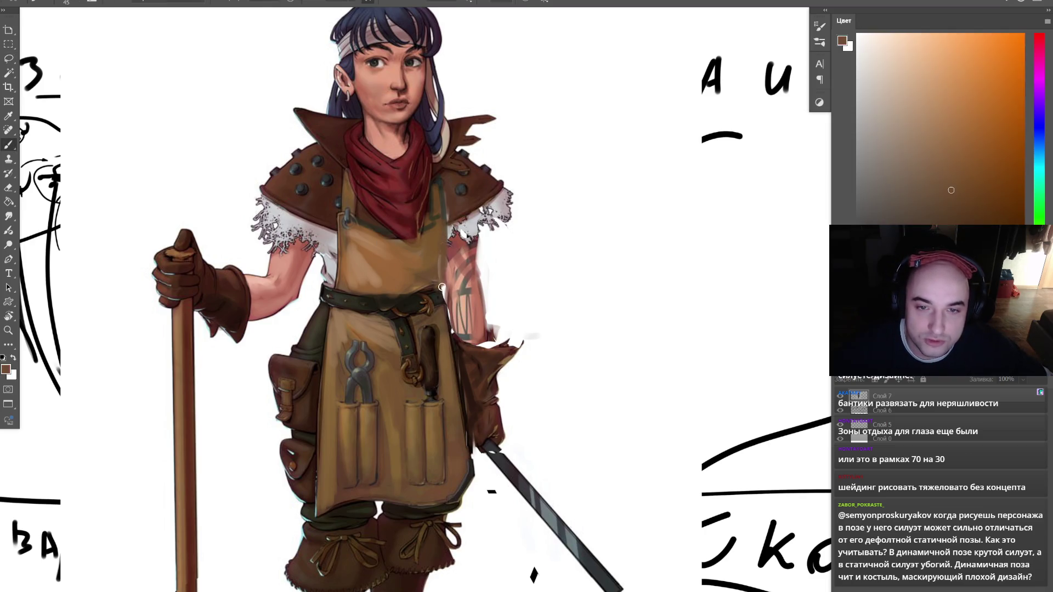
left_click(441, 288, "alt")
left_click(447, 320, "alt")
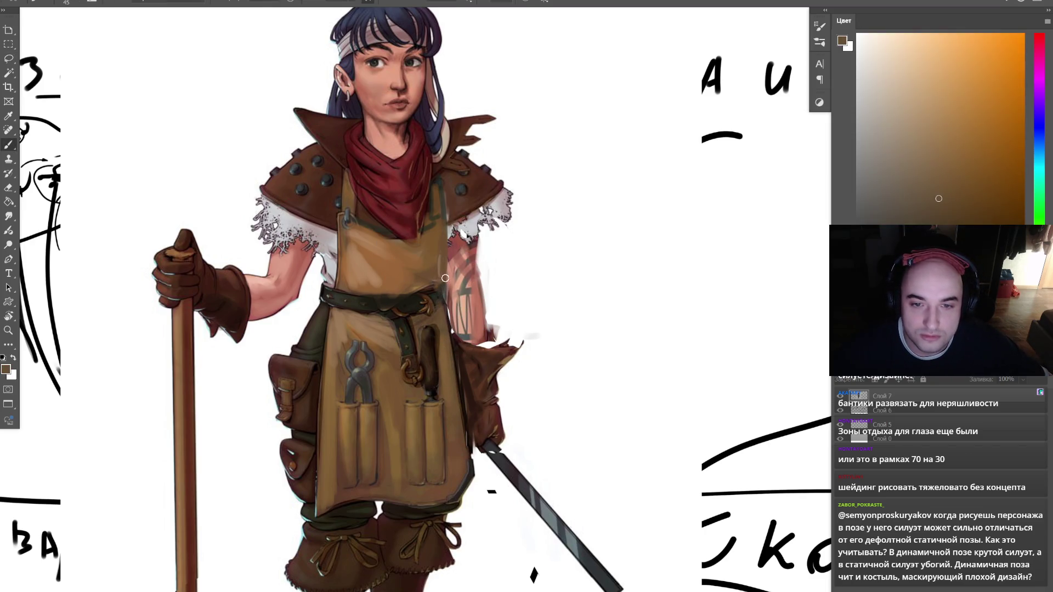
key("z")
left_click(567, 228, "alt")
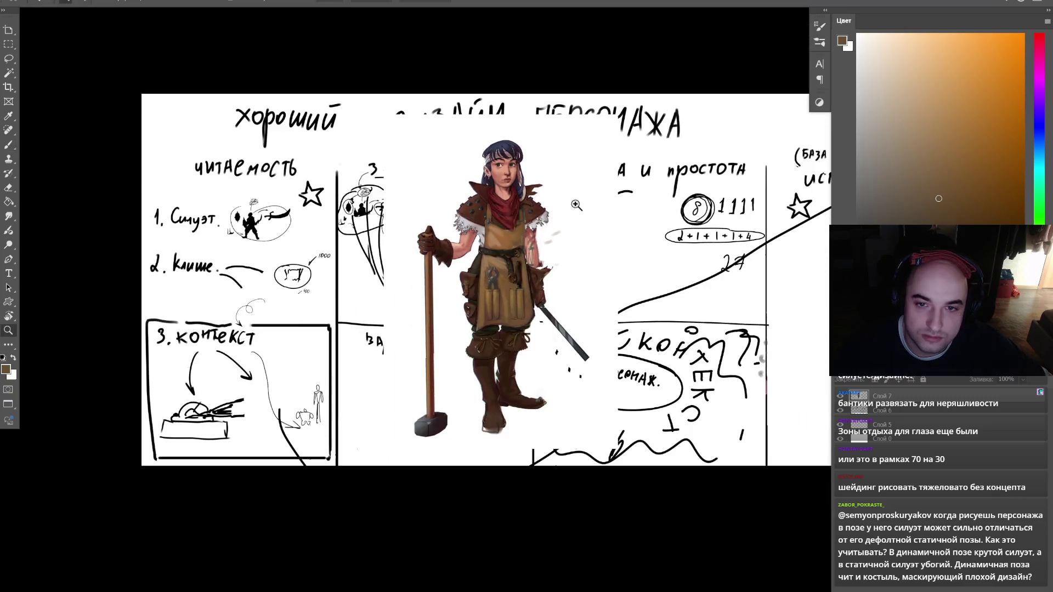
- Rotate the lasso-selected upper arm about 7° with Free Transform
left_click(527, 207)
key("l")
mouse_move(426, 257)
left_mouse_down()
mouse_move(414, 281)
mouse_move(388, 265)
mouse_move(469, 233)
left_mouse_up()
key("ctrl+t")
key("Return")
key("ctrl+d")
key("b")
left_click(400, 280, "alt")
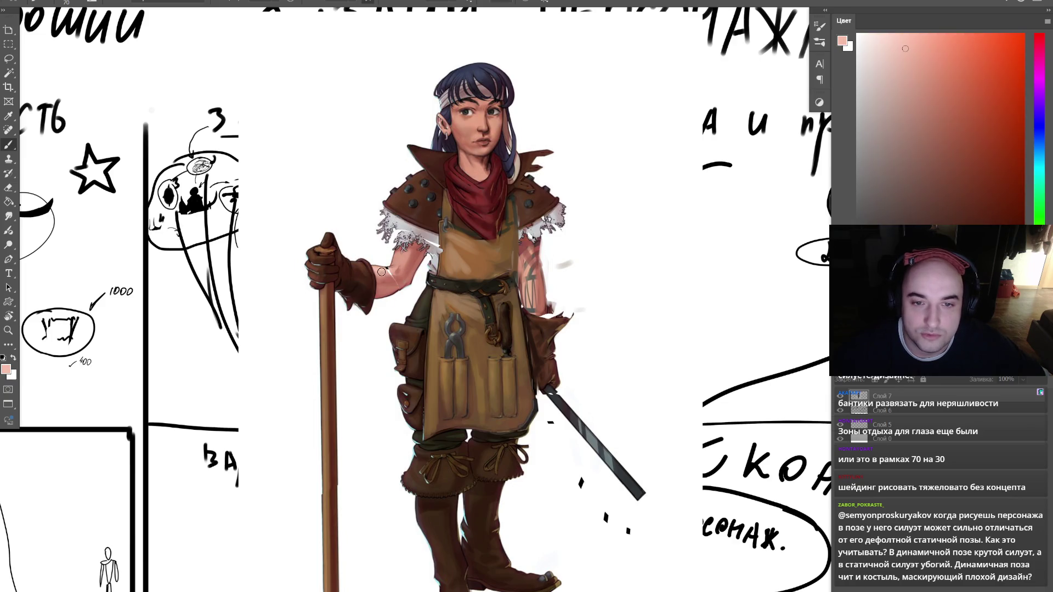
- Lasso the staff and the hand holding it, and shift them to the right
key("l")
mouse_move(348, 345)
left_mouse_down()
mouse_move(369, 271)
mouse_move(354, 306)
left_mouse_up()
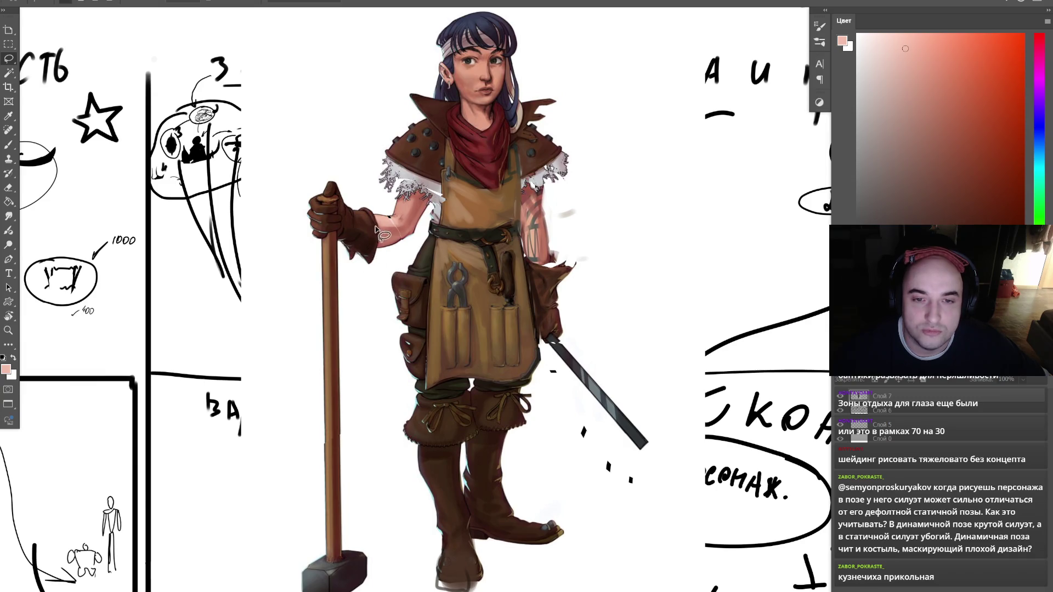
key("b")
key("d")
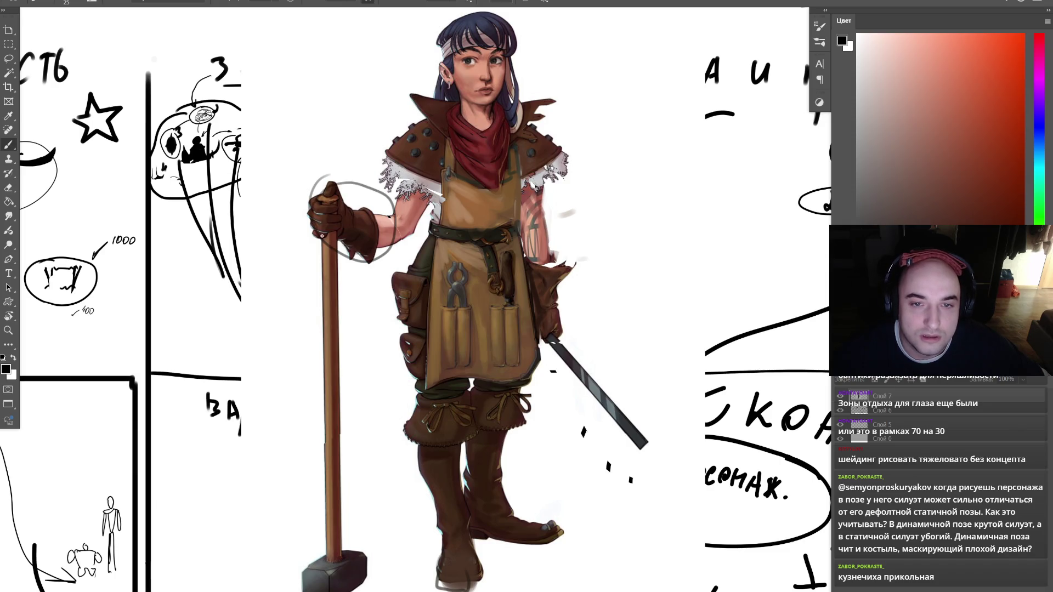
key("ctrl+z")
key("l")
mouse_move(382, 531)
left_mouse_down()
mouse_move(389, 568)
mouse_move(288, 269)
mouse_move(349, 189)
mouse_move(343, 345)
left_mouse_up()
left_click_drag(350, 391, 384, 402)
key("ctrl+d")
key("b")
- Shade the forearm above the glove with darker reddish-brown strokes
left_click(390, 243, "alt")
key("bracketright")
left_click_drag(388, 217, 396, 244)
left_click_drag(384, 265, 398, 225)
mouse_move(371, 259)
left_mouse_down()
mouse_move(385, 258)
mouse_move(405, 227)
left_mouse_up()
left_click(412, 230, "alt")
key("bracketleft")
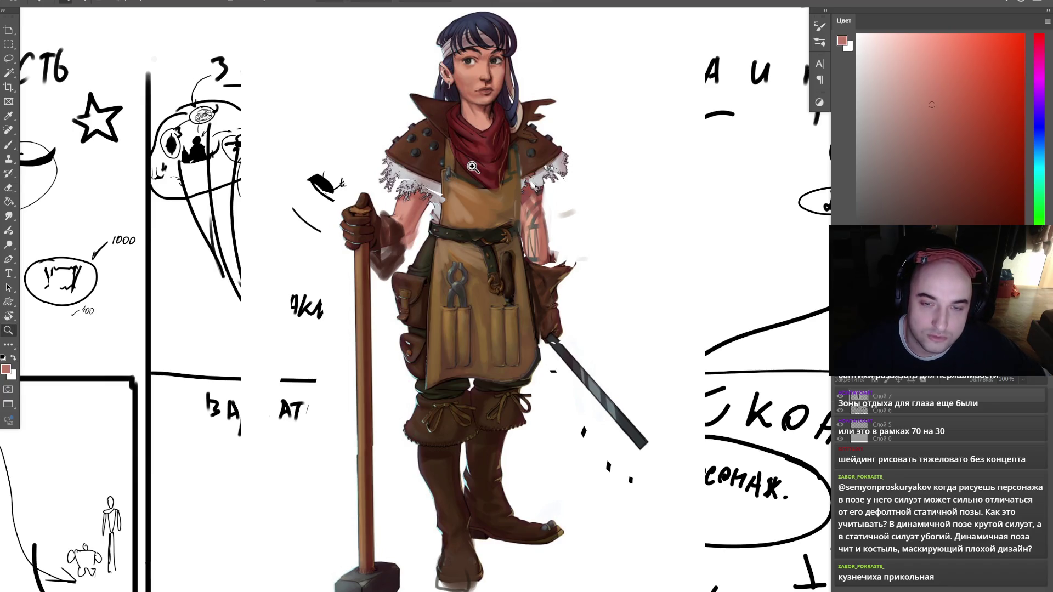
- Paint white over the stray marks left of the staff and below the sword
left_click_drag(428, 192, 418, 221)
key("bracketright")
left_click(342, 196, "alt")
mouse_move(342, 204)
left_mouse_down()
mouse_move(321, 197)
mouse_move(290, 227)
left_mouse_up()
key("z")
left_click(503, 196, "alt")
left_click(512, 198)
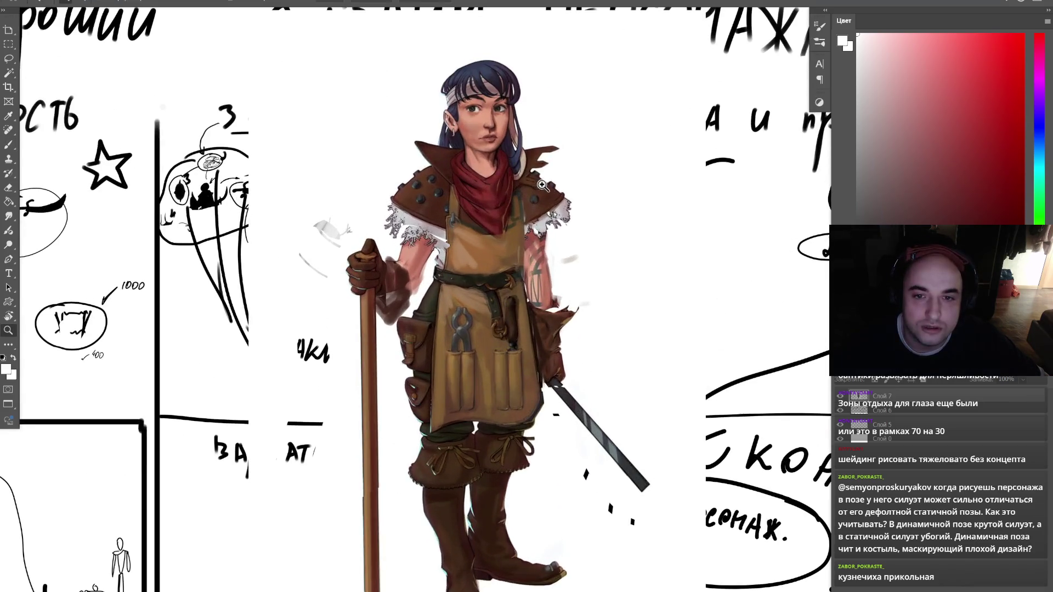
left_click_drag(512, 298, 469, 240)
key("b")
left_click(543, 417)
left_click(568, 451)
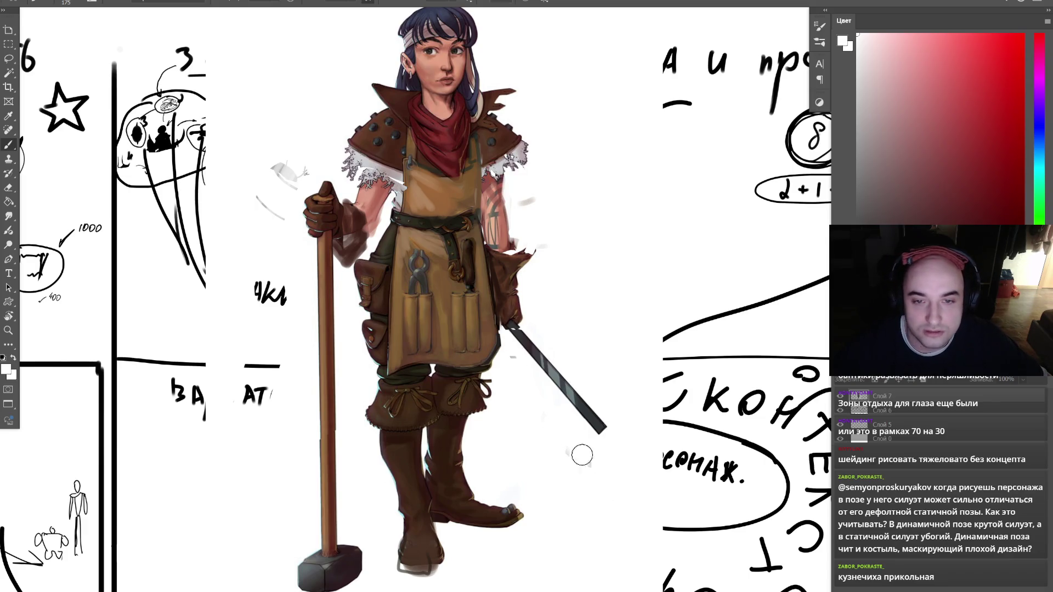
left_click_drag(578, 289, 560, 315)
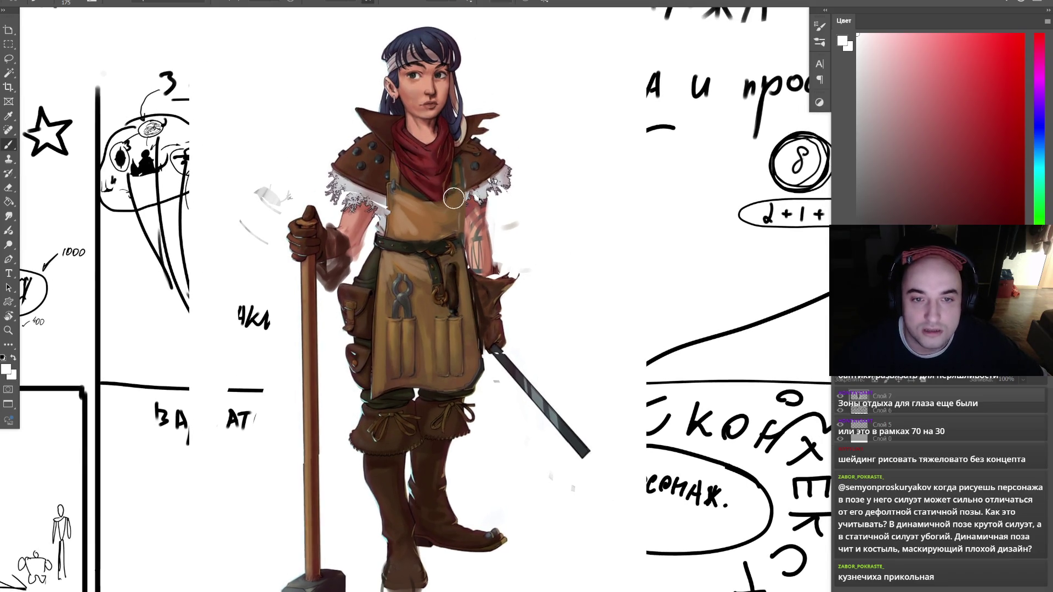
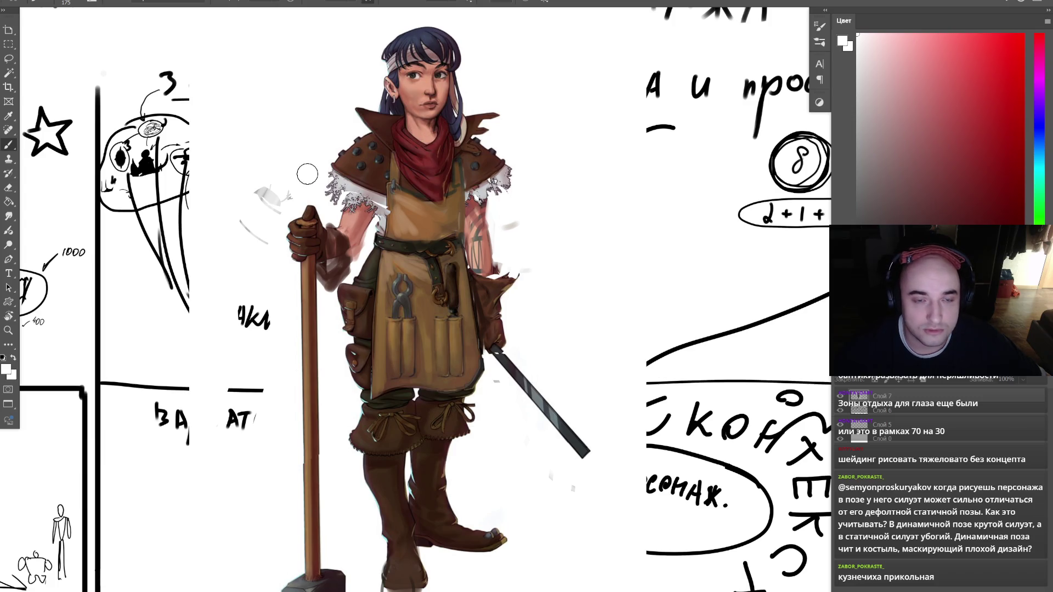
- Zoom in on the face, lasso the girl's left eyebrow and nudge it into place
key("z")
left_click(432, 50)
left_click(435, 53)
key("d")
key("l")
mouse_move(422, 73)
left_mouse_down()
mouse_move(427, 102)
mouse_move(343, 91)
mouse_move(419, 72)
mouse_move(408, 94)
left_mouse_up()
key("ctrl+t")
key("Return")
- Paint sampled pink skin tone over the white gap with a smaller brush
key("z")
scroll(545, 117, "down", 5)
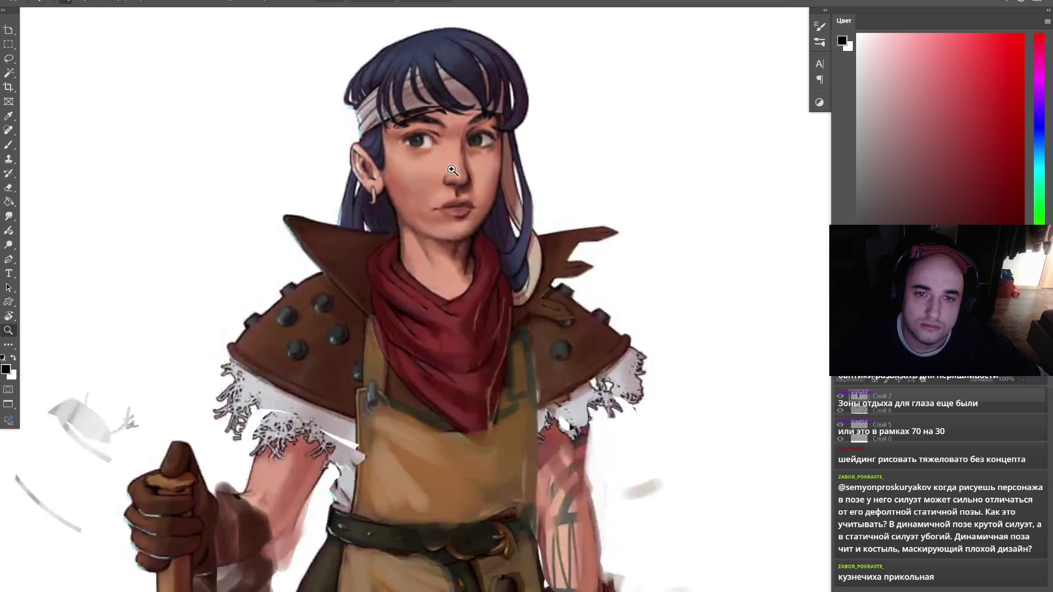
scroll(524, 168, "up", 2)
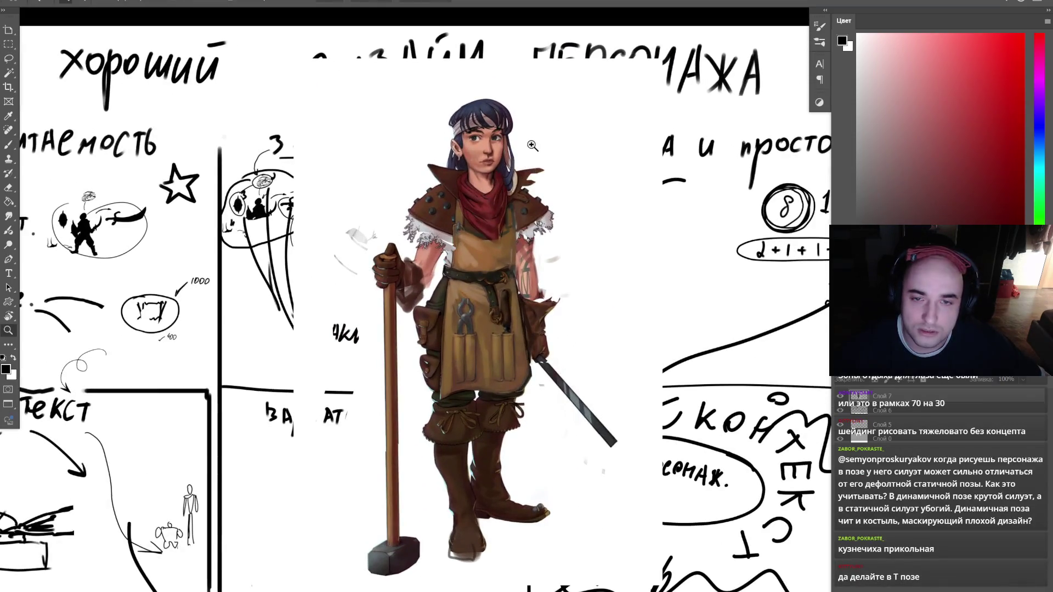
scroll(516, 247, "up", 6)
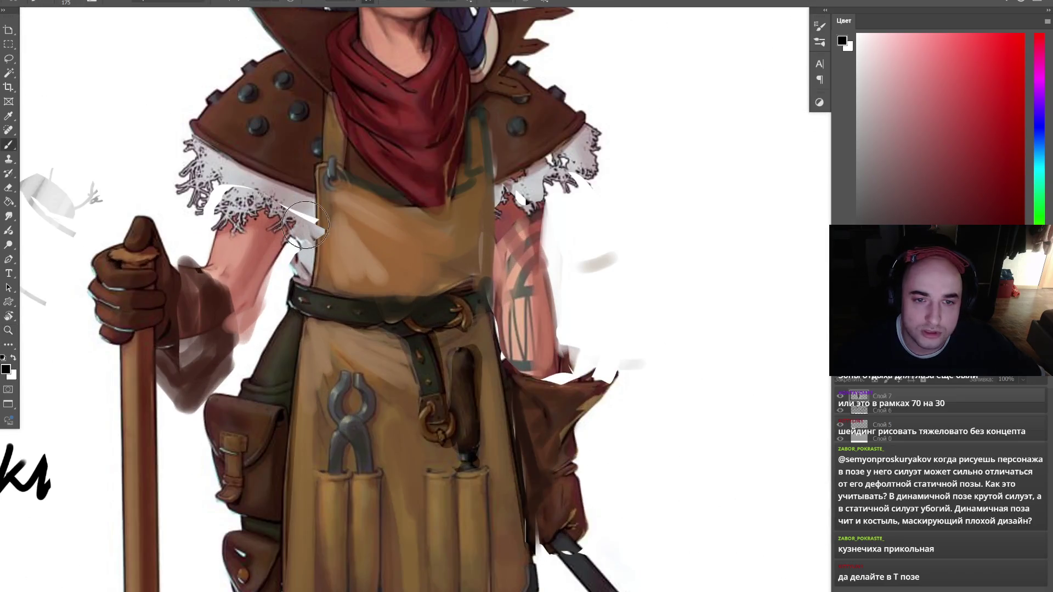
key("b")
left_click(309, 237, "alt")
key("bracketleft")
key("bracketleft")
key("bracketleft")
left_click(305, 258, "alt")
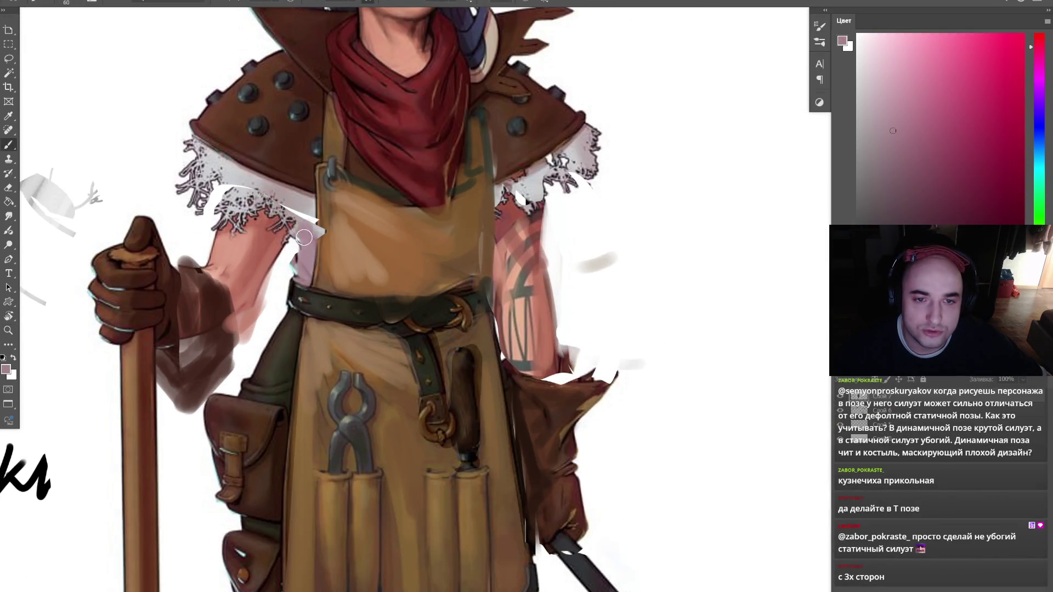
left_click_drag(307, 230, 298, 274)
- Paint white from the blank canvas over the left sleeve's fringe
left_click(659, 108, "alt")
mouse_move(253, 186)
left_mouse_down()
mouse_move(261, 198)
mouse_move(307, 200)
left_mouse_up()
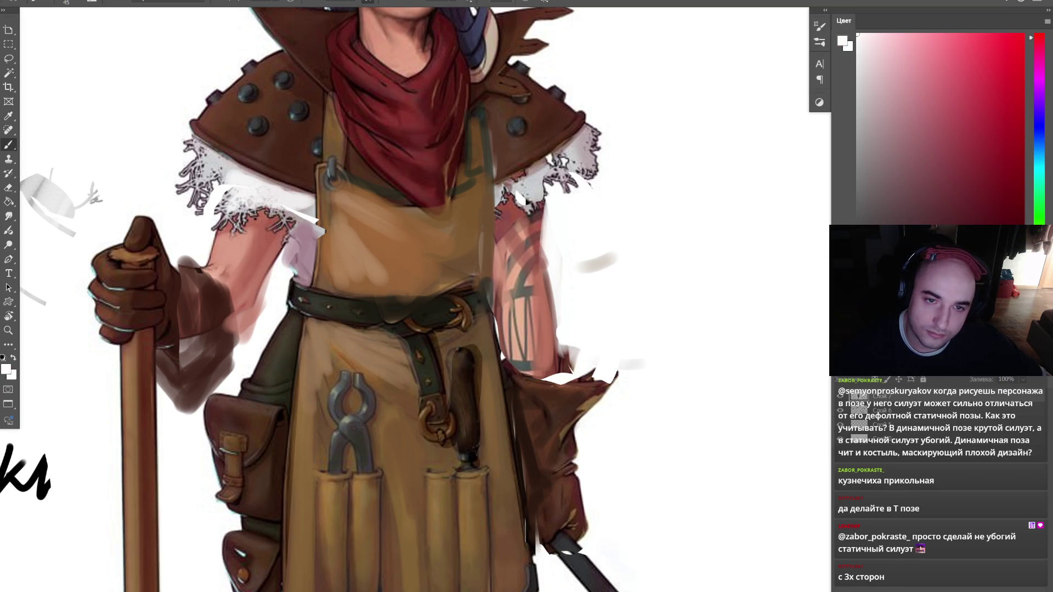
scroll(412, 175, "down", 4)
scroll(411, 175, "up", 2)
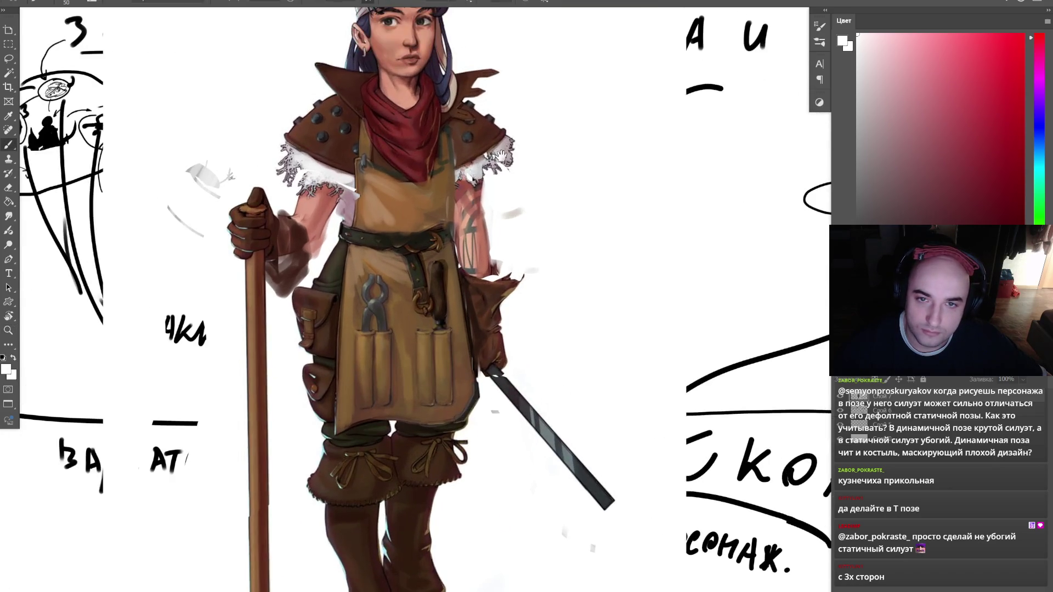
left_click_drag(500, 155, 465, 276)
- Paint white along the right shoulder's fur edge against the leather
key("bracketright")
key("bracketright")
key("bracketright")
left_click(449, 263, "alt")
key("bracketleft")
left_click(460, 253, "alt")
left_click_drag(457, 233, 474, 258)
left_click(445, 235, "alt")
key("bracketleft")
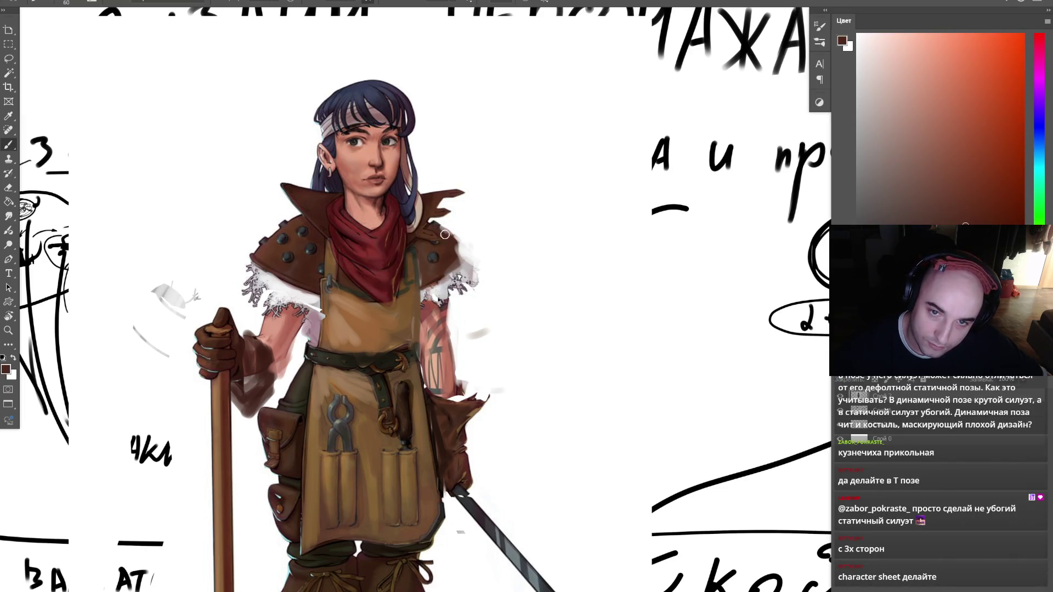
left_click(807, 327, "alt")
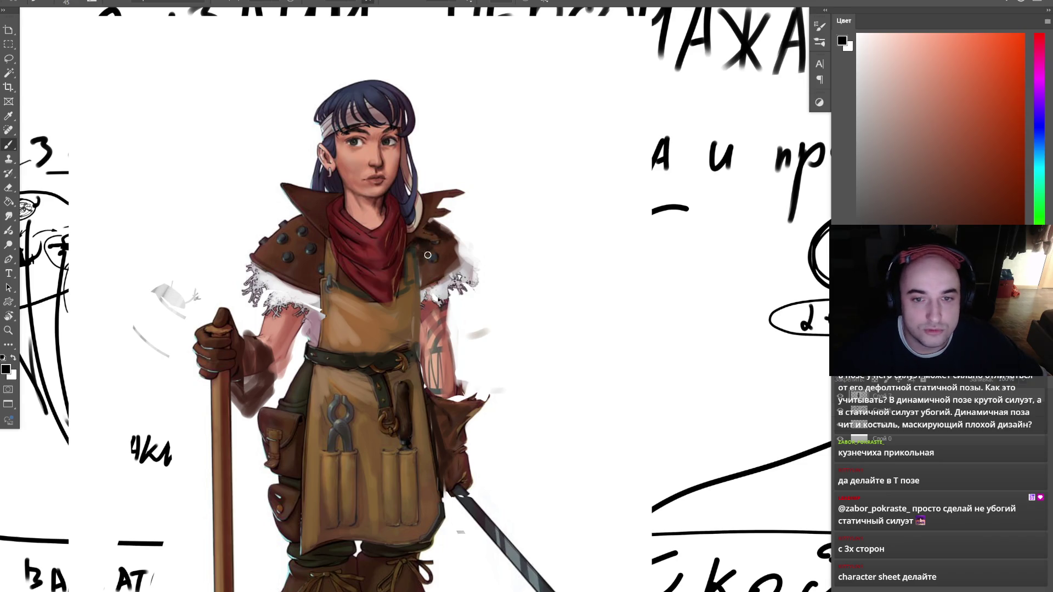
- Fit the whole sheet, then sample peach skin and shoulder-pad brown near the face
key("z")
key("ctrl+0")
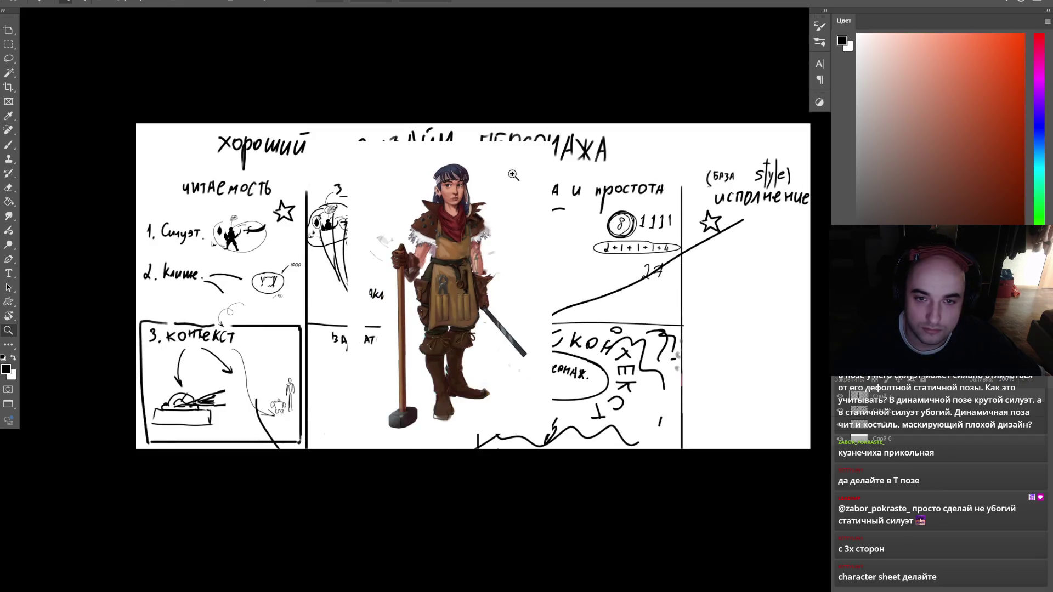
left_click(502, 184)
key("b")
left_click(486, 245, "alt")
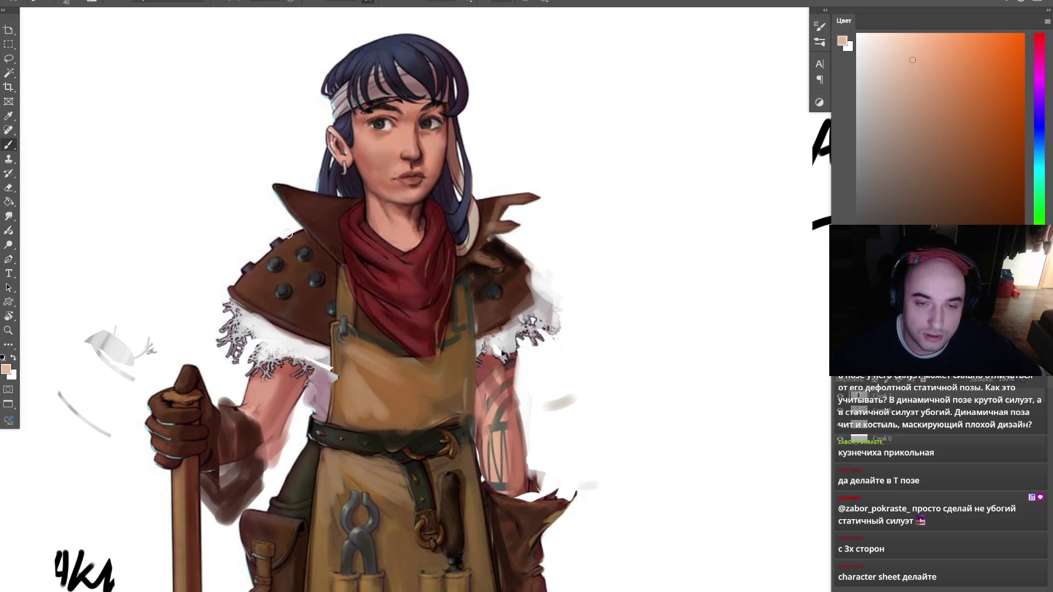
left_click(266, 276, "alt")
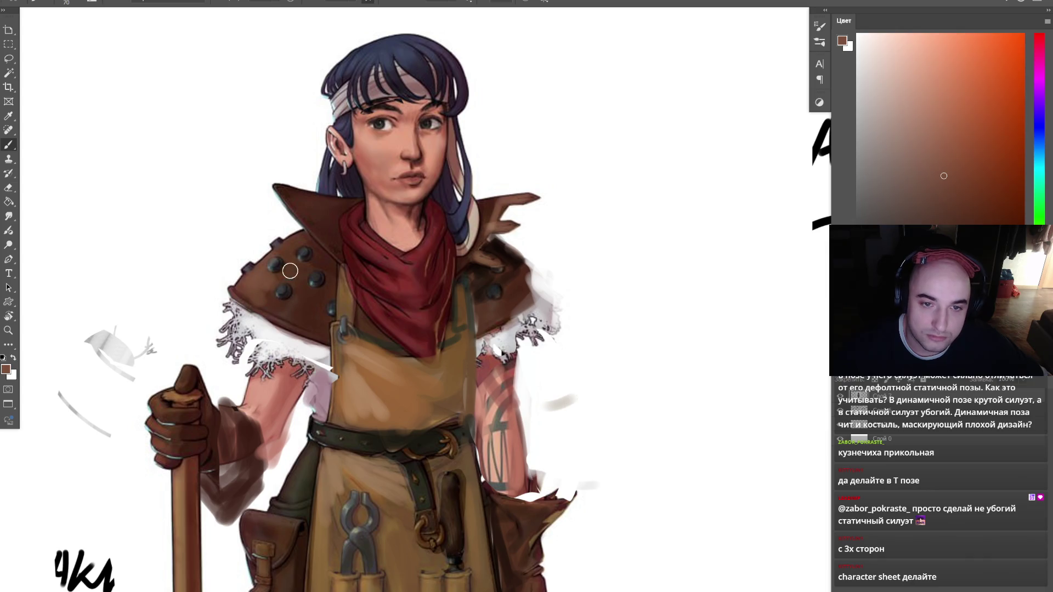
key("z")
mouse_move(425, 197)
left_mouse_down()
mouse_move(395, 200)
mouse_move(447, 212)
left_mouse_up()
- Sample the collar's brown, reset to black with a smaller brush, and zoom on the character
key("b")
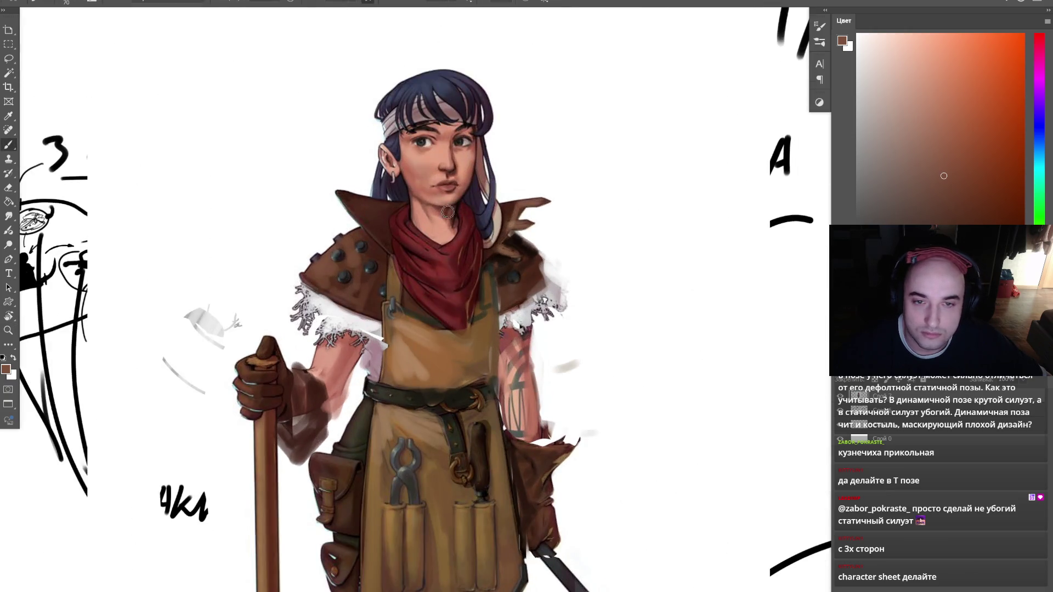
left_click(376, 211, "alt")
scroll(462, 200, "up", 2)
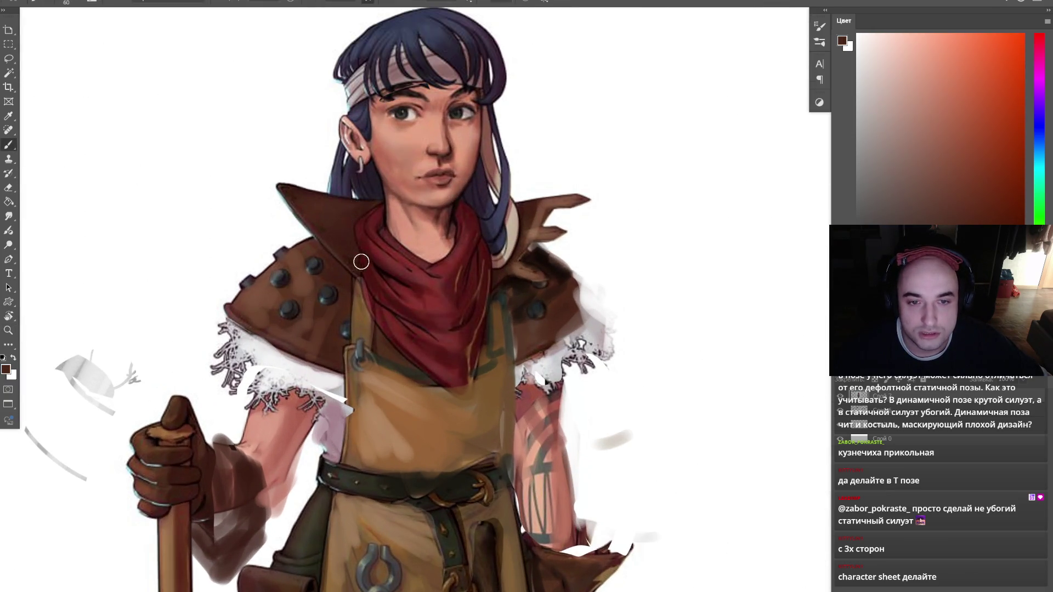
left_click(329, 225, "alt")
left_click(379, 225, "alt")
key("d")
key("bracketleft")
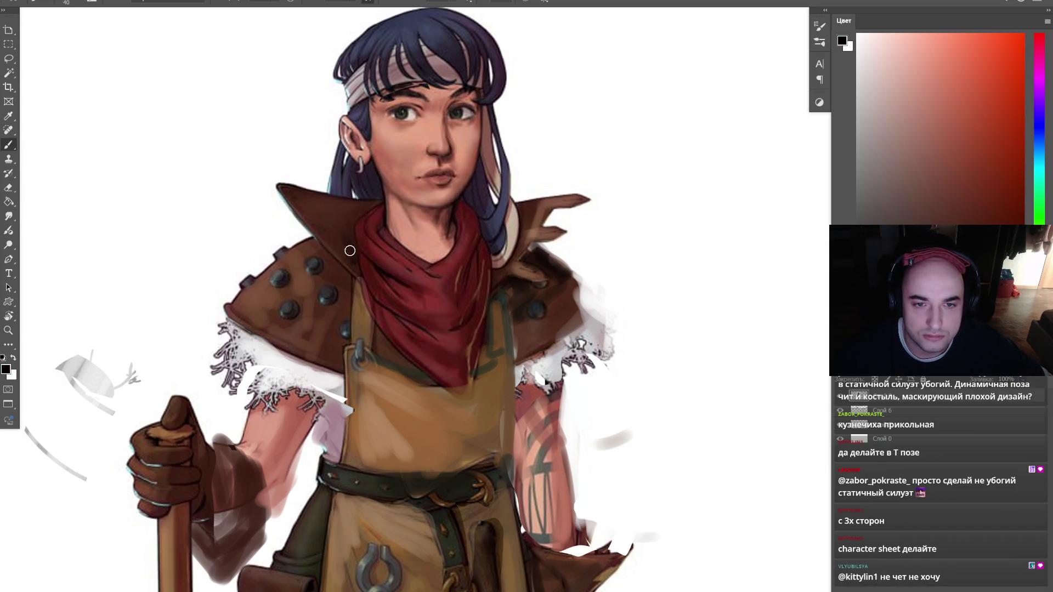
key("z")
scroll(503, 235, "down", 5)
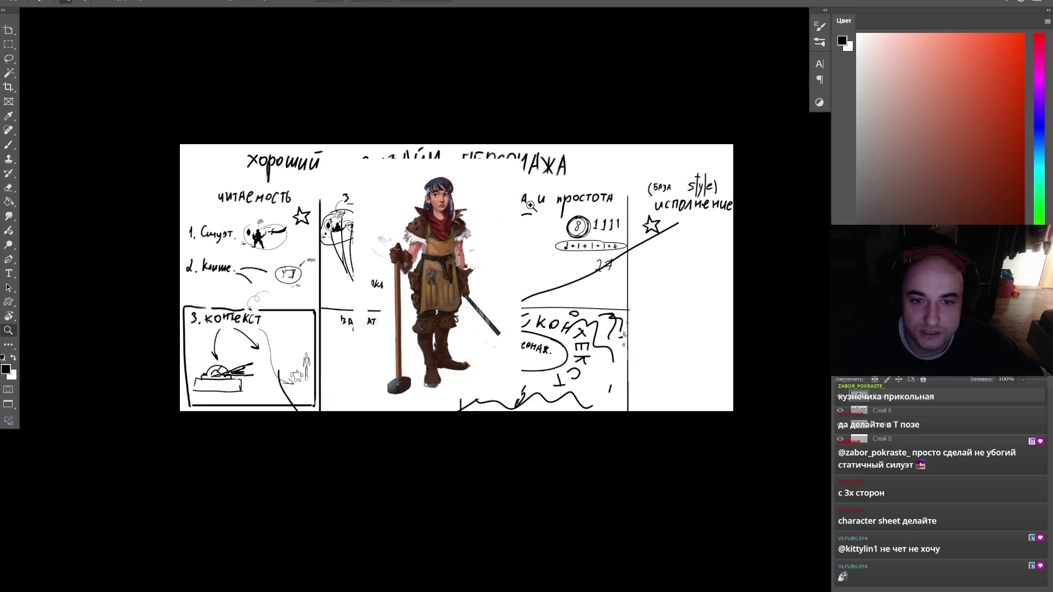
left_click(502, 236)
scroll(336, 310, "up", 2)
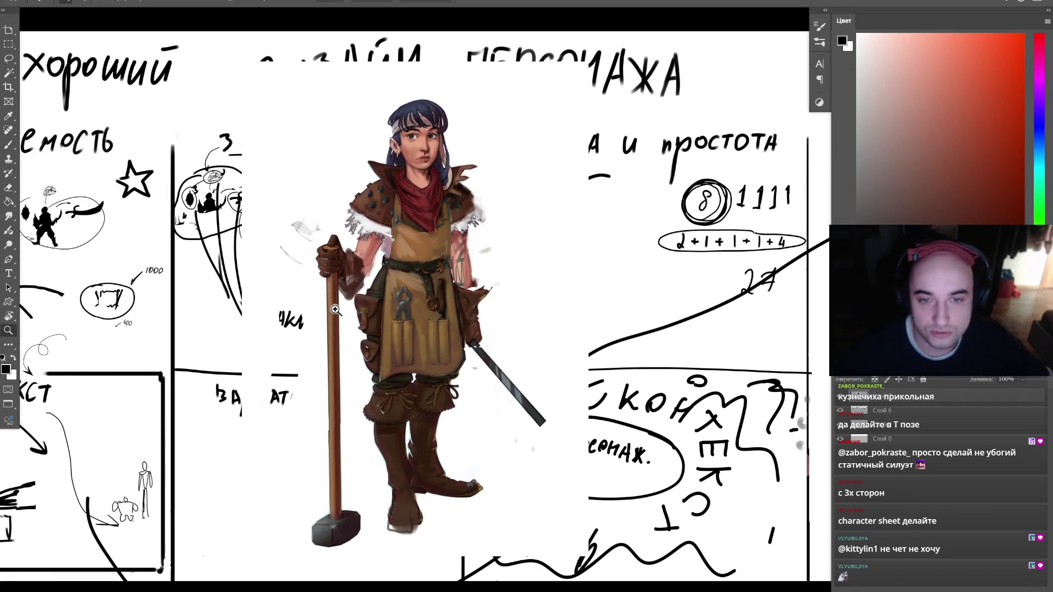
key("alt+Tab")
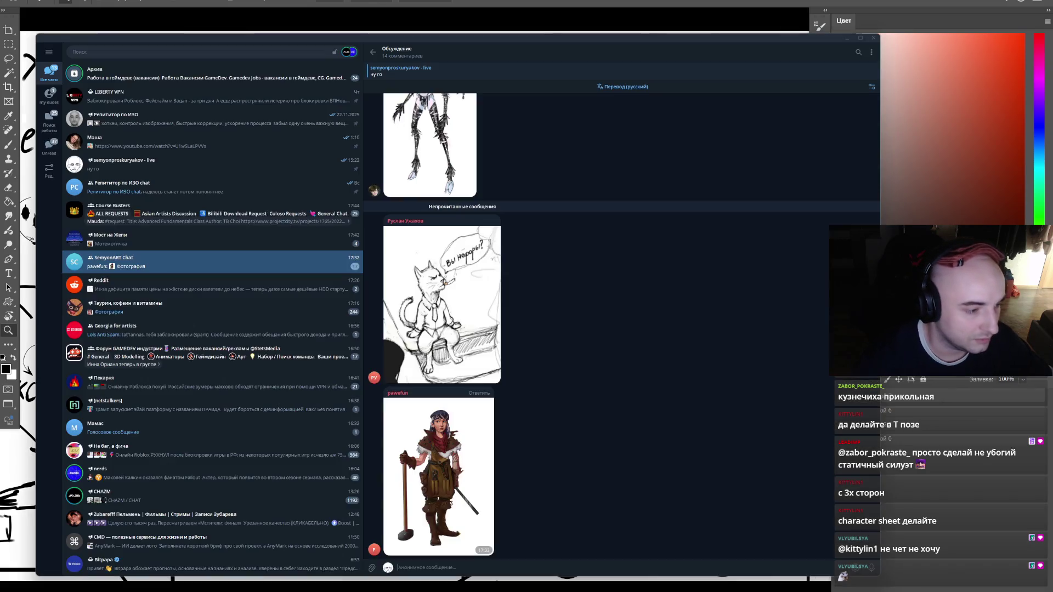
- Copy the character image from the Telegram chat
left_click(491, 415)
right_click(498, 416)
left_click(515, 436)
key("Escape")
key("alt+Tab")
- Paste the character into Photoshop and scale it up over the large painting
key("ctrl+v")
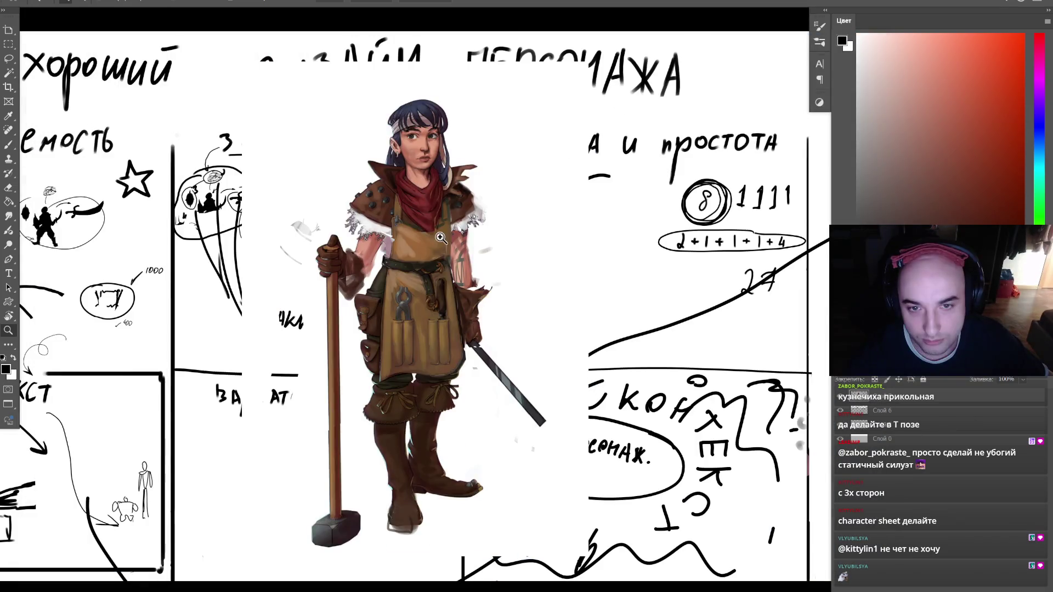
scroll(524, 266, "up", 2)
scroll(523, 266, "down", 2)
key("ctrl+v")
key("ctrl+t")
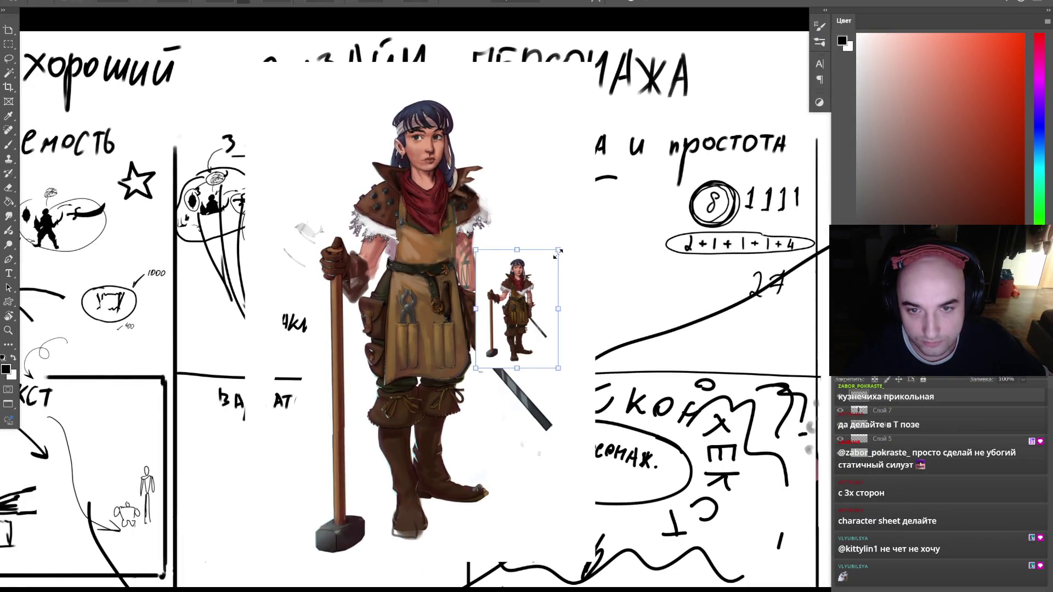
left_click_drag(554, 255, 719, 22)
mouse_move(636, 226)
left_mouse_down()
mouse_move(389, 285)
mouse_move(397, 263)
left_mouse_up()
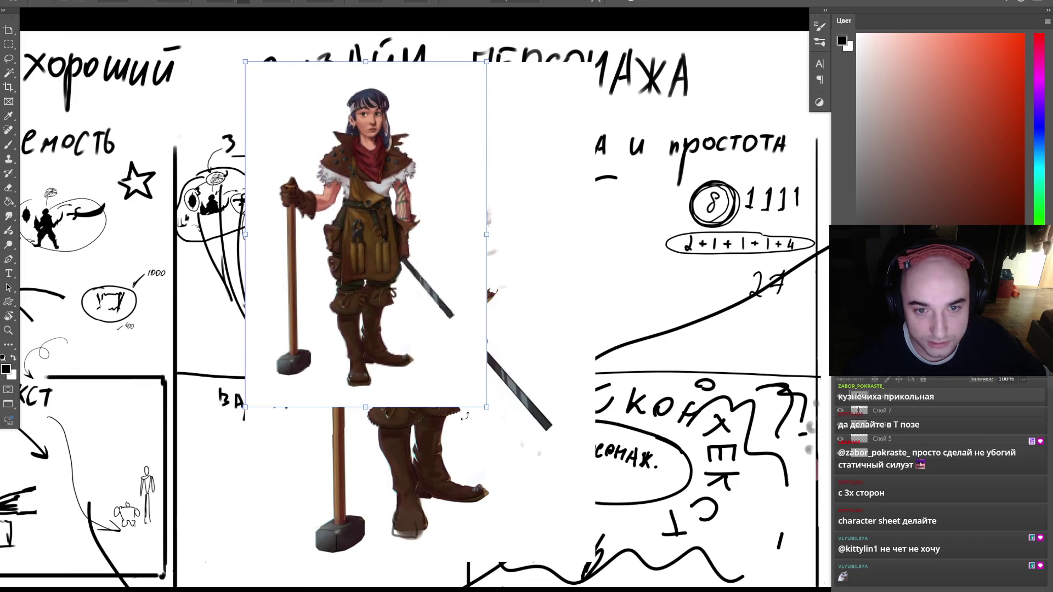
left_click_drag(485, 407, 591, 560)
key("Return")
- Toggle layer visibility to compare versions, leaving the darker girl version shown
left_click(841, 396)
left_click(840, 396)
left_click(840, 396)
left_click(840, 396)
left_click(841, 396)
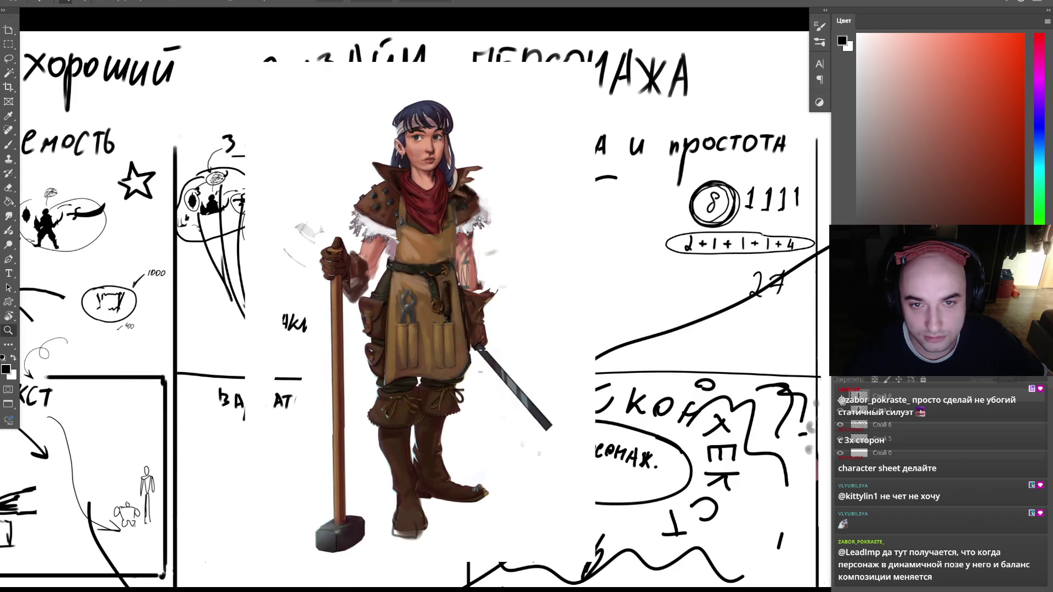
left_click_drag(634, 355, 564, 351)
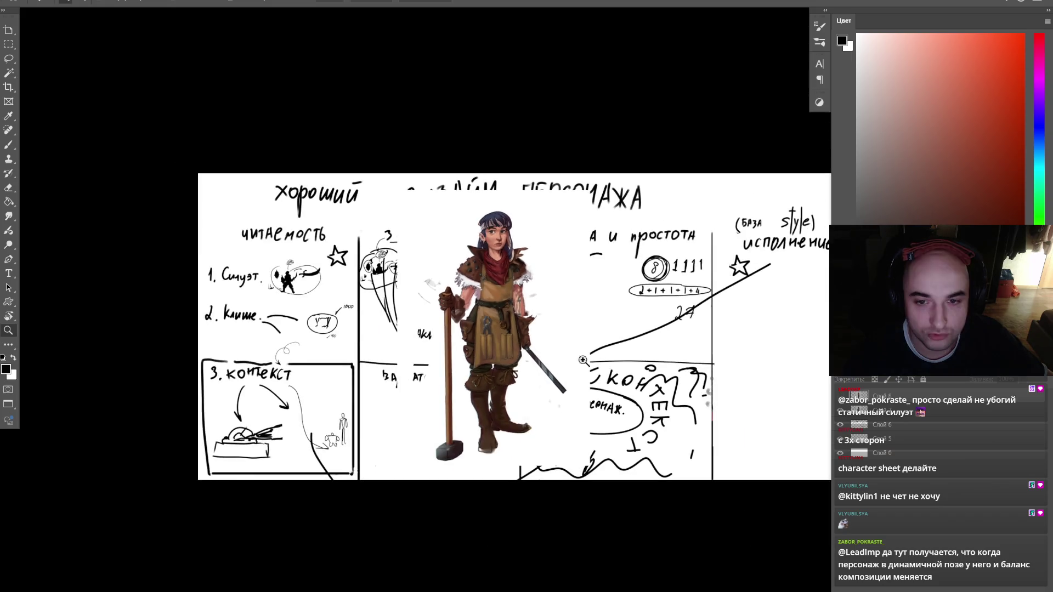
left_click(840, 396)
left_click_drag(534, 313, 573, 340)
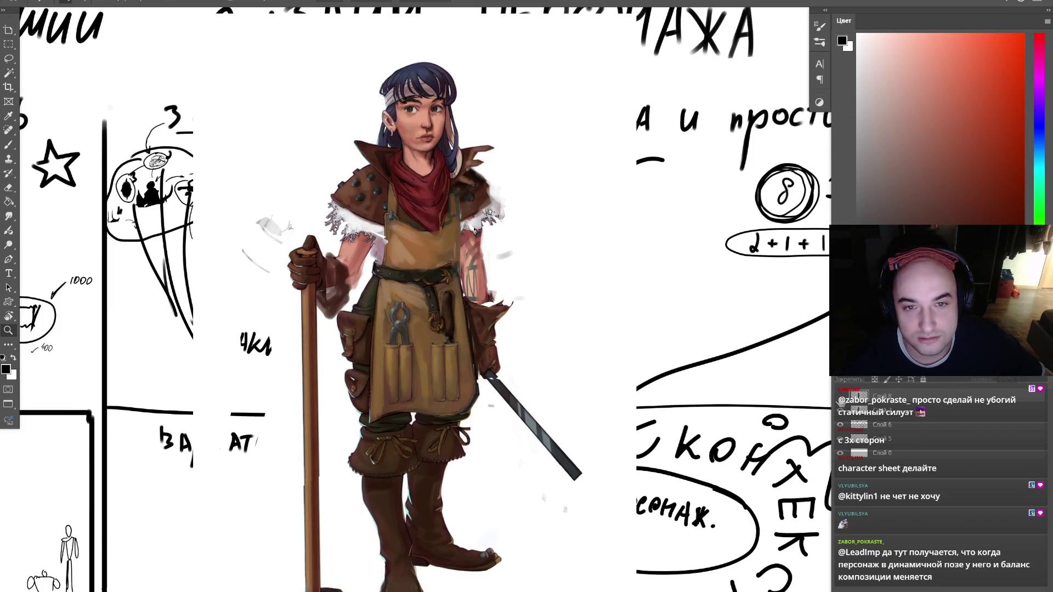
- On the layer beneath Слой 8, dab lighter grey-blue onto the boot heel
mouse_move(498, 343)
left_mouse_down()
mouse_move(461, 342)
mouse_move(441, 370)
mouse_move(465, 333)
left_mouse_up()
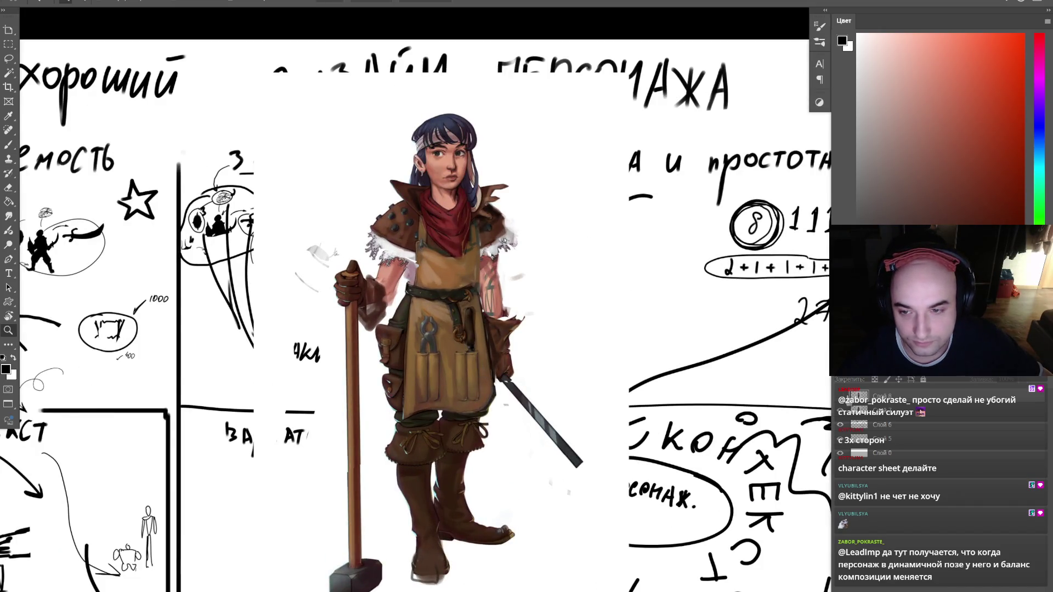
key("b")
key("x")
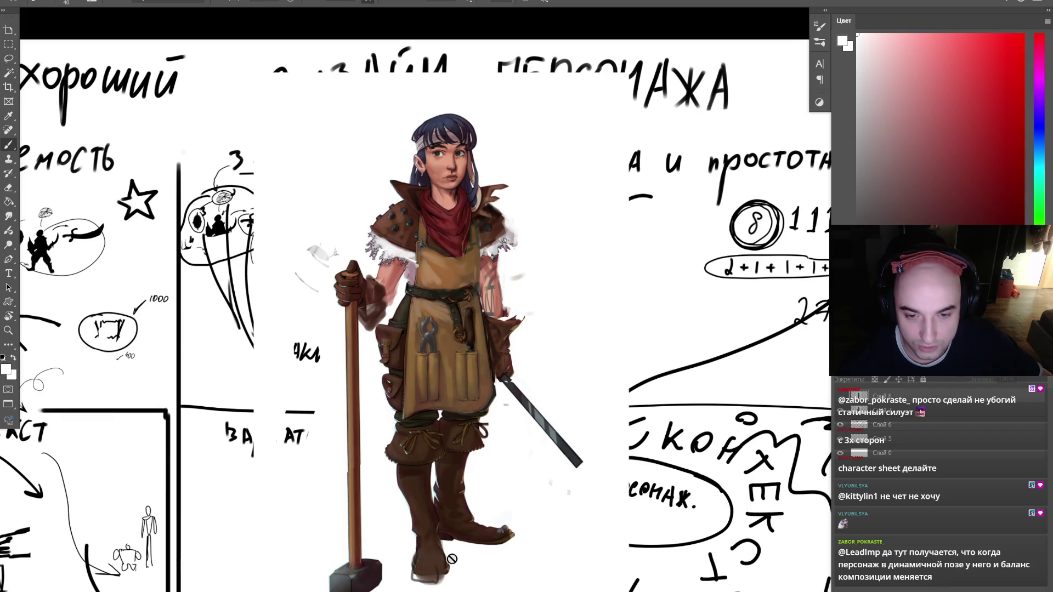
key("alt+bracketleft")
left_click(429, 563, "alt")
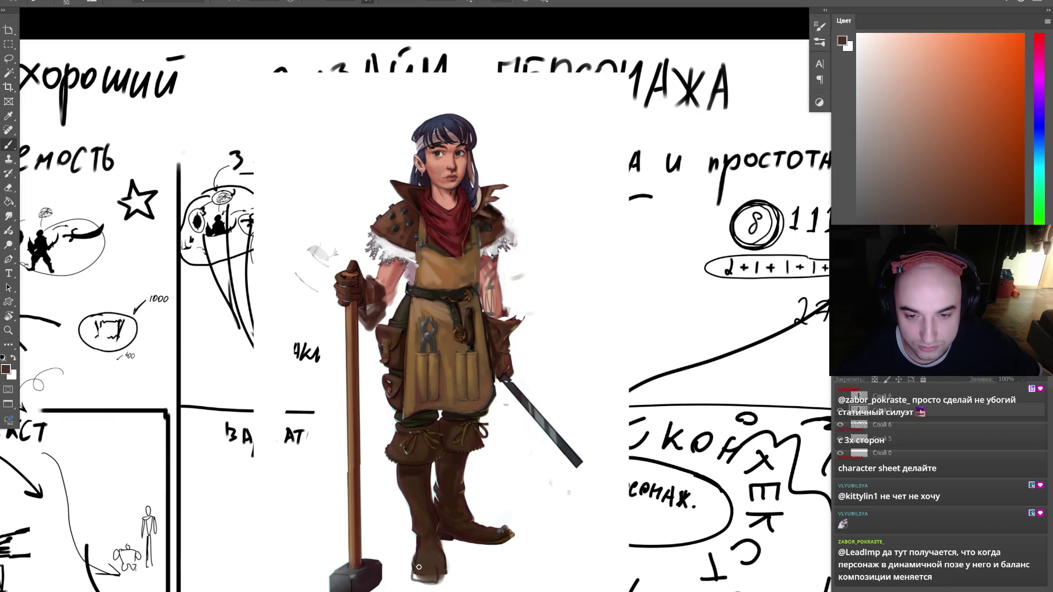
scroll(496, 578, "up", 5)
left_click(583, 393, "alt")
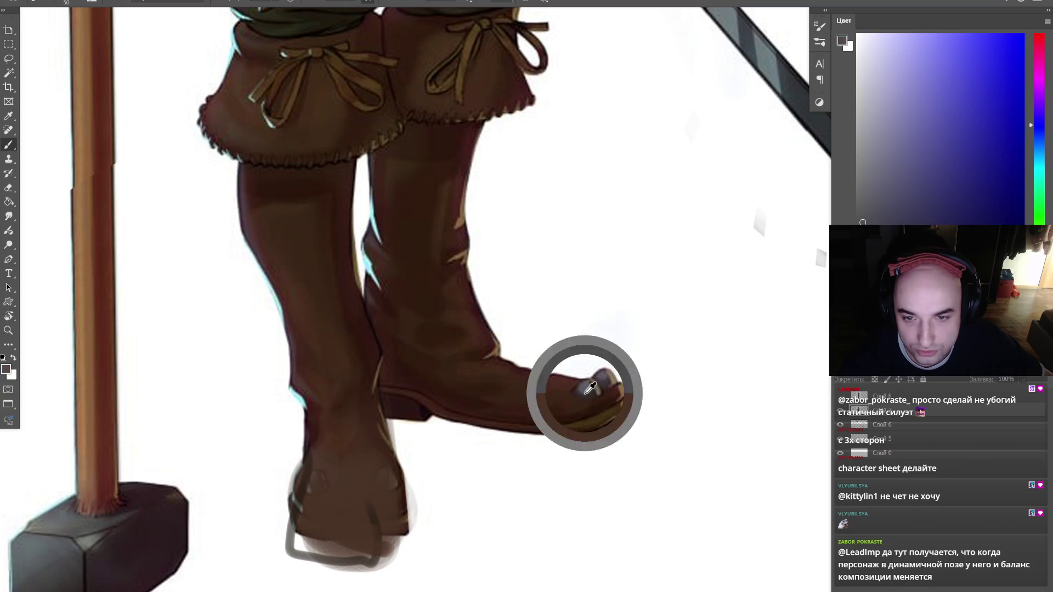
mouse_move(316, 509)
left_mouse_down()
mouse_move(317, 494)
mouse_move(373, 517)
left_mouse_up()
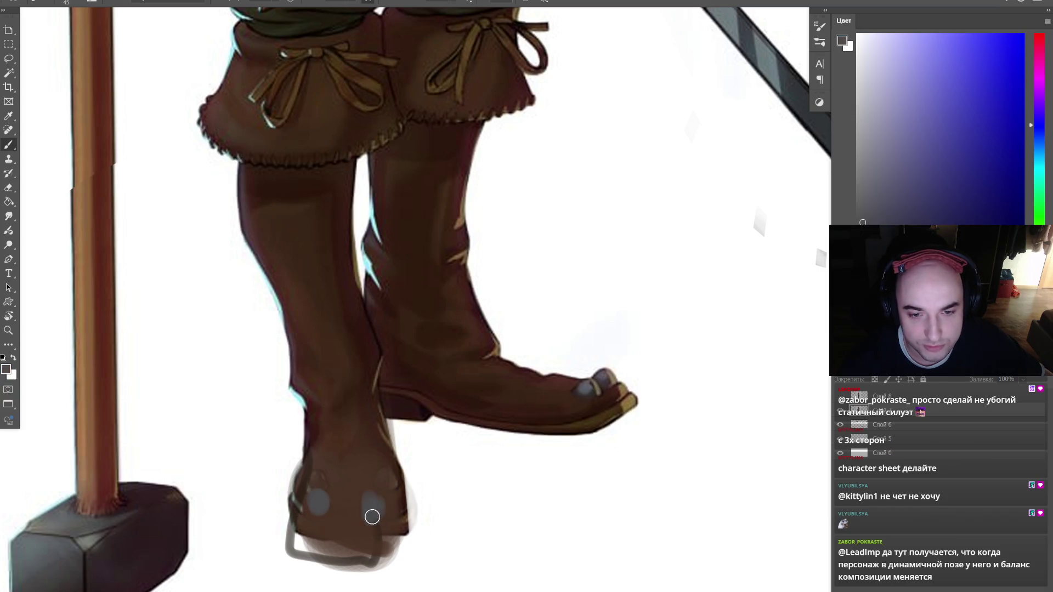
left_click(378, 504, "alt")
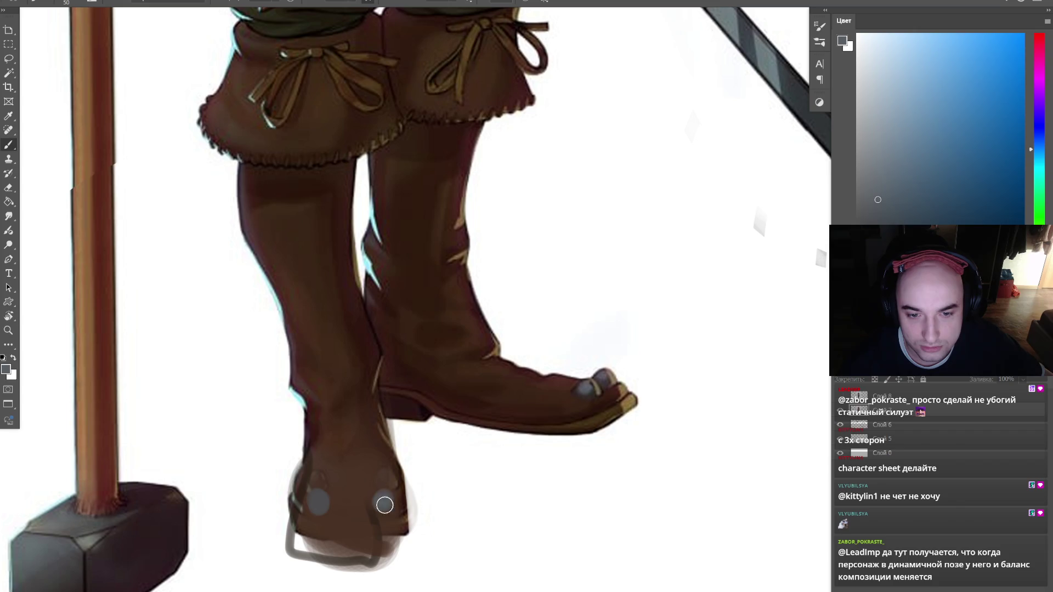
- Paint the boot toe's bottom edge in sampled dark brown
left_click(593, 393, "alt")
key("bracketleft")
left_click(381, 500, "alt")
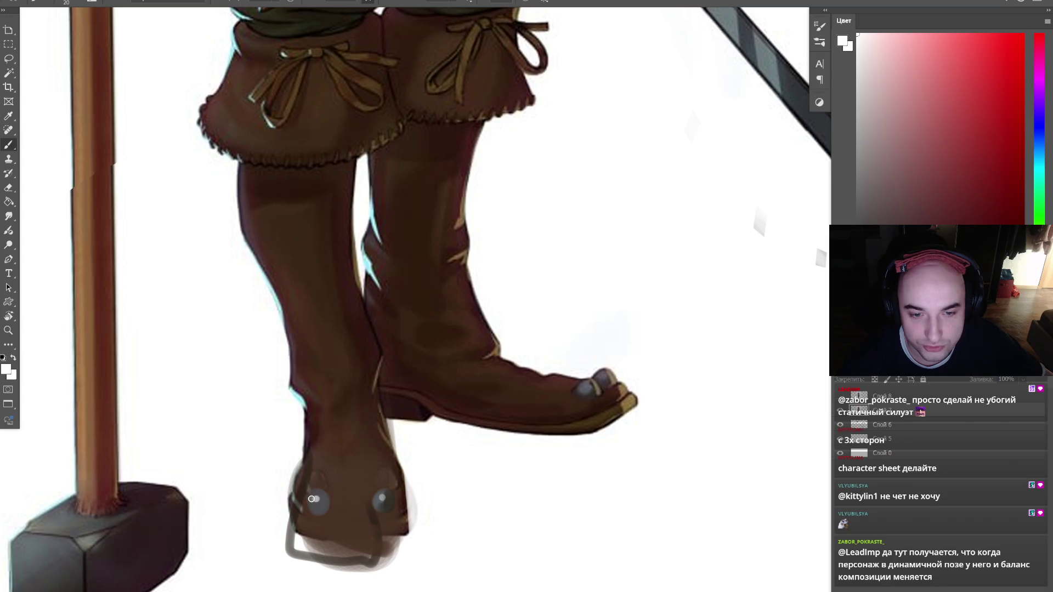
left_click(382, 498, "alt")
key("bracketright")
left_click(331, 532, "alt")
mouse_move(299, 540)
left_mouse_down()
mouse_move(406, 535)
mouse_move(301, 535)
mouse_move(389, 544)
mouse_move(406, 534)
left_mouse_up()
- Paint a thin dark red line across the boot toe with a smaller brush
key("bracketright")
left_click(295, 515, "alt")
left_click(167, 529, "alt")
key("bracketleft")
left_click_drag(305, 532, 406, 530)
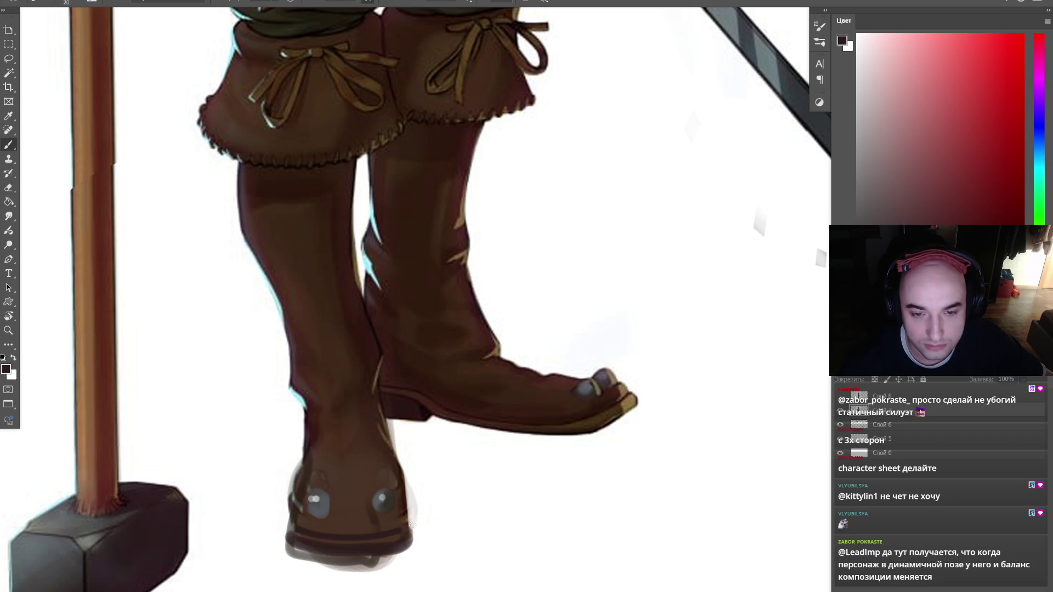
- Zoom out to check the whole character over the whiteboard notes
key("z")
left_click(501, 534, "alt")
left_click(504, 535, "alt")
left_click(511, 527)
key("b")
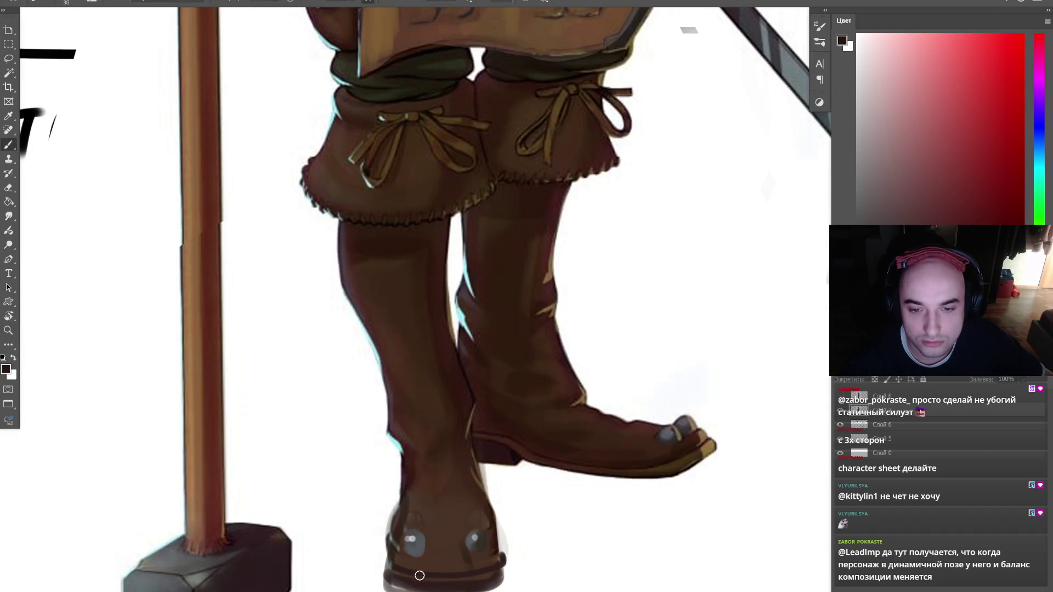
key("z")
left_click(484, 557, "alt")
left_click(515, 547)
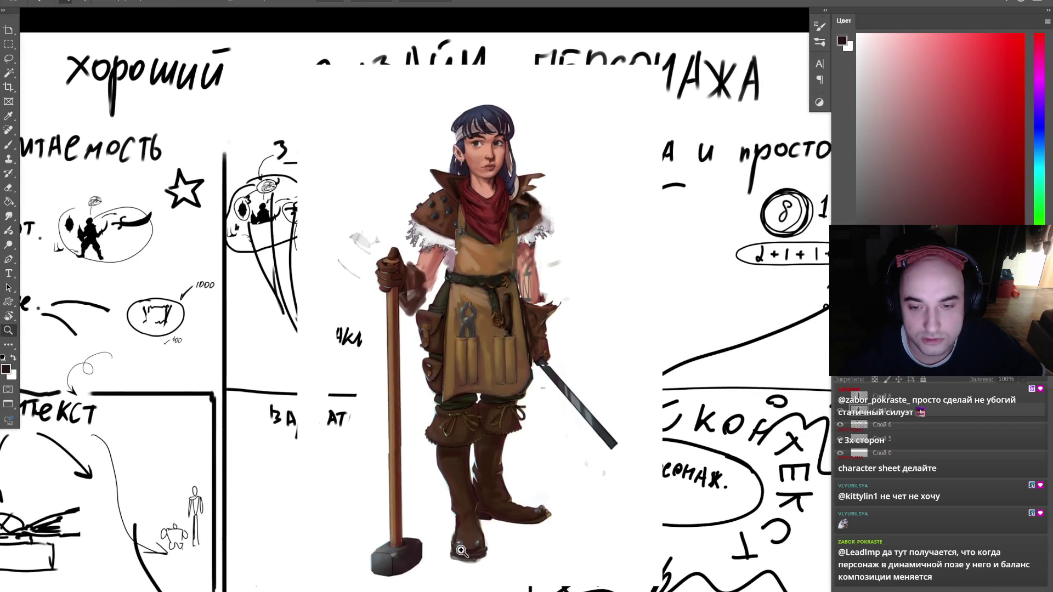
- Zoom in on the left knee and paint a dark vertical fold under its bow
left_click(515, 547)
left_click(489, 378)
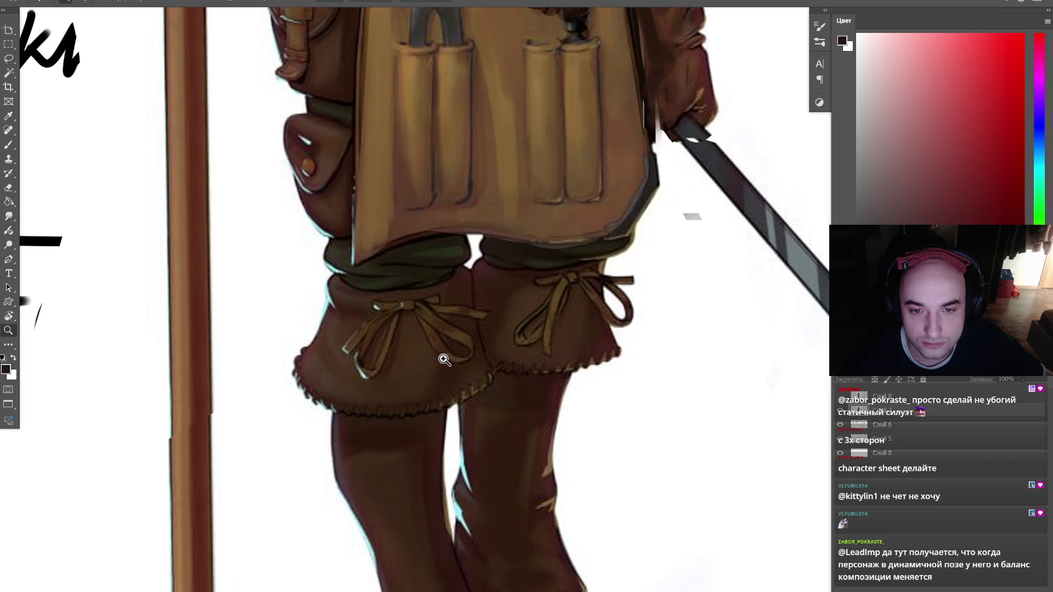
key("b")
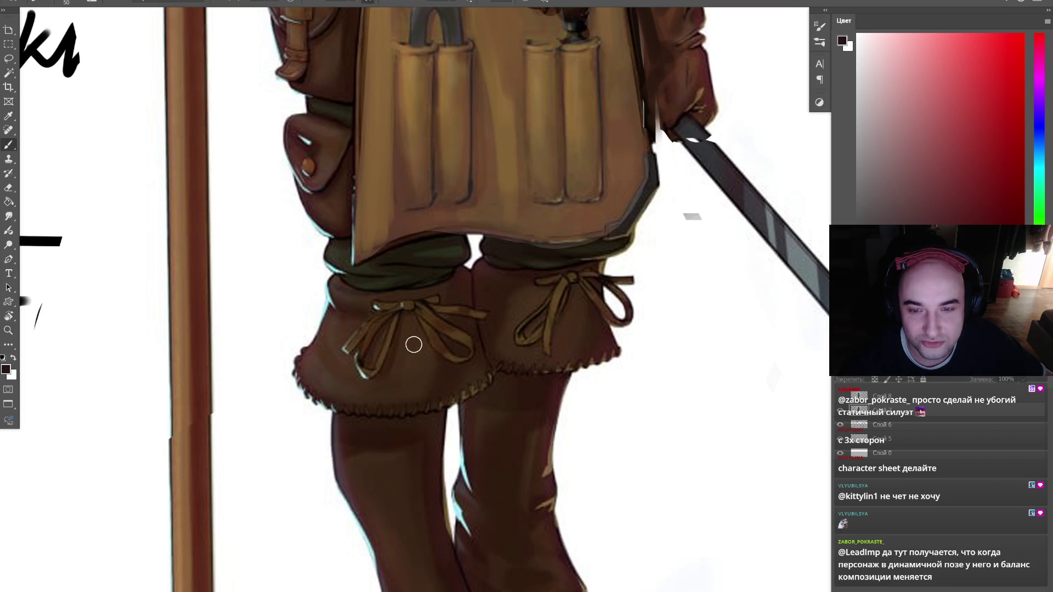
key("z")
left_click(424, 345, "alt")
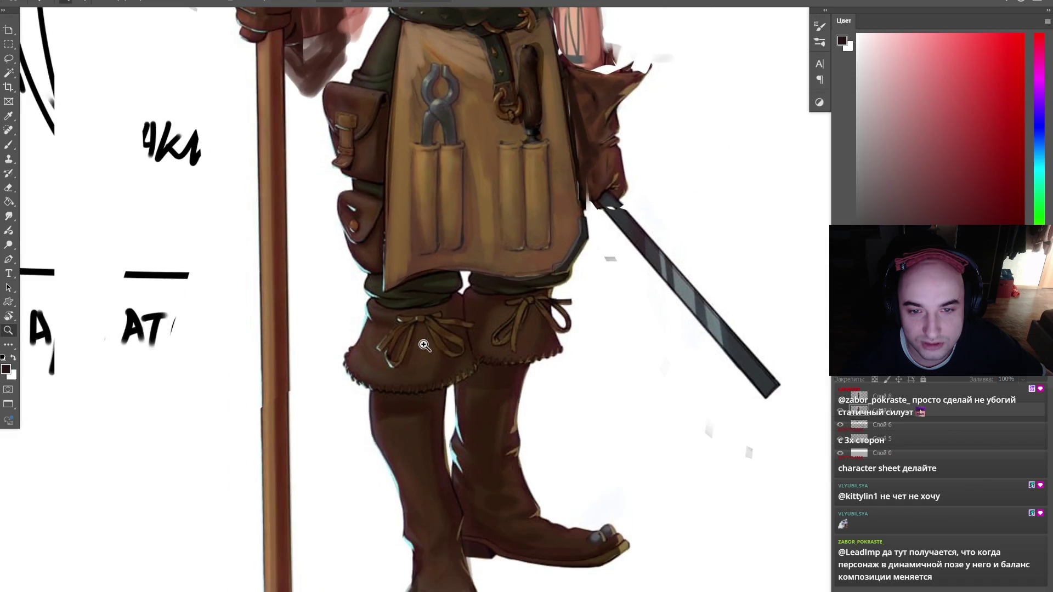
left_click(441, 373)
key("b")
left_click(437, 417, "alt")
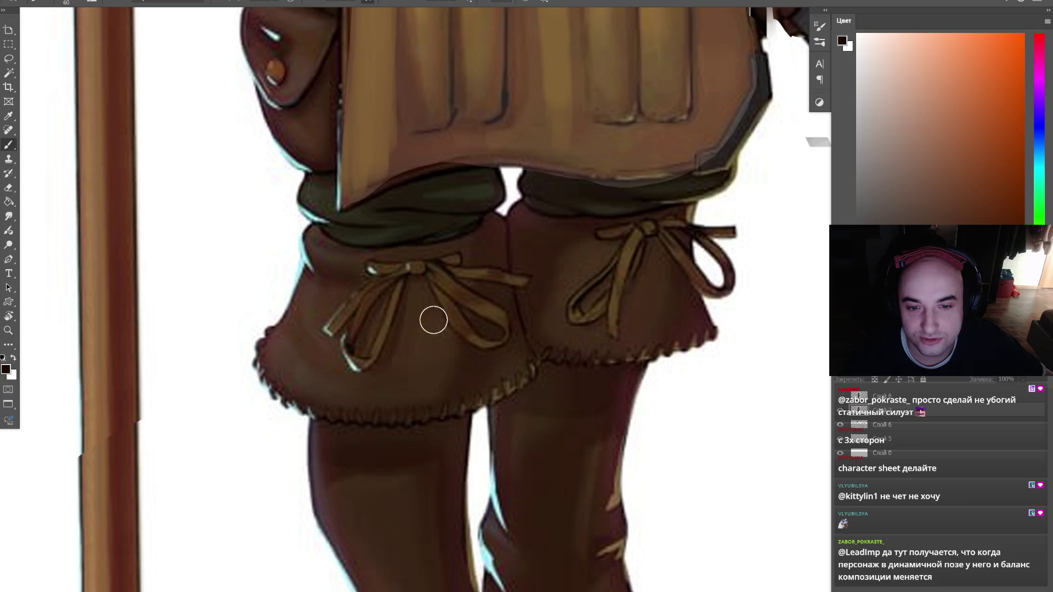
left_click_drag(412, 290, 425, 400)
- Darken around the left bow knot with sampled browns and taper the fold beneath it
key("bracketleft")
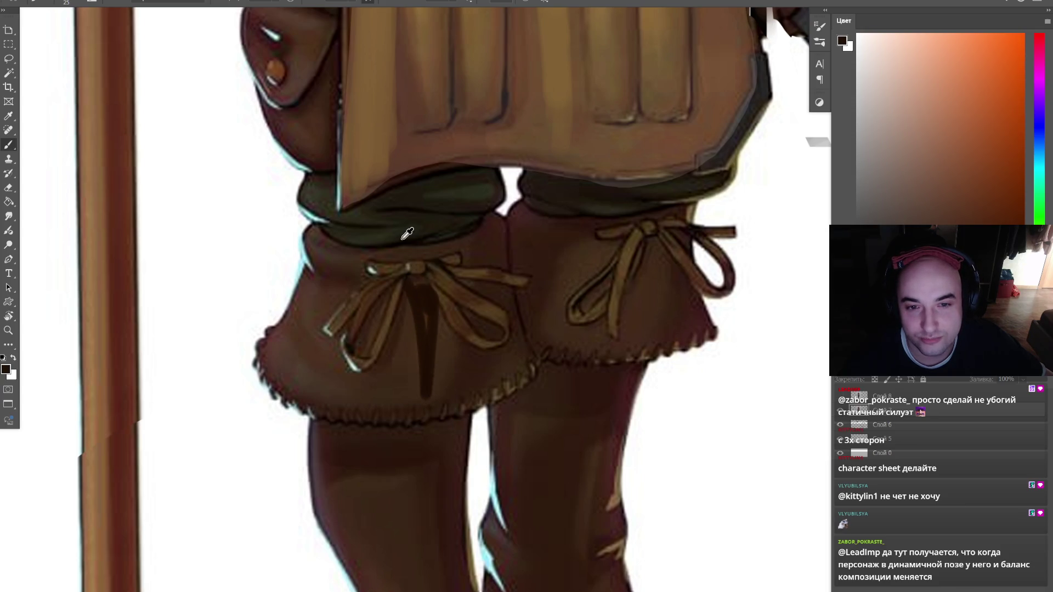
left_click(407, 234, "alt")
left_click(461, 228, "alt")
mouse_move(402, 251)
left_mouse_down()
mouse_move(442, 258)
mouse_move(456, 228)
left_mouse_up()
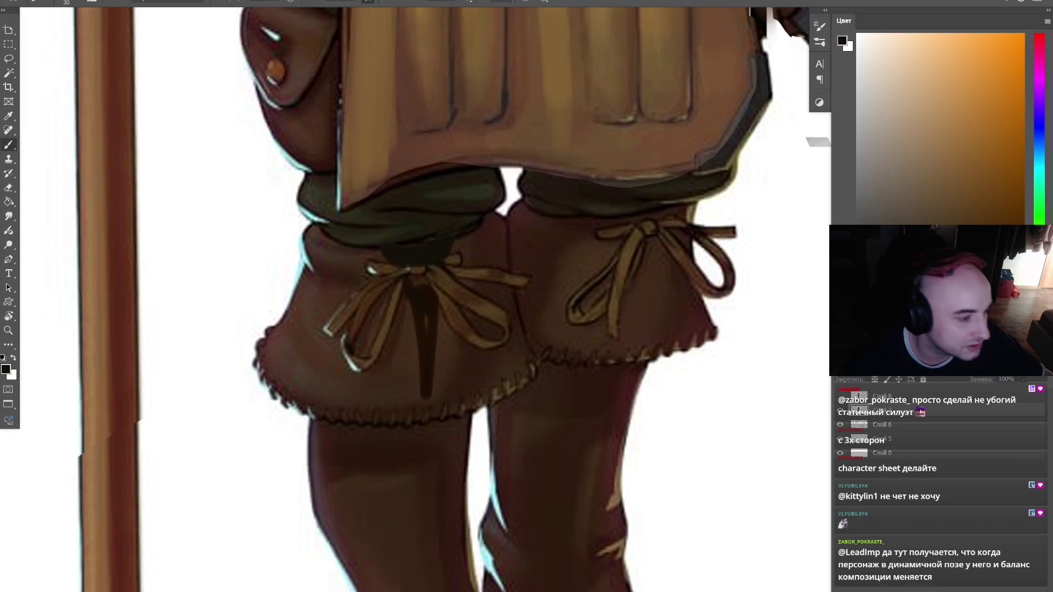
key("alt+Tab")
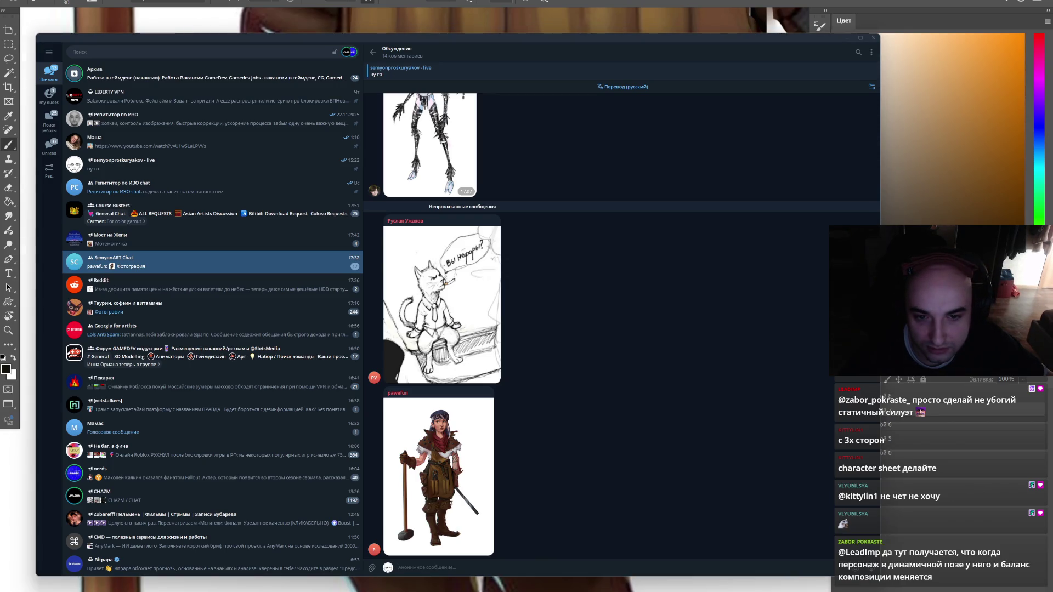
key("alt+Tab")
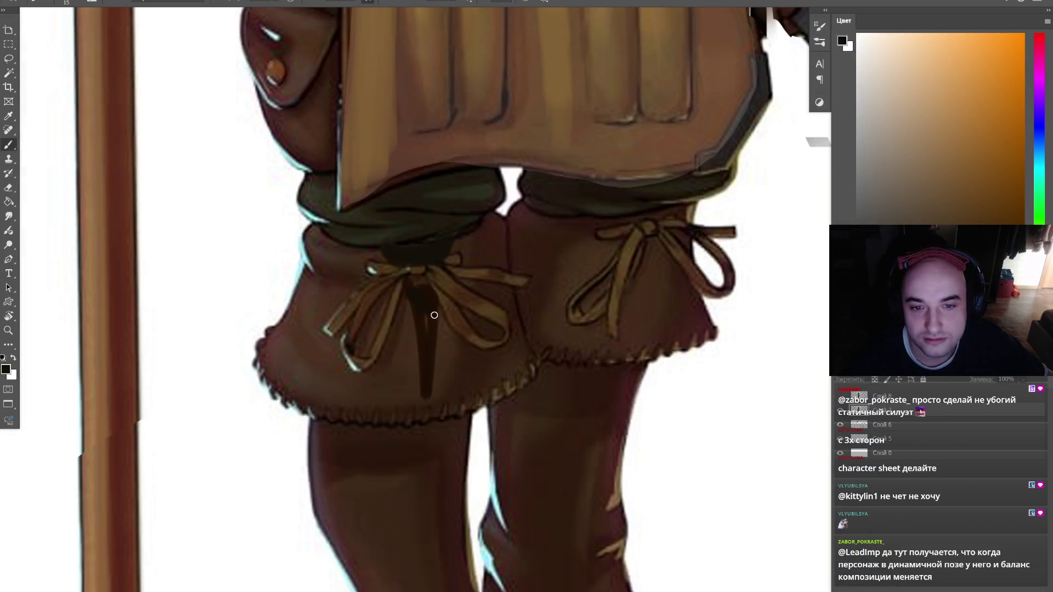
left_click_drag(433, 325, 422, 398)
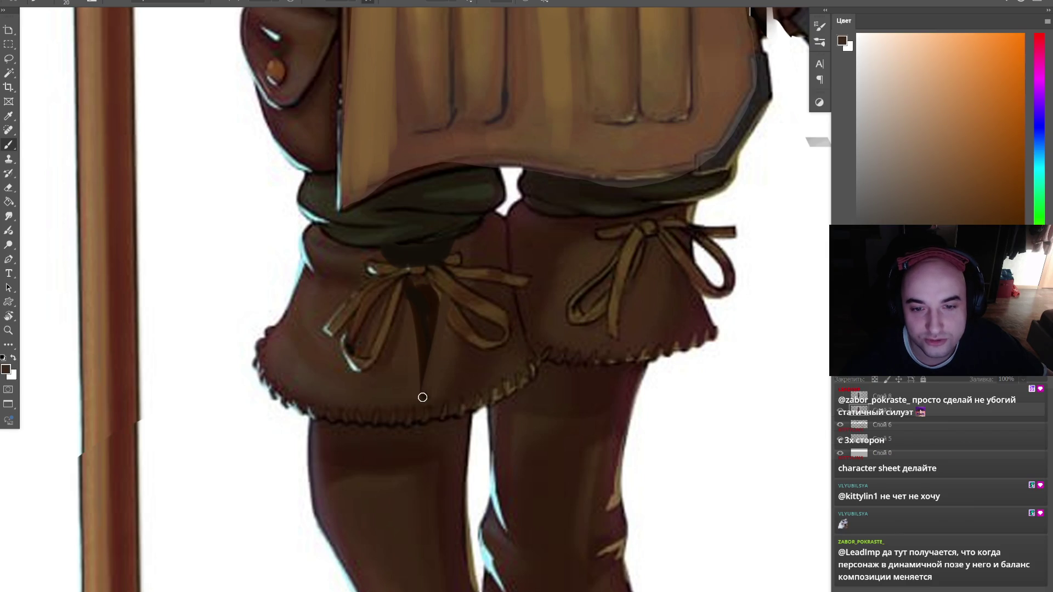
key("bracketleft")
key("bracketleft")
key("bracketleft")
- Paint dark tapered folds under the right knee cuff's bow
mouse_move(648, 251)
left_mouse_down()
mouse_move(661, 334)
mouse_move(656, 324)
left_mouse_up()
key("bracketright")
left_click(645, 213, "alt")
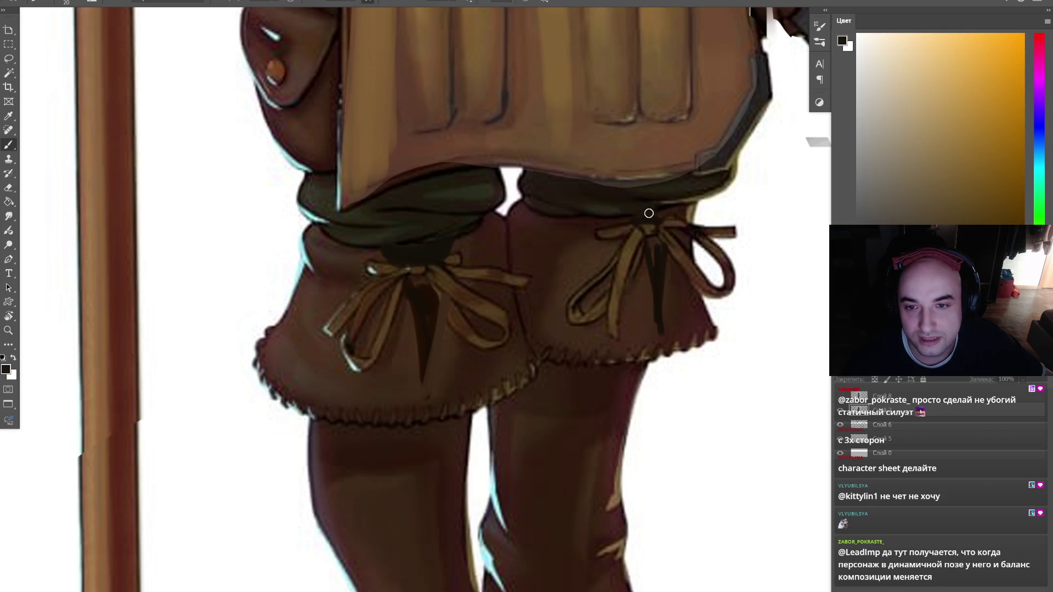
- Zoom closer on the knees and darken the left knee cuff with a dark reddish brown
key("z")
key("ctrl+minus")
key("ctrl+minus")
key("ctrl+minus")
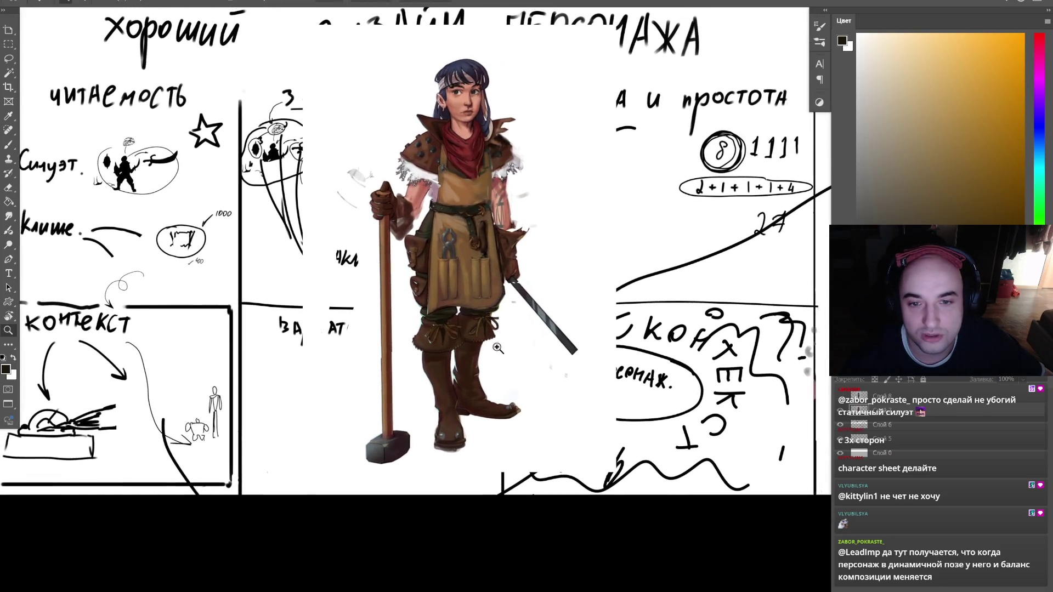
left_click(485, 346)
left_click(483, 351)
key("b")
left_click(458, 399, "alt")
key("bracketright")
key("bracketright")
key("bracketright")
mouse_move(453, 402)
left_mouse_down()
mouse_move(395, 372)
mouse_move(452, 335)
left_mouse_up()
- Refine the left cuff's ribbon ends with darker and lighter brown strokes
left_click(469, 373, "alt")
key("bracketleft")
mouse_move(454, 347)
left_mouse_down()
mouse_move(449, 306)
mouse_move(430, 311)
mouse_move(430, 344)
mouse_move(392, 378)
mouse_move(407, 388)
left_mouse_up()
left_click(384, 351, "alt")
left_click_drag(503, 331, 523, 364)
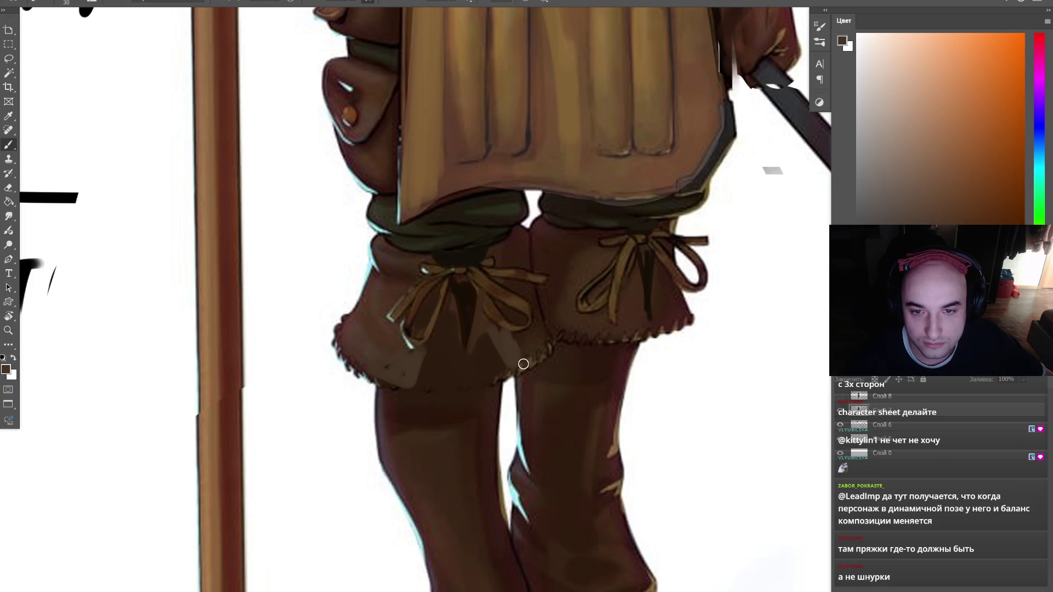
left_click_drag(423, 332, 438, 291)
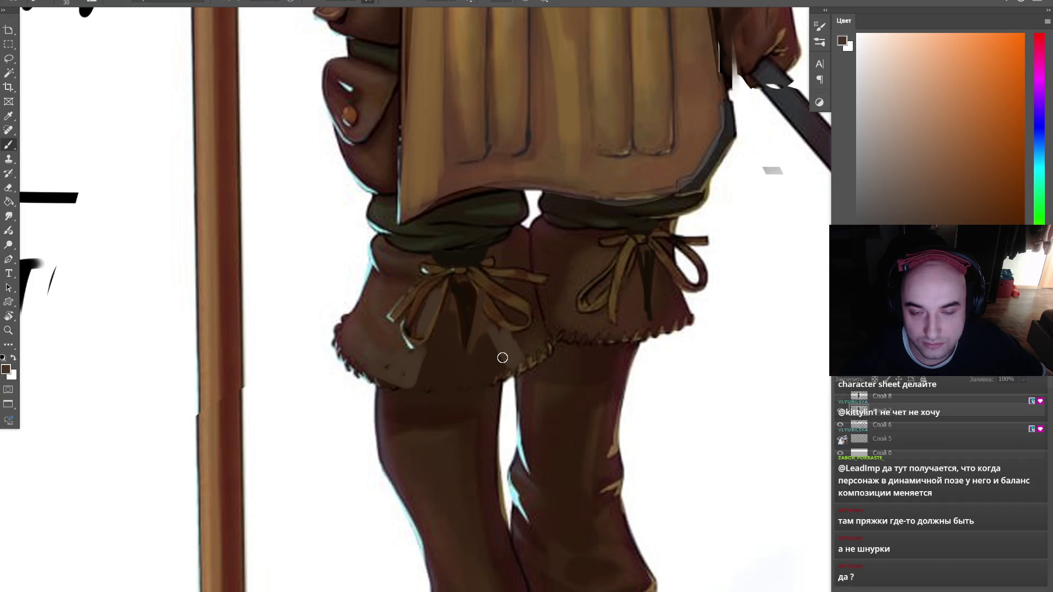
scroll(533, 355, "down", 3)
scroll(545, 336, "up", 4)
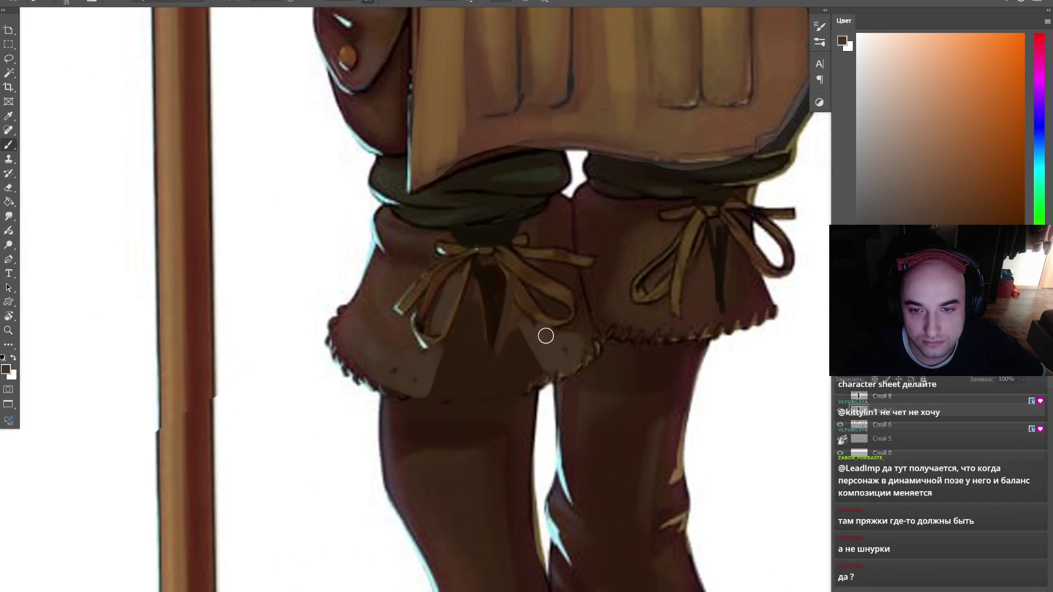
scroll(502, 286, "down", 3)
scroll(540, 380, "down", 3)
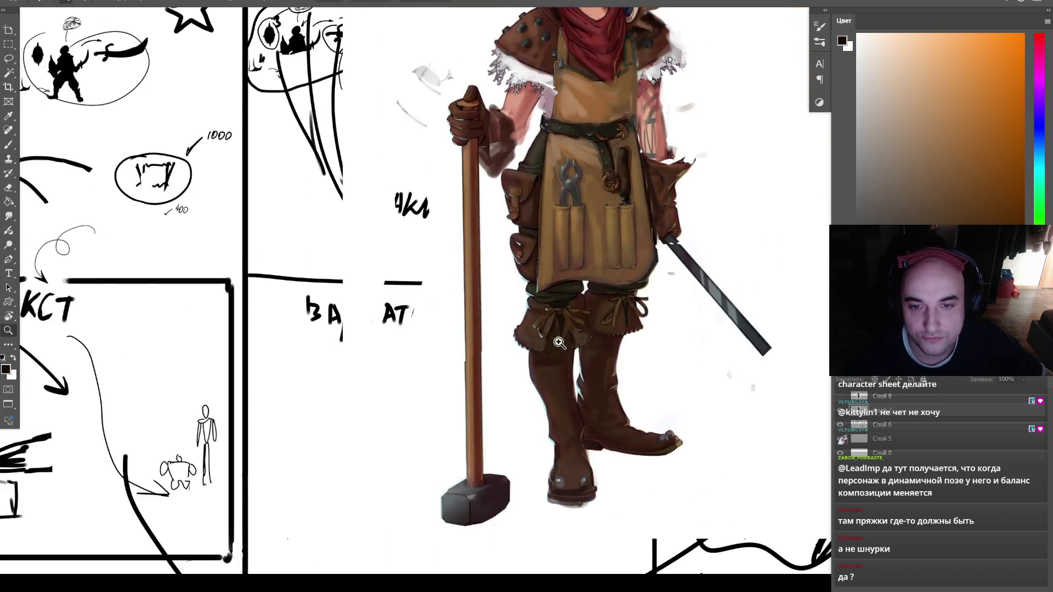
scroll(543, 345, "down", 1)
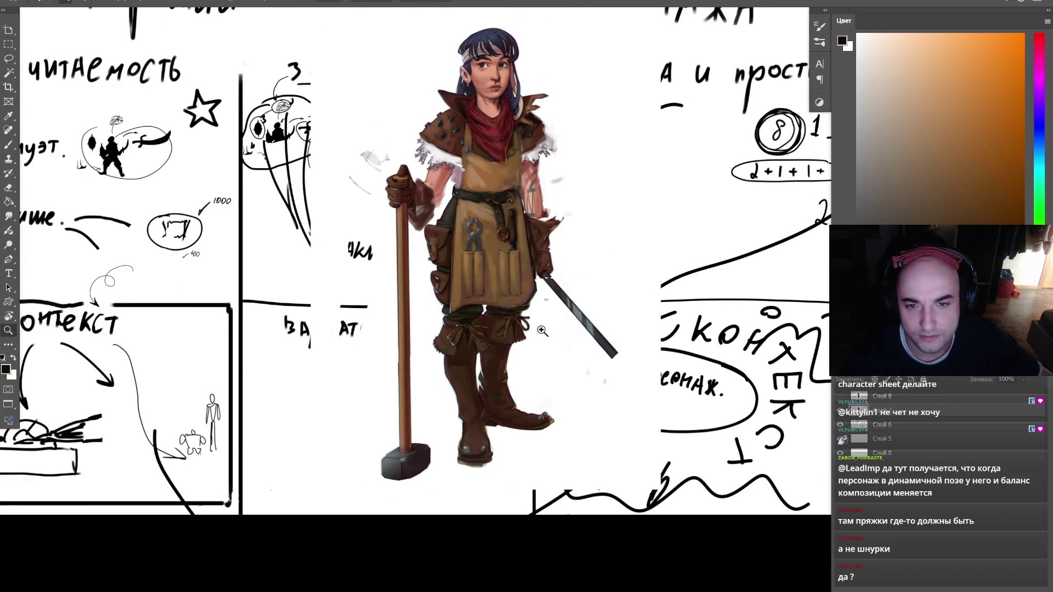
scroll(479, 336, "up", 5)
- Paint a dark maroon stroke looping around the girl's left arm with a larger brush
key("b")
left_click(451, 419, "alt")
key("bracketright")
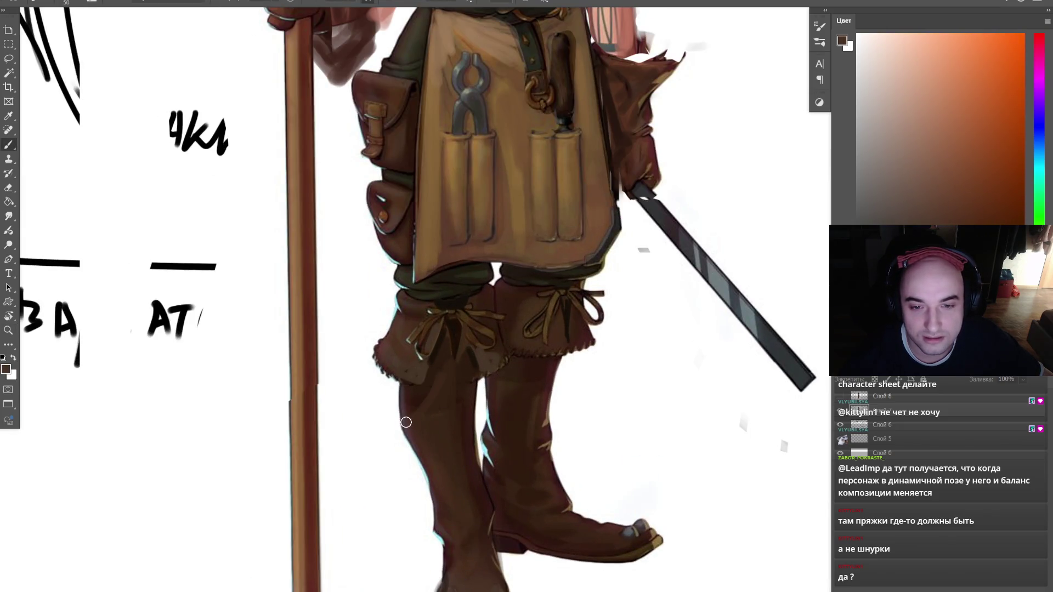
key("z")
left_click_drag(494, 439, 546, 432)
left_click(536, 376)
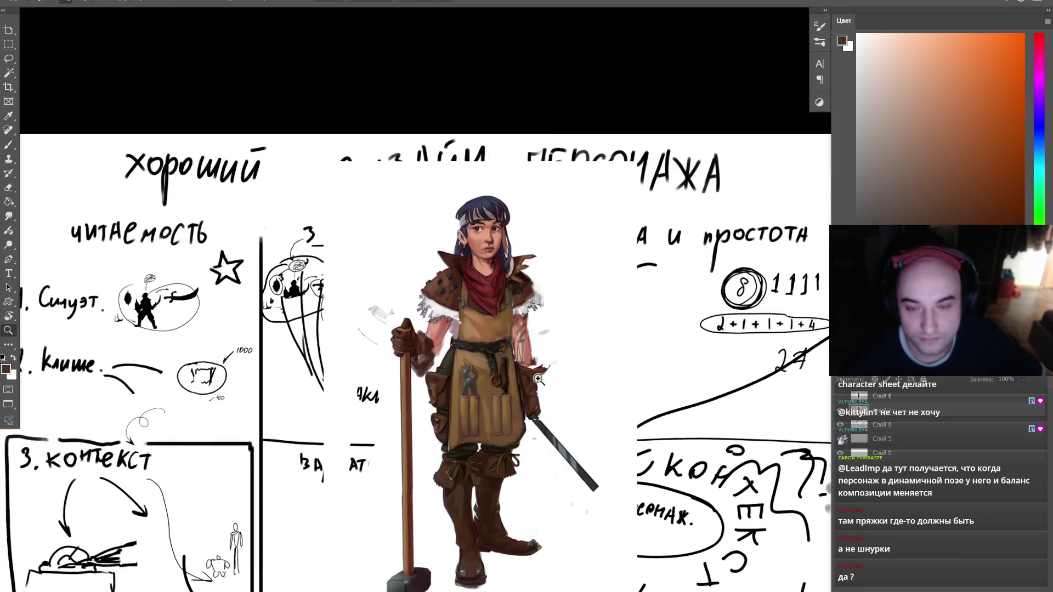
mouse_move(478, 358)
left_mouse_down()
mouse_move(565, 391)
mouse_move(519, 266)
left_mouse_up()
key("b")
left_click(293, 435, "alt")
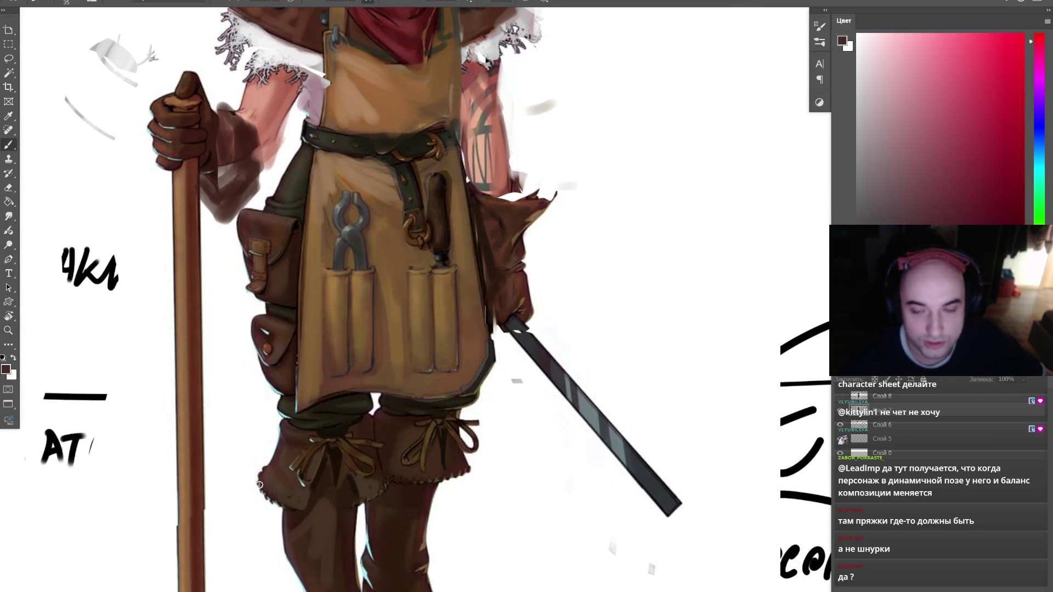
key("bracketright")
left_click_drag(229, 95, 275, 177)
- Reframe the view on the character's shoulders and reset the paint colour to black
key("z")
mouse_move(447, 538)
left_mouse_down()
mouse_move(431, 357)
mouse_move(414, 332)
left_mouse_up()
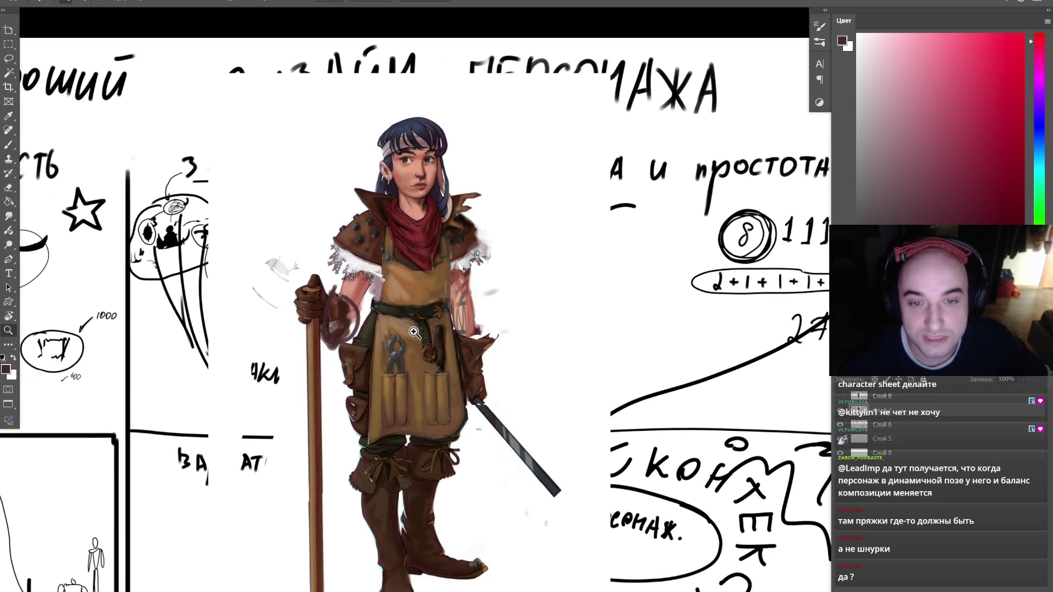
left_click_drag(489, 281, 481, 332)
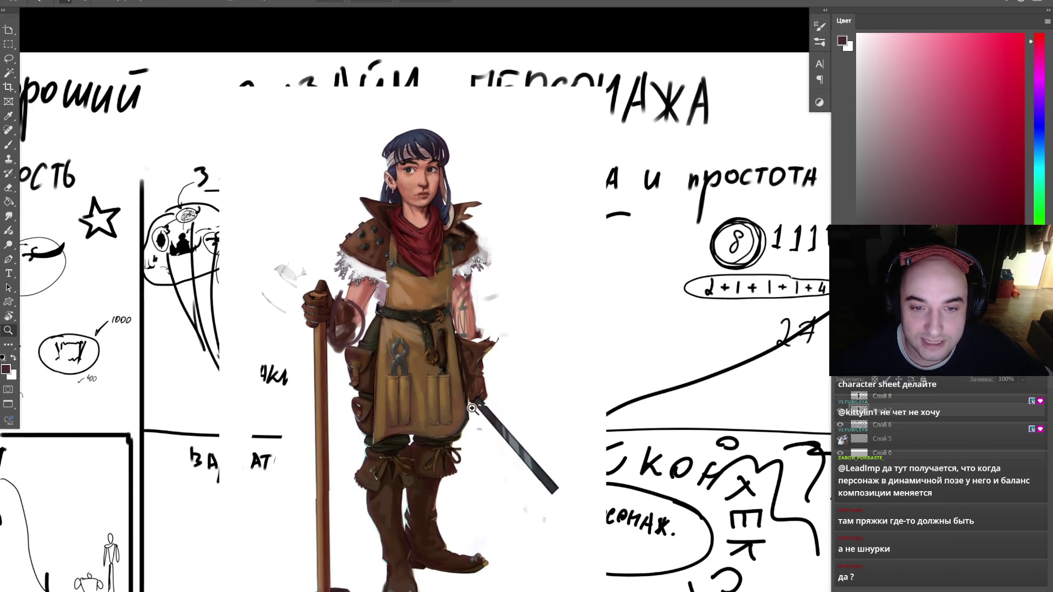
left_click_drag(475, 429, 480, 395)
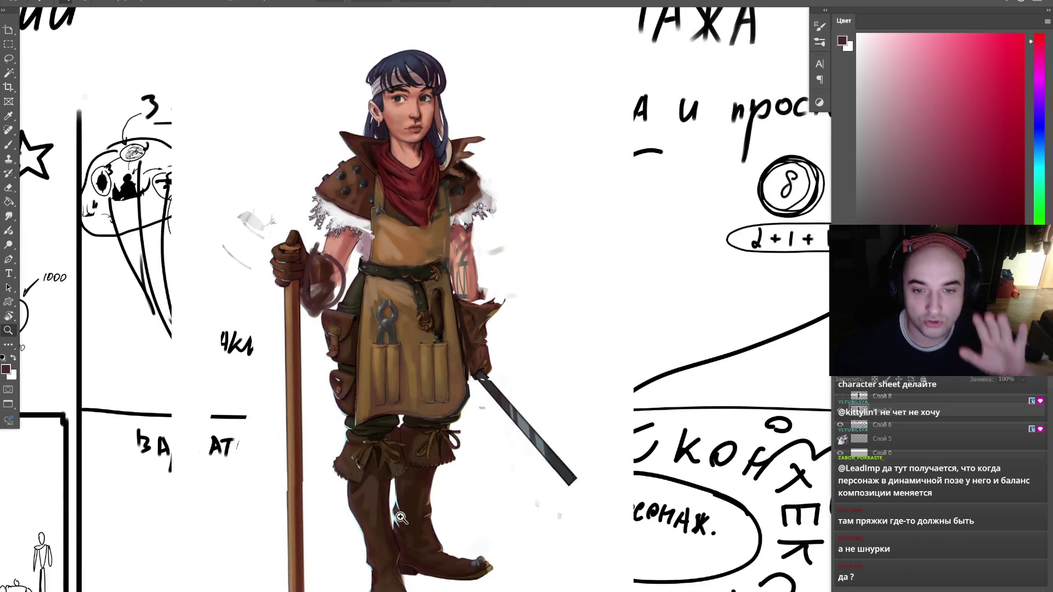
key("d")
key("b")
left_click(363, 180)
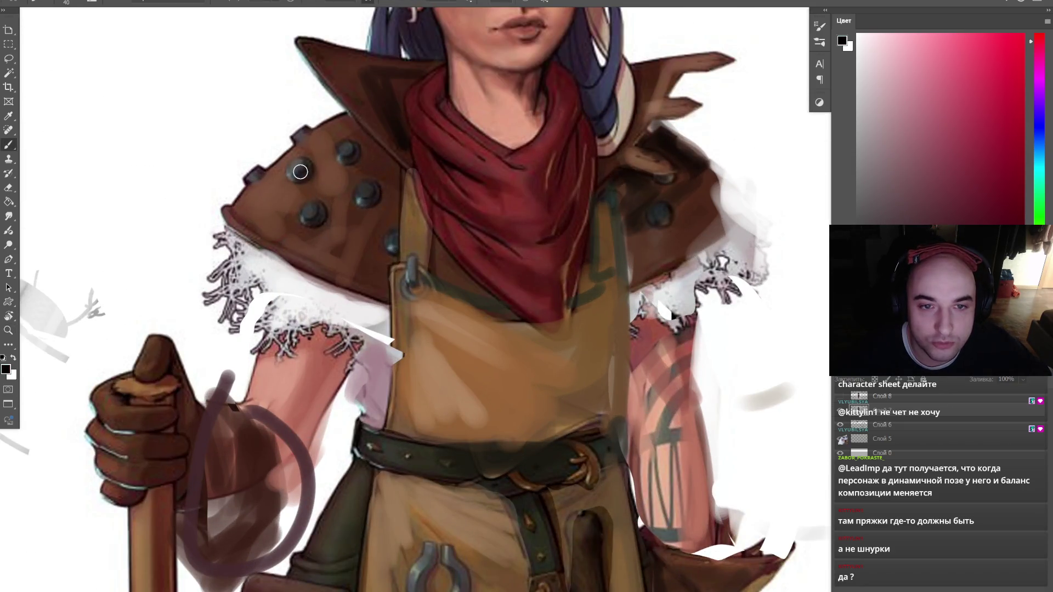
- Lasso-select a shoulder rivet and drag it toward the belt
key("l")
mouse_move(308, 154)
left_mouse_down()
mouse_move(284, 175)
mouse_move(307, 155)
left_mouse_up()
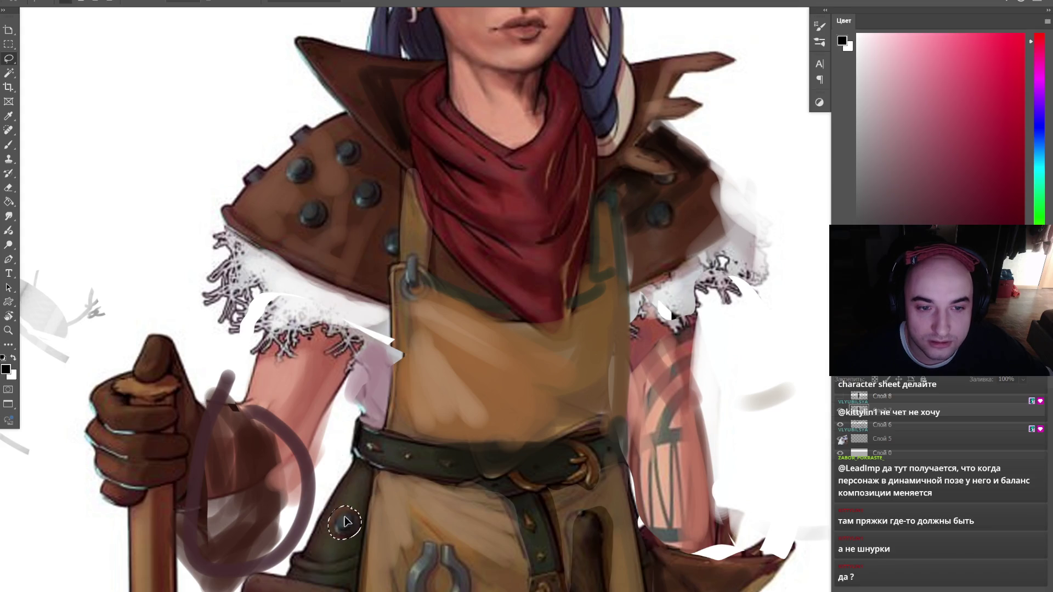
scroll(316, 210, "down", 5)
key("z")
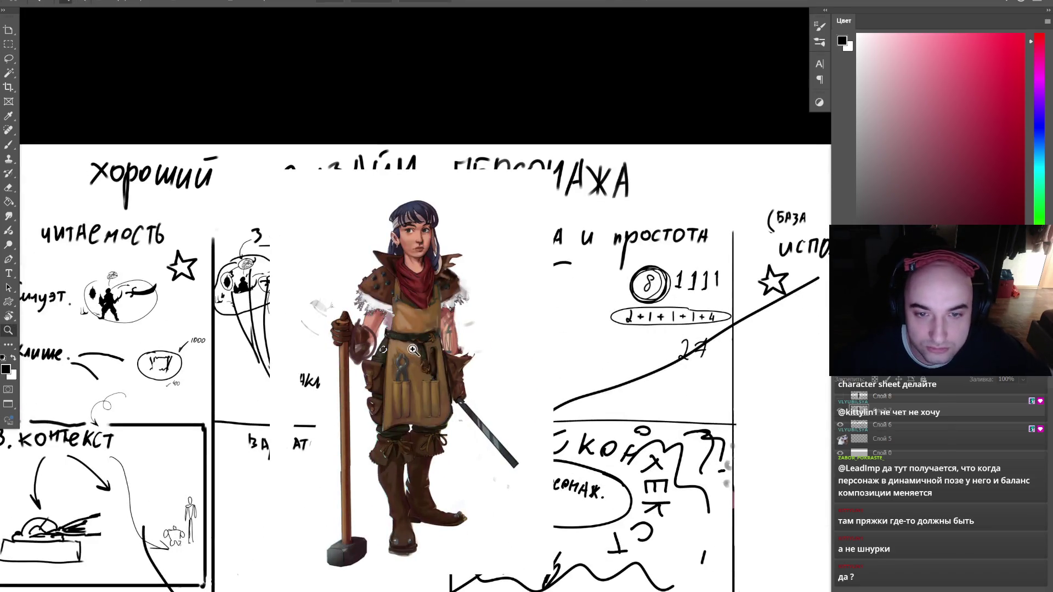
left_click(427, 331)
mouse_move(382, 455)
left_mouse_down()
mouse_move(483, 376)
mouse_move(472, 373)
mouse_move(529, 379)
mouse_move(409, 349)
mouse_move(712, 339)
left_mouse_up()
key("ctrl+minus")
key("ctrl+minus")
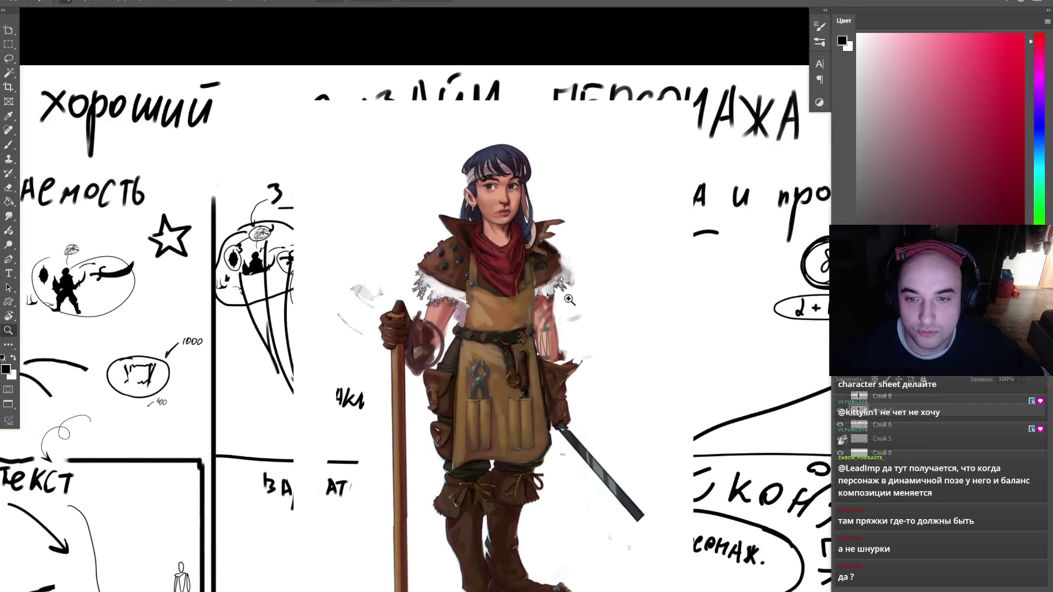
left_click(462, 249)
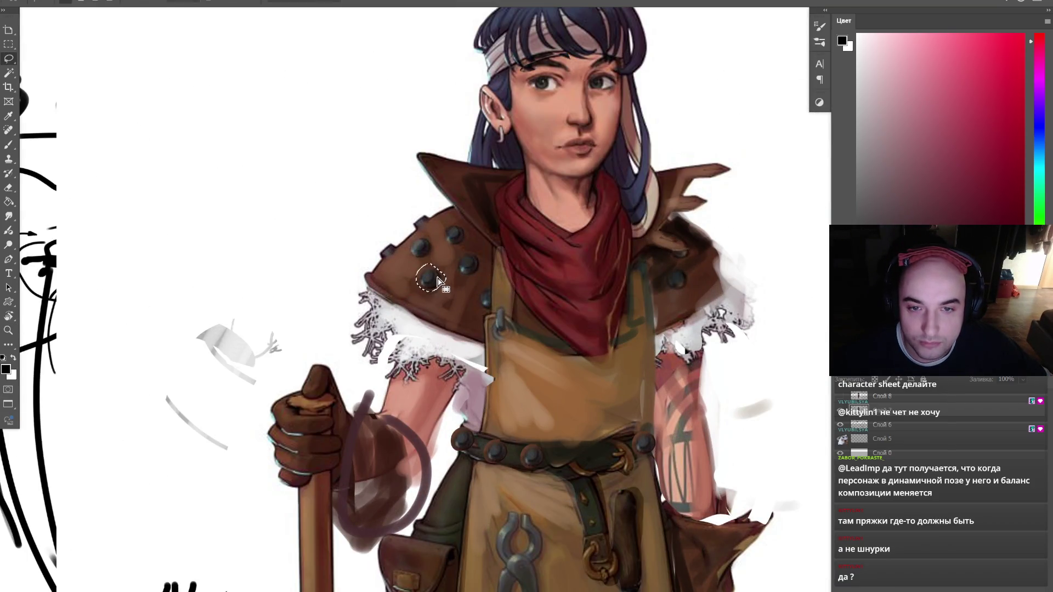
- Free-transform a copy of the rivet down onto the boot and commit it
key("ctrl+minus")
left_click_drag(425, 230, 438, 489)
scroll(438, 488, "down", 5)
key("ctrl+t")
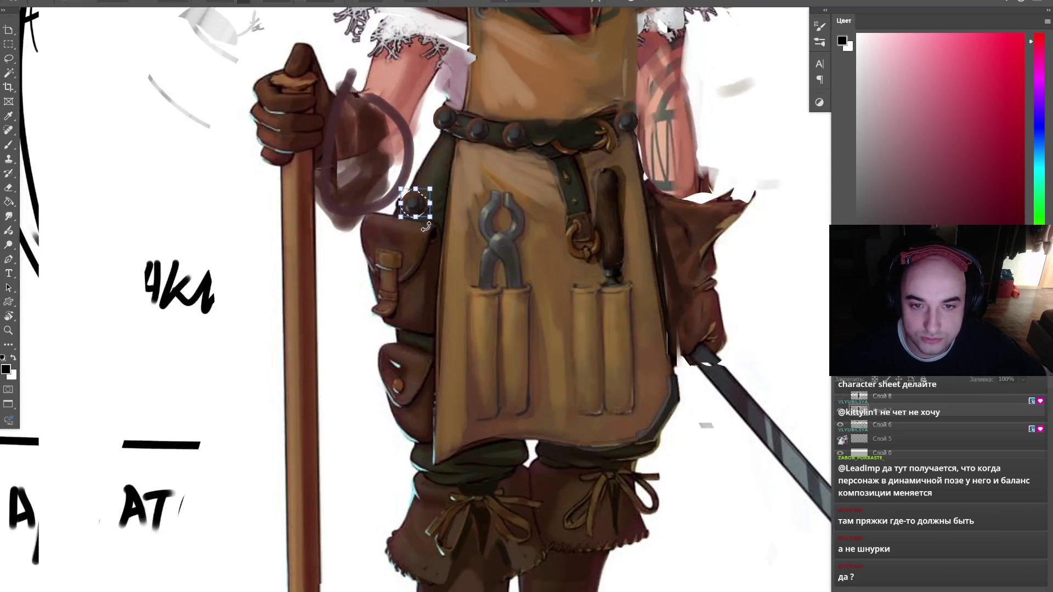
mouse_move(420, 205)
left_mouse_down()
mouse_move(483, 582)
mouse_move(447, 379)
mouse_move(483, 521)
mouse_move(464, 399)
mouse_move(443, 504)
mouse_move(491, 503)
left_mouse_up()
key("Return")
- Transform the boot rivet once more, commit it, and bring the upper body back into view
key("ctrl+t")
right_click(493, 503)
left_click(543, 494)
key("Return")
key("z")
left_click(465, 372, "alt")
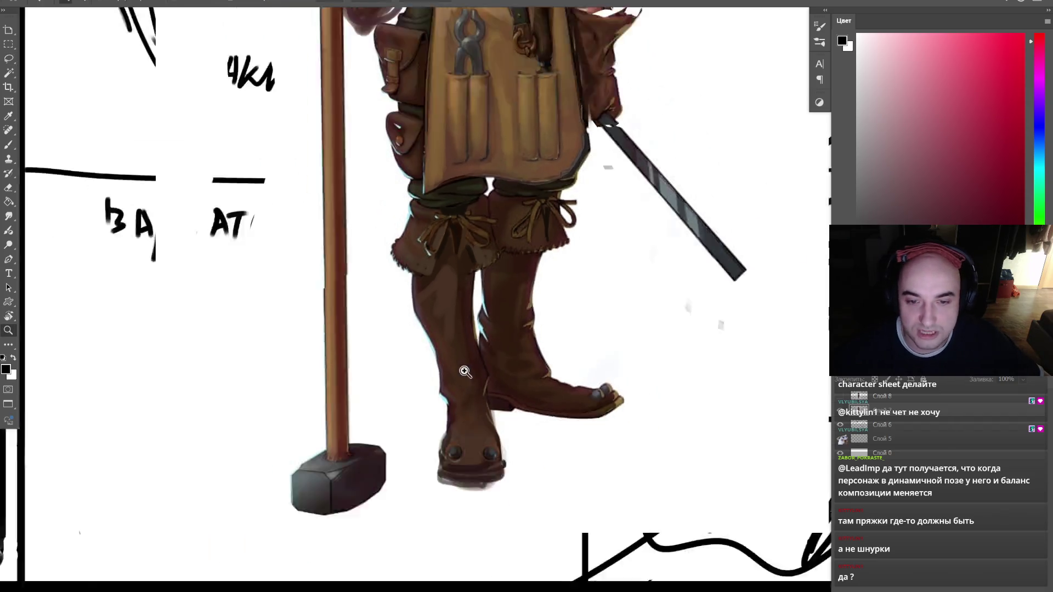
left_click(465, 372, "alt")
left_click(477, 297)
mouse_move(669, 88)
left_mouse_down()
mouse_move(598, 148)
mouse_move(598, 241)
mouse_move(443, 236)
mouse_move(443, 373)
left_mouse_up()
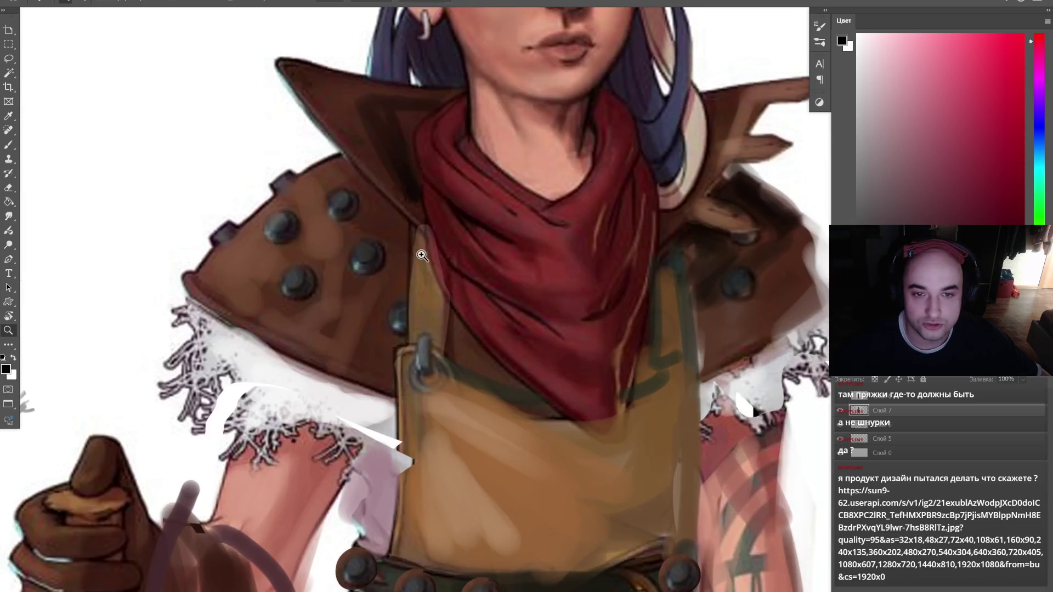
- Move a shoulder rivet higher onto the apron strap and enlarge it with Free Transform
key("l")
mouse_move(383, 275)
left_mouse_down()
mouse_move(395, 266)
mouse_move(444, 404)
mouse_move(439, 349)
left_mouse_up()
key("ctrl+t")
key("Return")
key("ctrl+d")
- Paint the apron strap over the small stud using the strap's sampled brown
key("b")
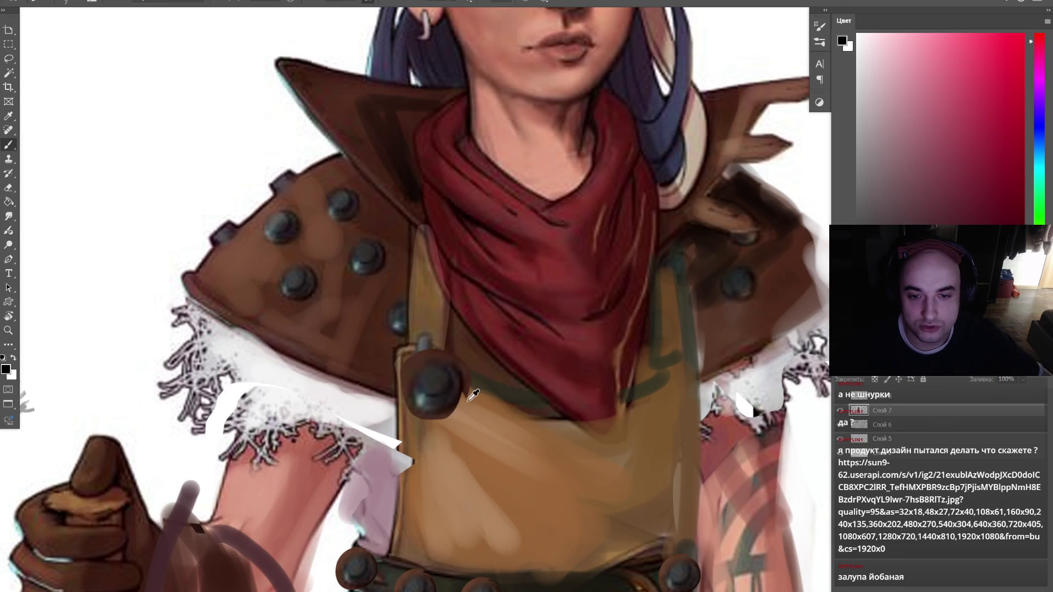
left_click(471, 394, "alt")
mouse_move(407, 379)
left_mouse_down()
mouse_move(432, 364)
mouse_move(425, 244)
mouse_move(404, 240)
left_mouse_up()
- Lasso-select the rivet on the right apron strap and zoom toward the belt
key("z")
key("l")
mouse_move(604, 333)
left_mouse_down()
mouse_move(570, 321)
mouse_move(635, 315)
mouse_move(608, 351)
mouse_move(566, 376)
left_mouse_up()
key("z")
left_click(559, 363)
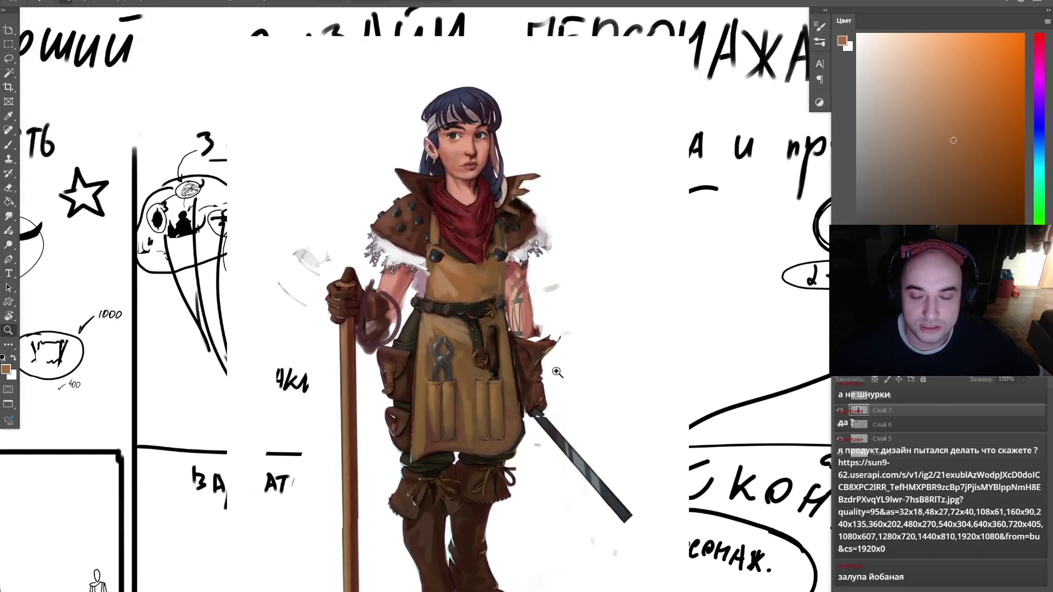
- Zoom in and paint dark brown strokes on the right cuff
left_click(558, 365)
left_click(554, 362)
left_click(517, 352)
key("b")
left_click(513, 355, "alt")
mouse_move(533, 300)
left_mouse_down()
mouse_move(551, 237)
mouse_move(592, 262)
mouse_move(569, 282)
mouse_move(564, 252)
mouse_move(529, 274)
left_mouse_up()
left_click(502, 286, "alt")
left_click(524, 274, "alt")
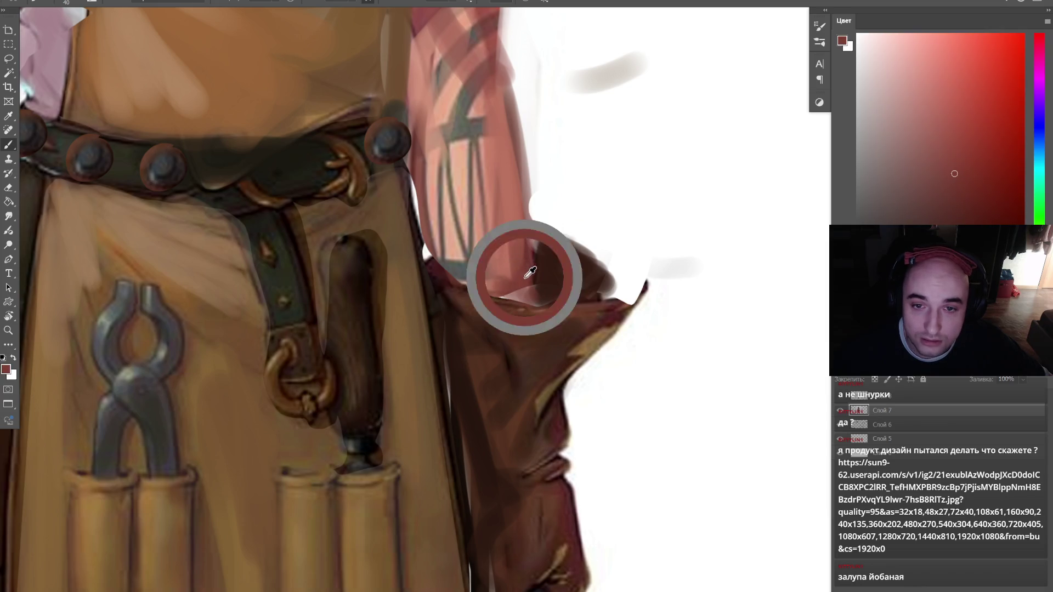
- Paint black strokes across the right cuff and glove, undoing a stray circle around the legs
key("ctrl+0")
key("d")
key("b")
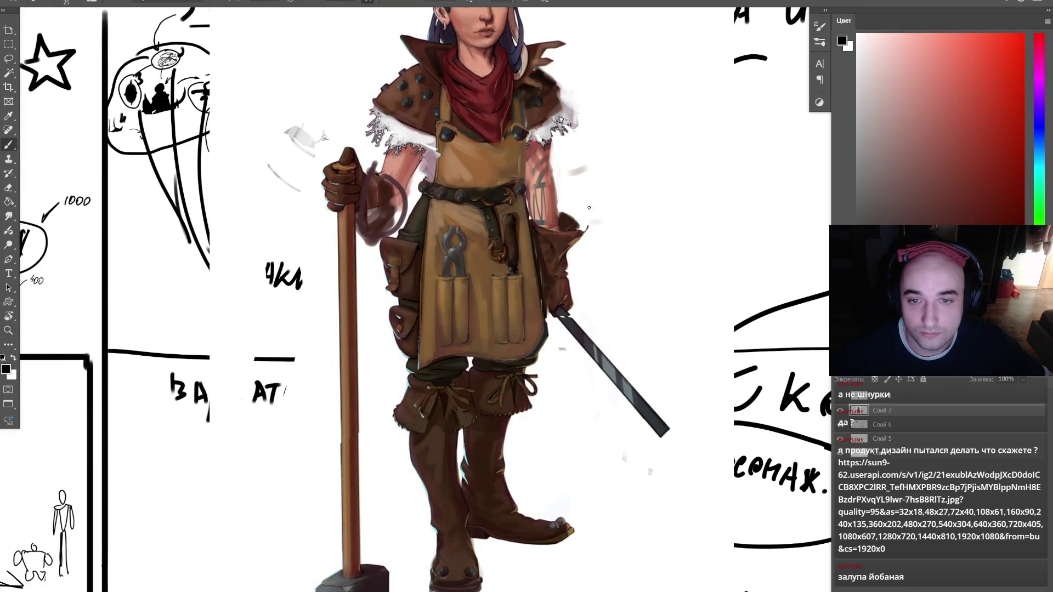
mouse_move(591, 229)
left_mouse_down()
mouse_move(543, 288)
mouse_move(534, 280)
left_mouse_up()
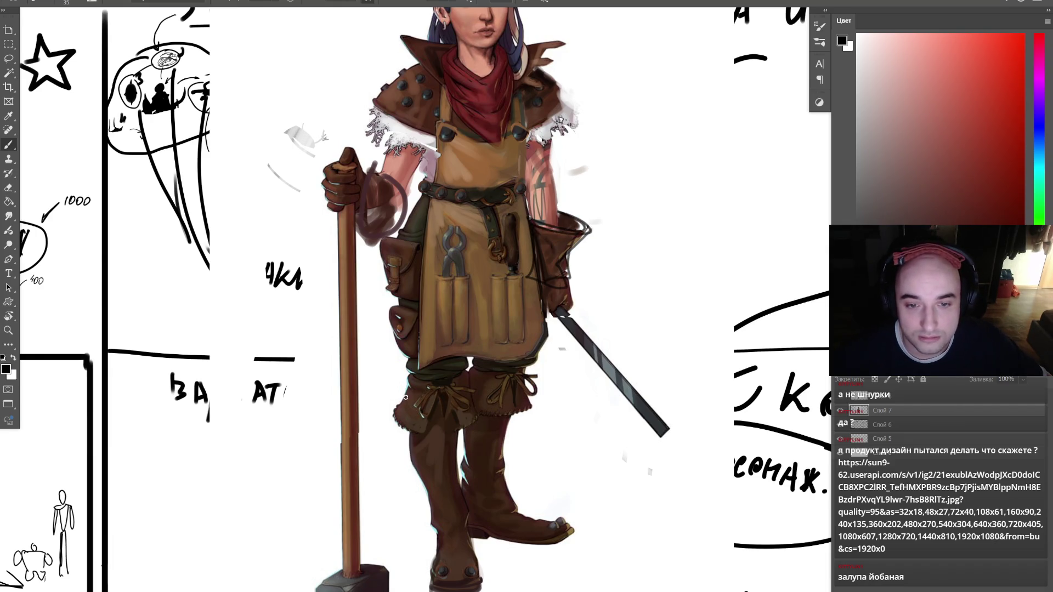
left_click_drag(462, 386, 424, 426)
mouse_move(367, 409)
left_mouse_down()
mouse_move(351, 543)
mouse_move(366, 410)
left_mouse_up()
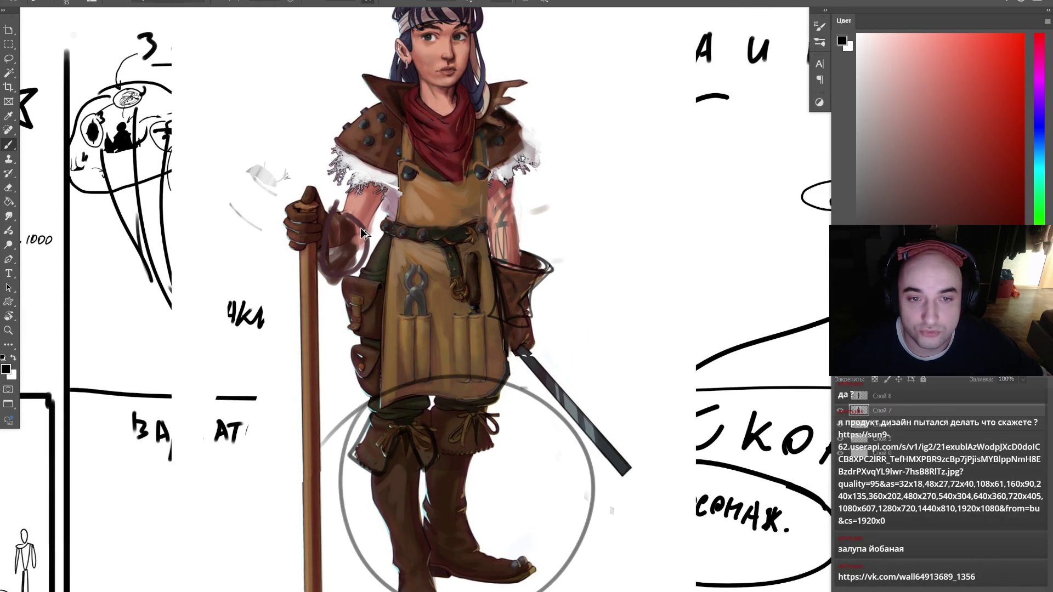
key("ctrl+z")
key("ctrl+z")
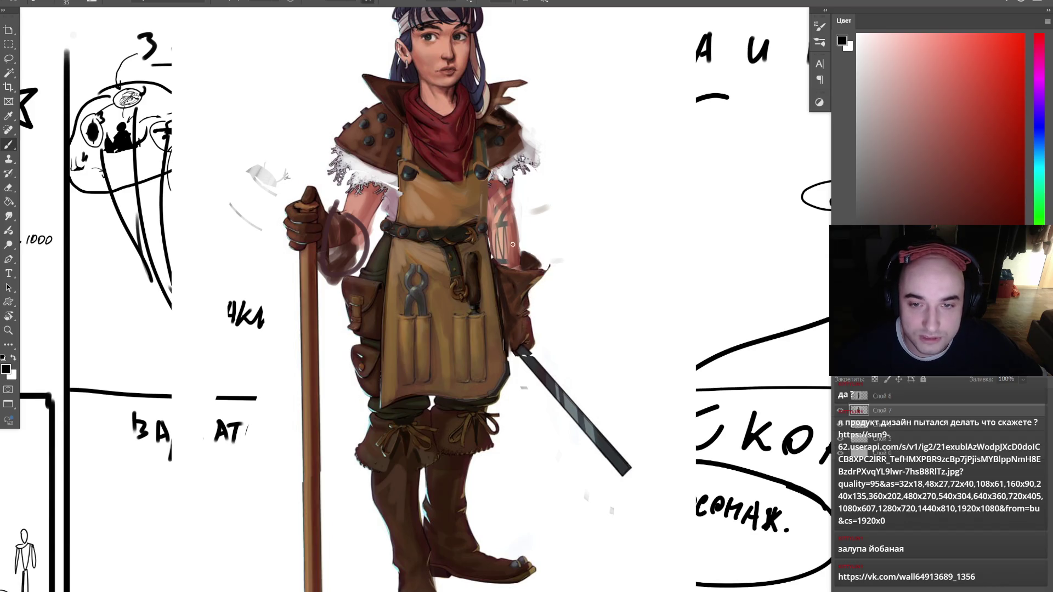
- Shade the glove with strokes in the sampled boot brown
left_click(427, 438)
scroll(564, 278, "up", 3)
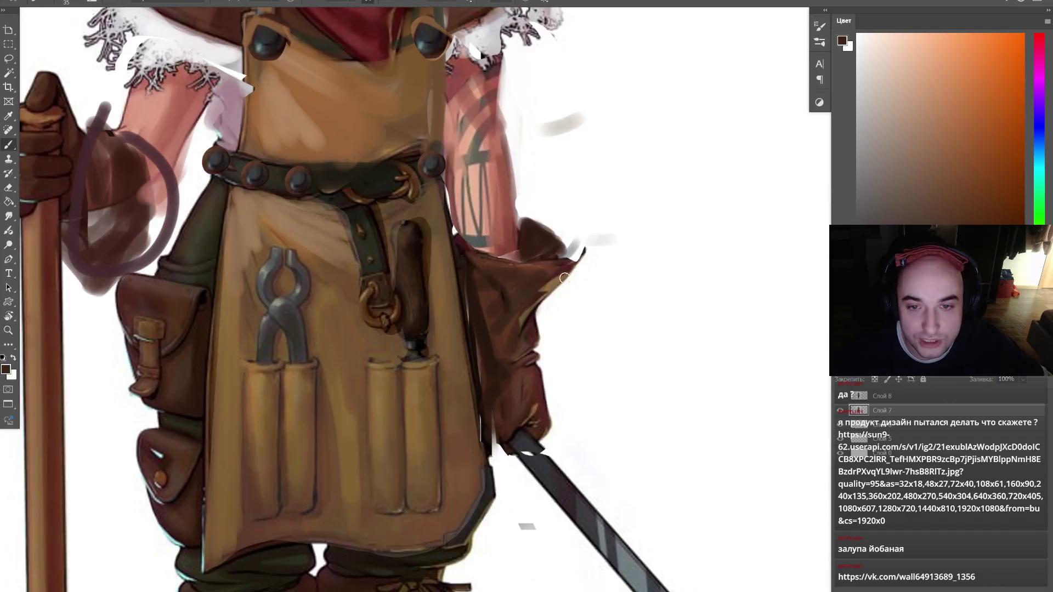
mouse_move(550, 333)
left_mouse_down()
mouse_move(551, 285)
mouse_move(554, 367)
left_mouse_up()
scroll(487, 224, "down", 5)
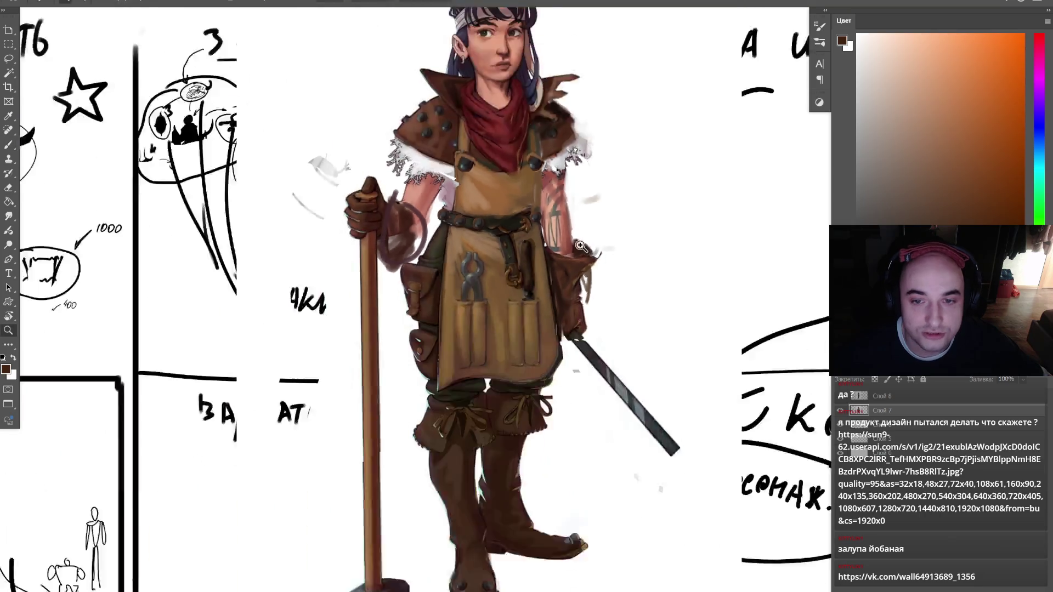
scroll(487, 224, "up", 4)
scroll(477, 257, "down", 4)
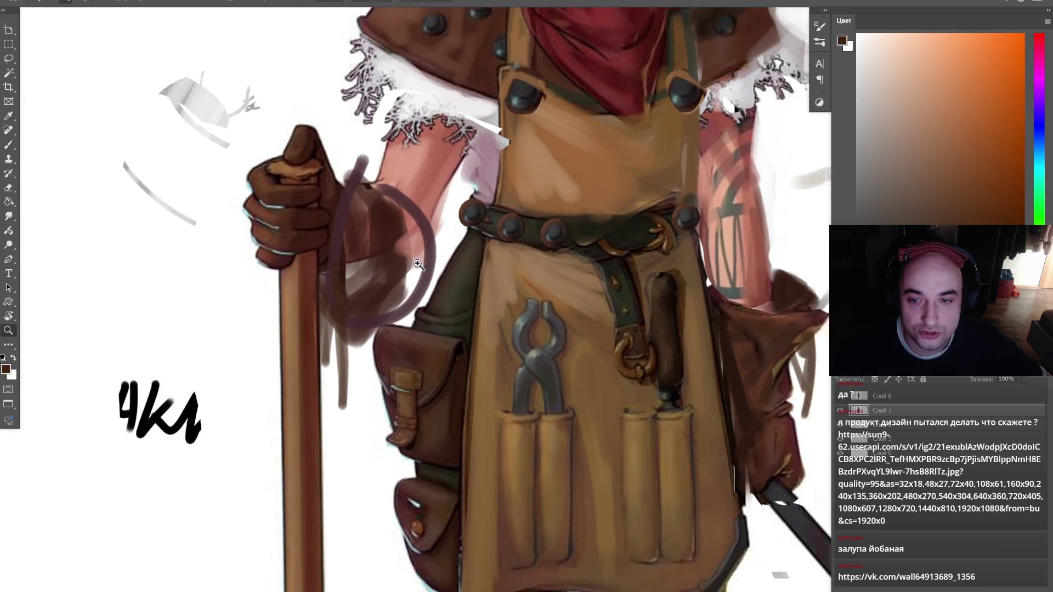
scroll(477, 258, "down", 3)
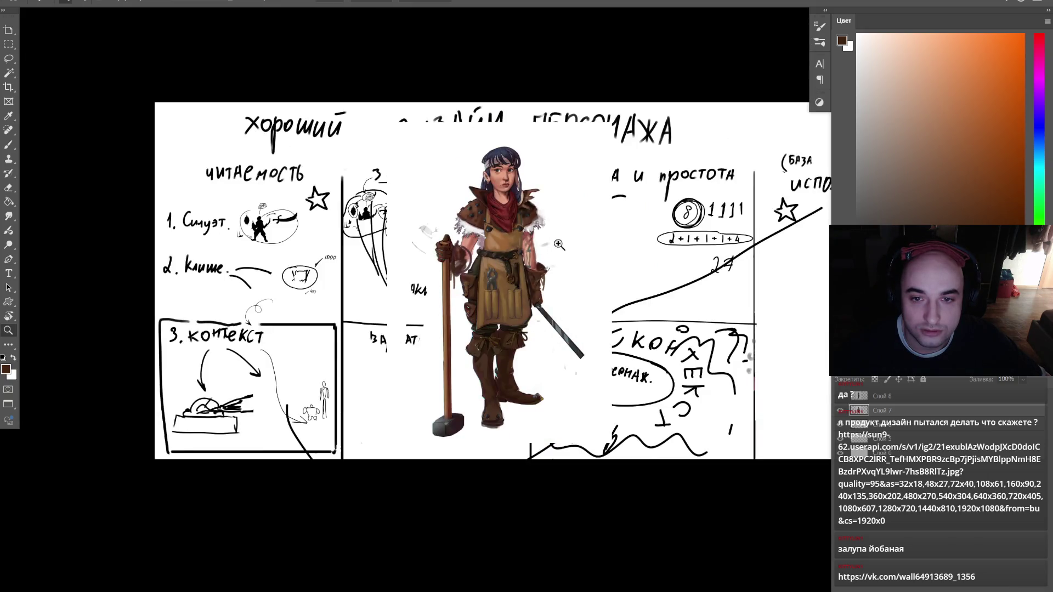
scroll(559, 244, "up", 3)
- Load a near-white colour at brush size 100, then switch to the web browser
key("b")
left_click(522, 250, "alt")
key("bracketright")
key("bracketright")
key("bracketright")
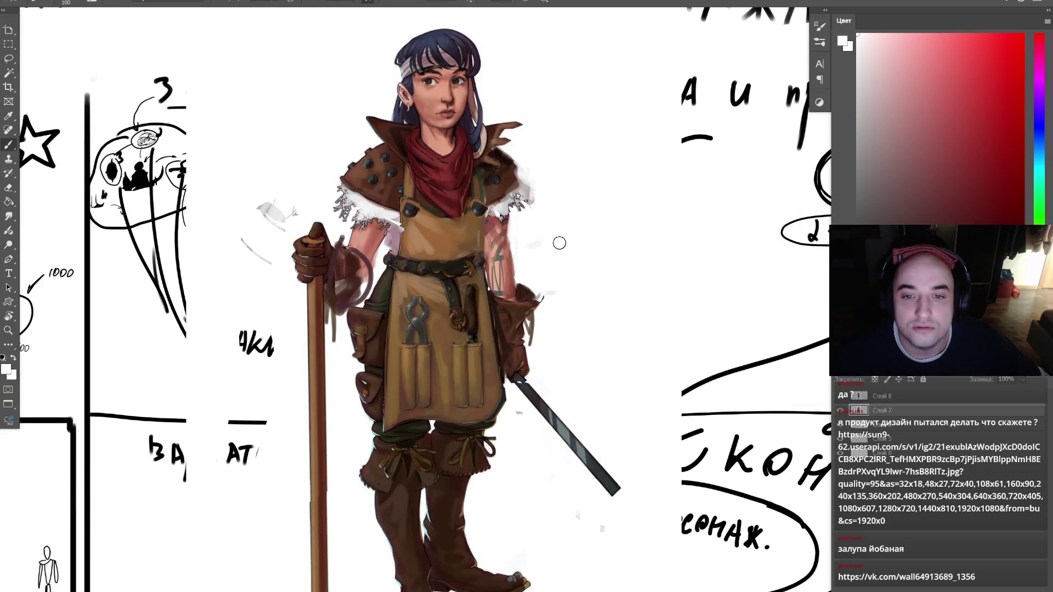
key("z")
scroll(559, 243, "down", 3)
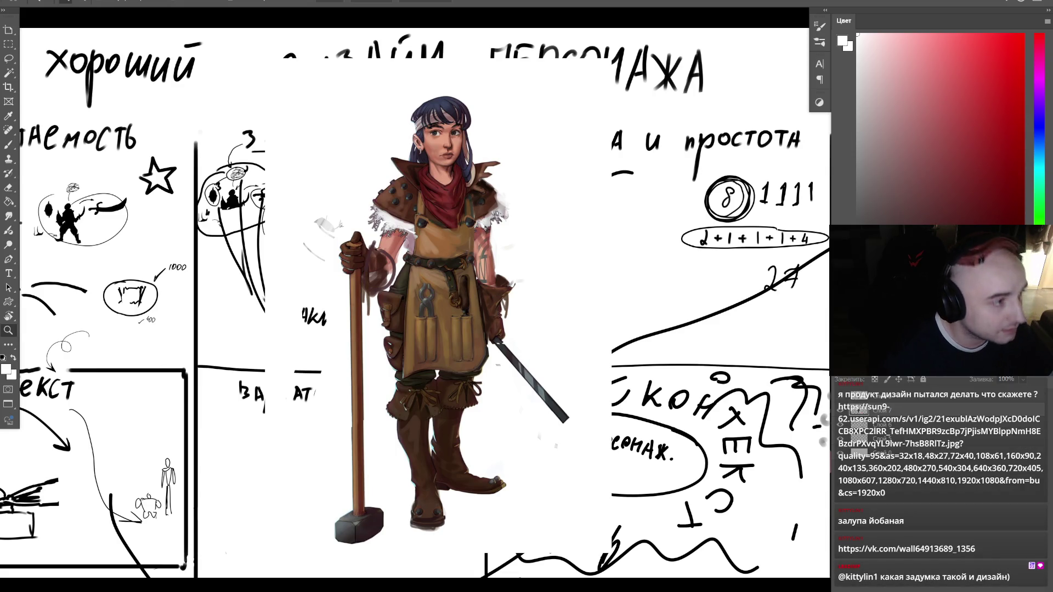
key("alt+Tab")
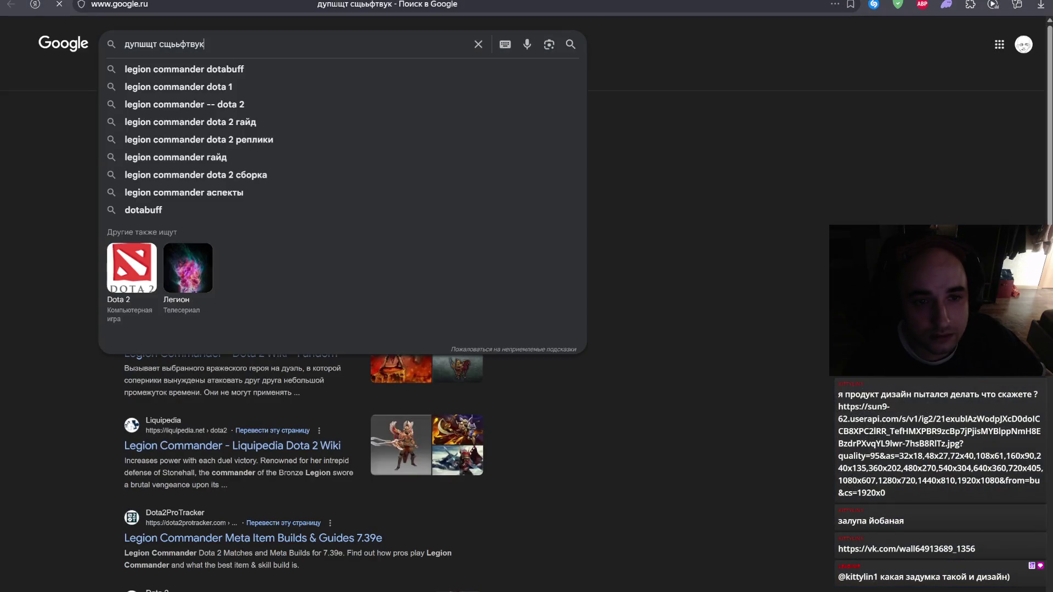
- Search Google for 'legion commander skin' and show only image results
left_click(334, 114)
left_click(257, 55)
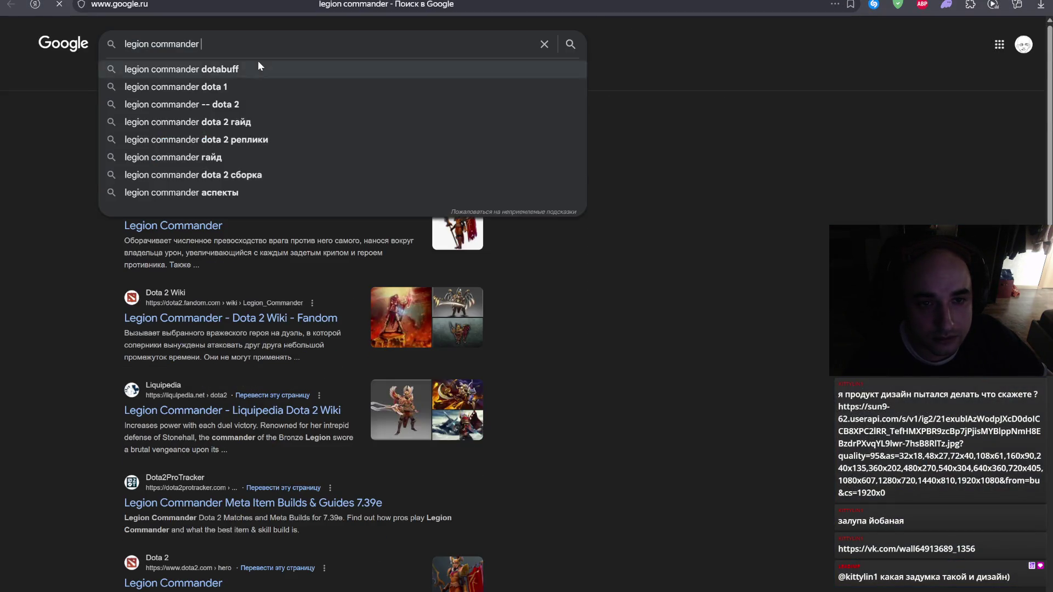
type("skin")
key("Return")
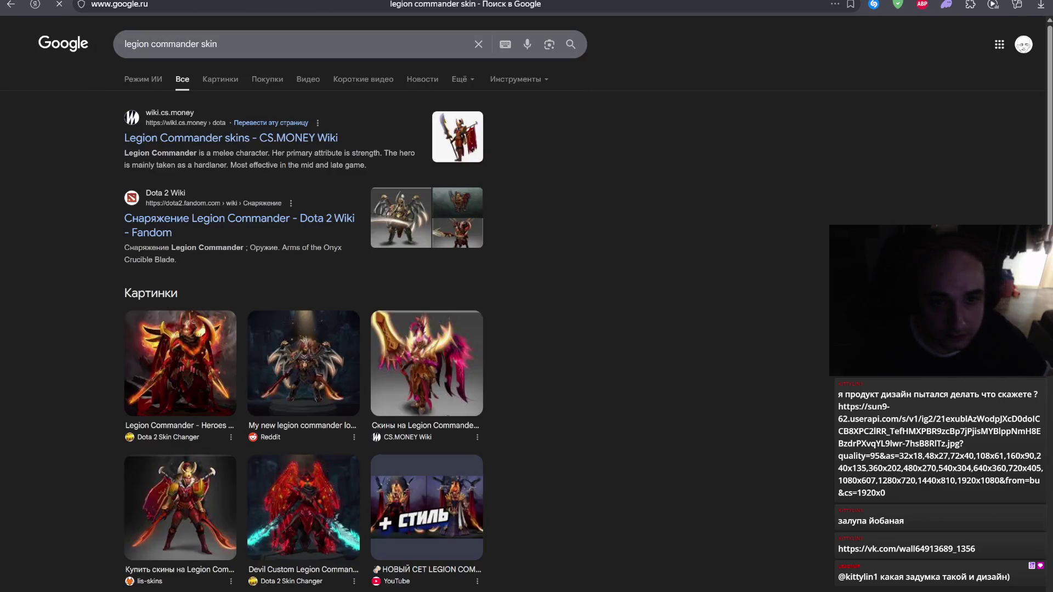
left_click(221, 81)
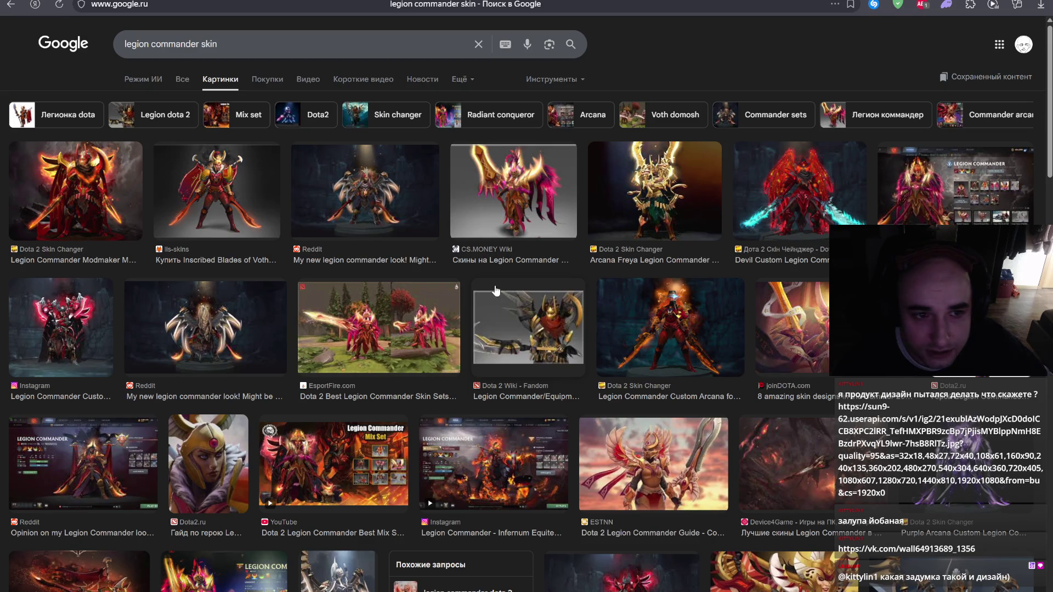
- Preview an armoured winged Legion Commander skin from the image results
scroll(495, 292, "down", 2)
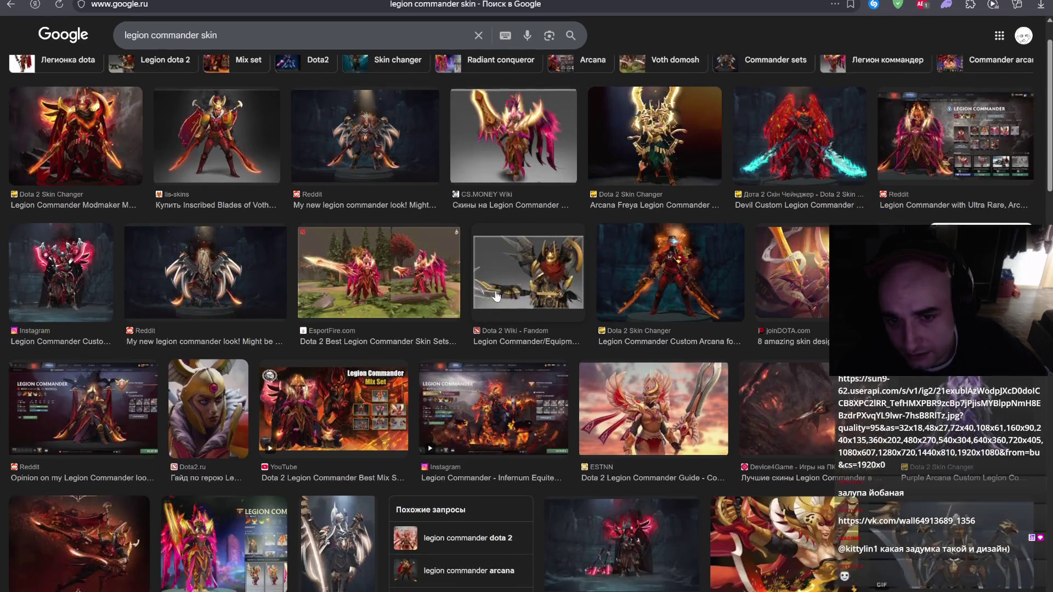
scroll(496, 296, "down", 1)
scroll(495, 297, "down", 4)
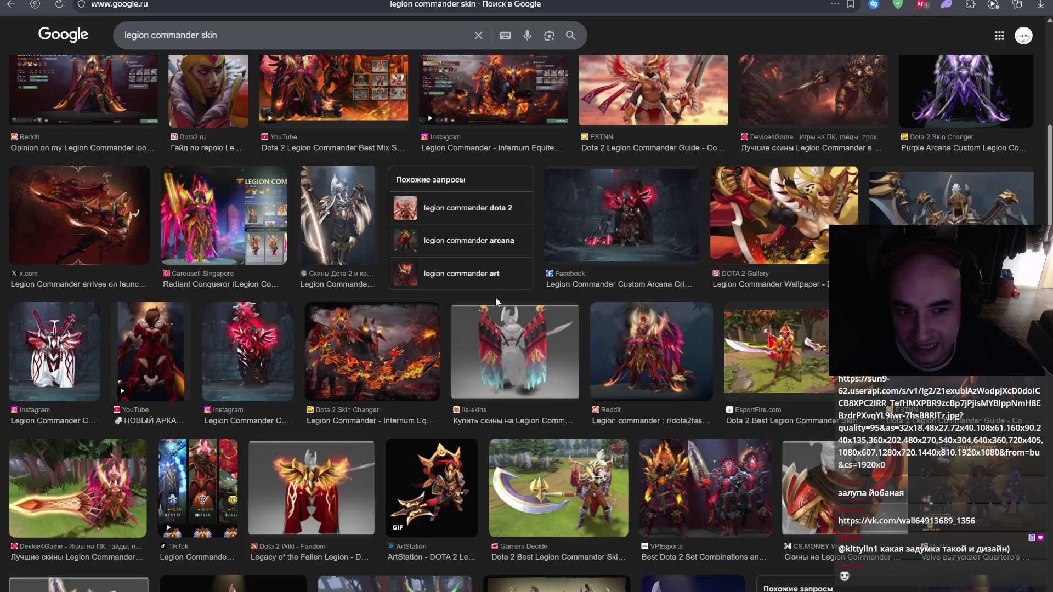
left_click(978, 209)
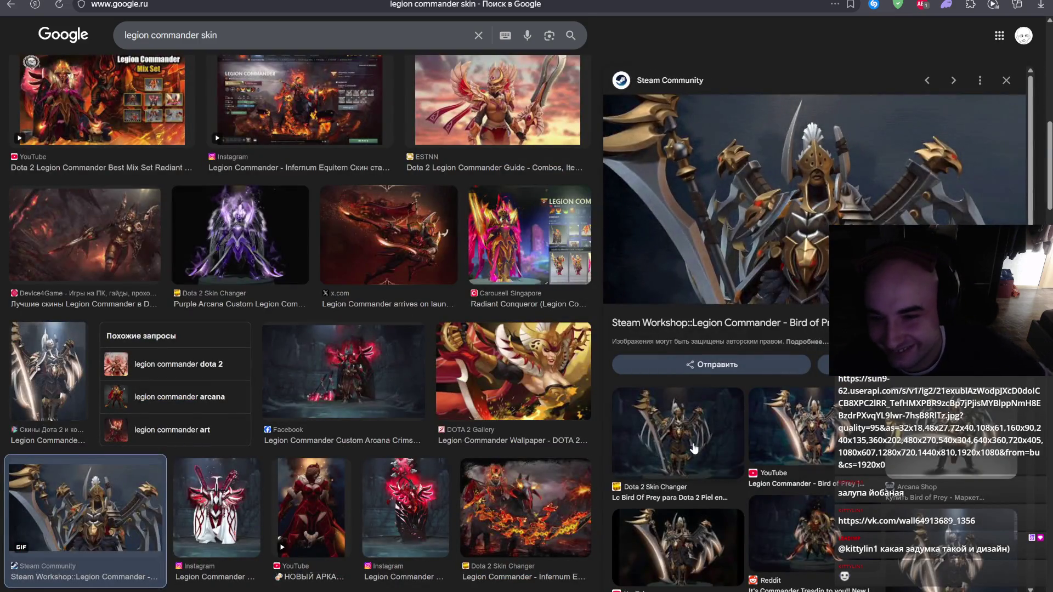
left_click(692, 447)
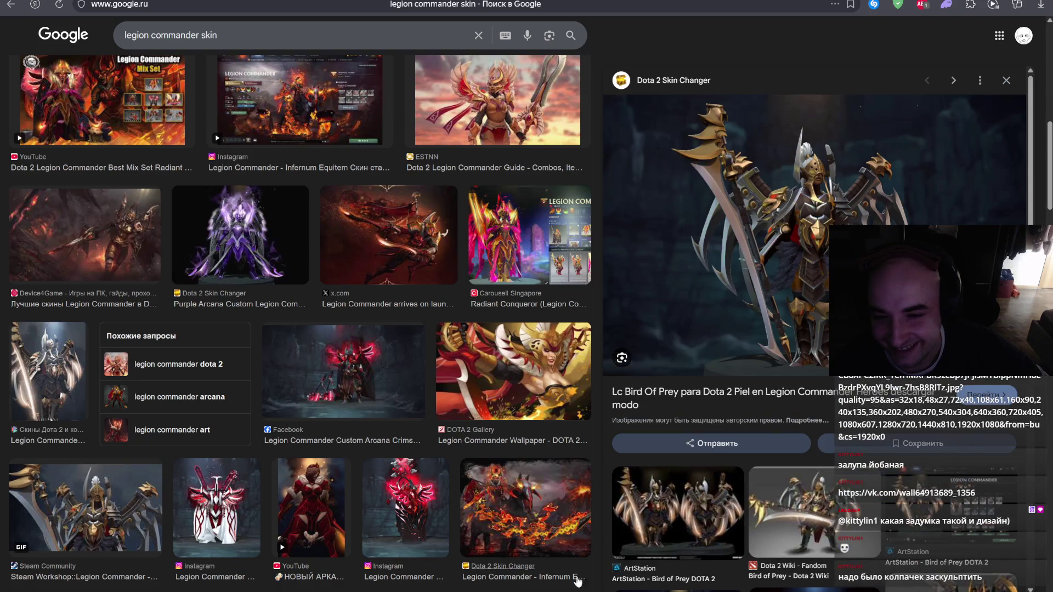
- Paste the previewed skin image into Photoshop and free-transform it
key("alt+Tab")
key("ctrl+v")
key("ctrl+t")
- Scale and position the pasted hero reference so it covers the canvas, then commit the transform
left_click_drag(592, 263, 790, 111)
left_click_drag(623, 236, 179, 408)
left_click_drag(341, 305, 747, 28)
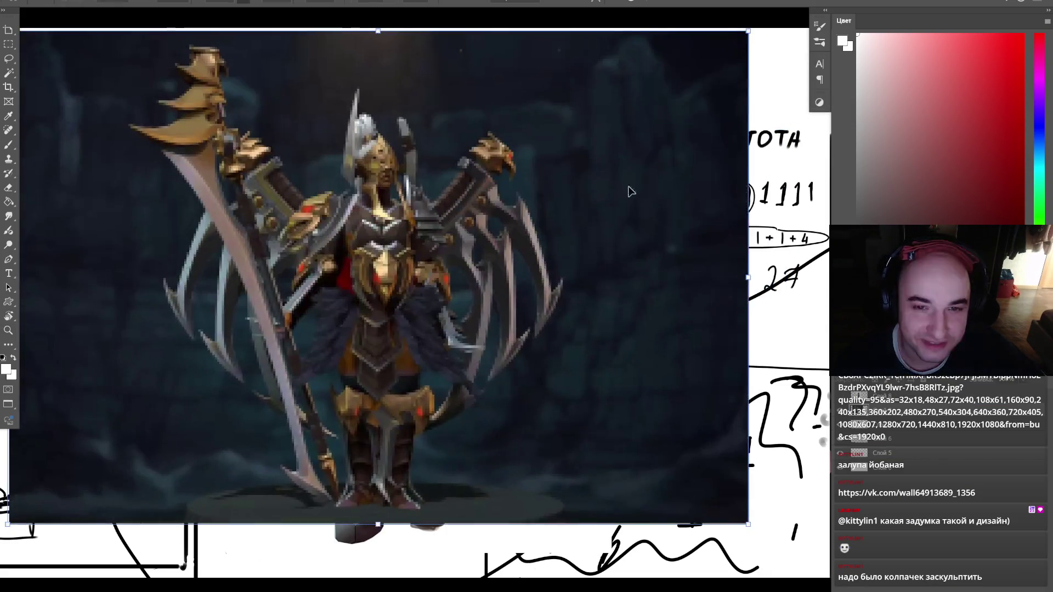
left_click_drag(568, 249, 608, 277)
key("Return")
- Hide the panels and zoom in on the reference's chest emblem
key("z")
left_click_drag(462, 325, 477, 325)
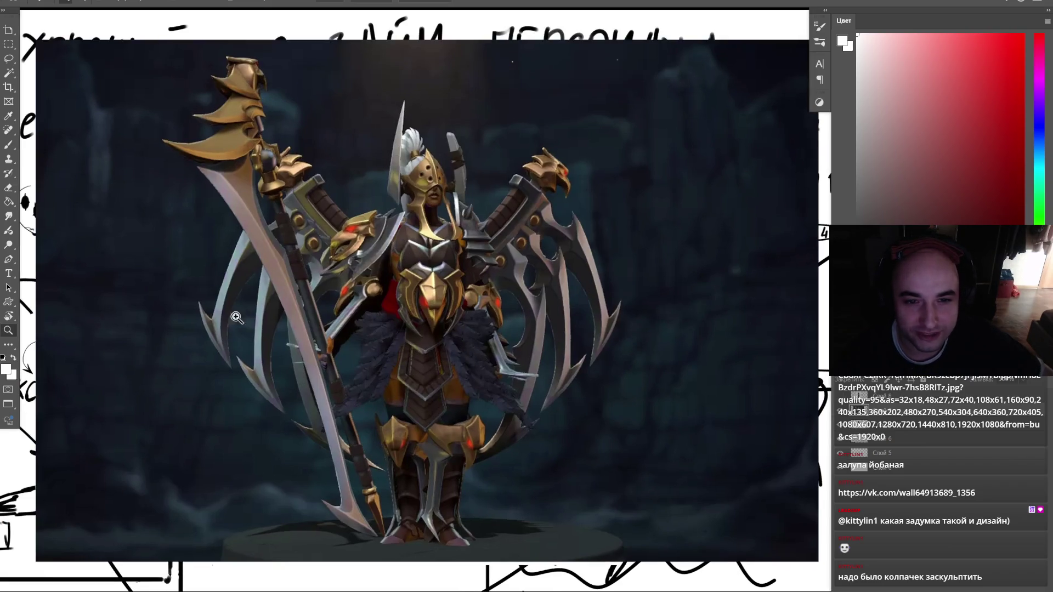
key("Tab")
left_click_drag(707, 248, 736, 248)
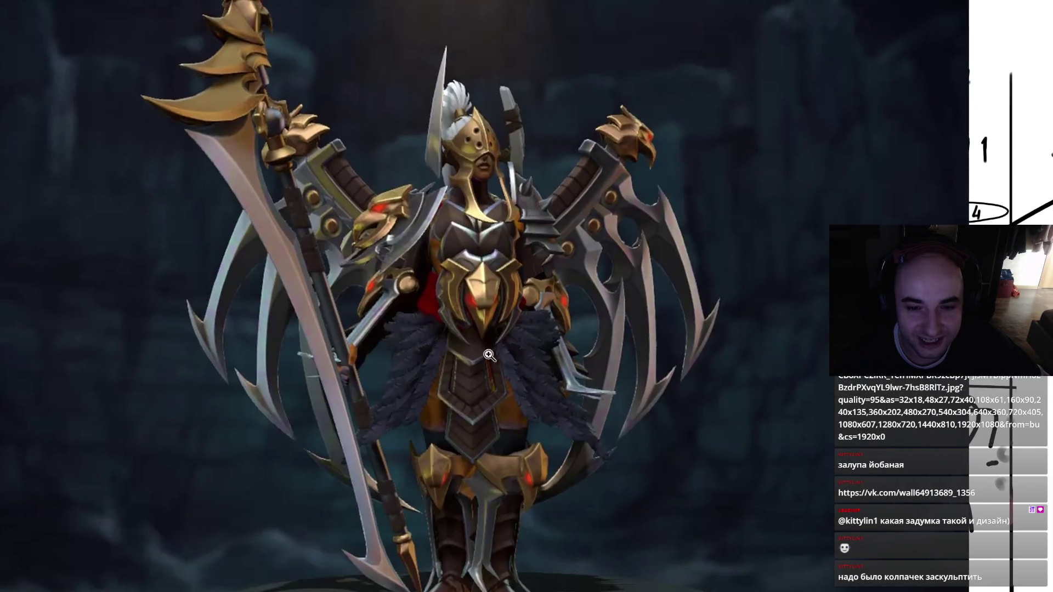
left_click(494, 334)
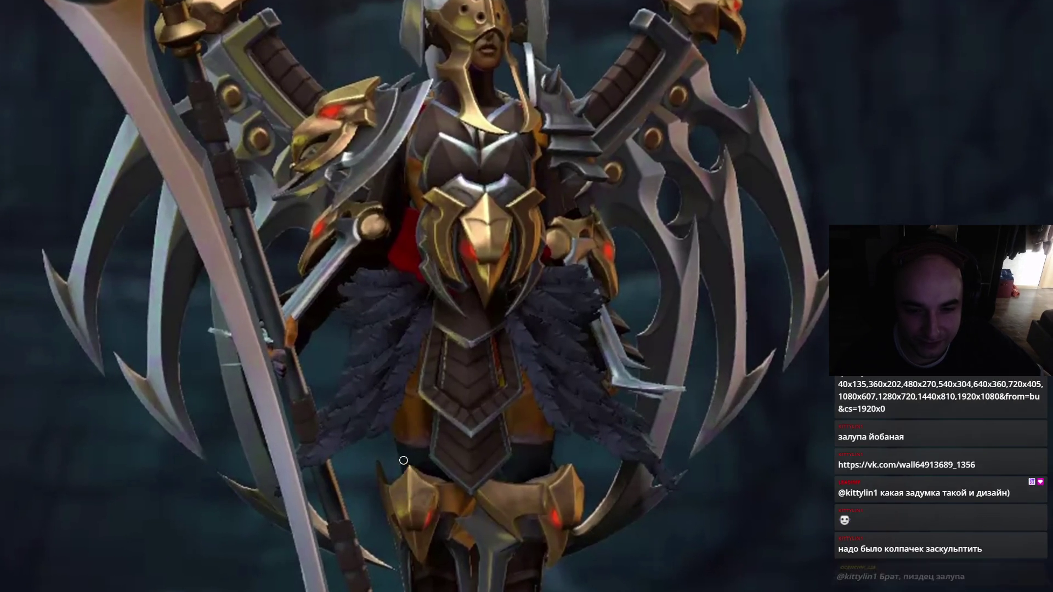
- Try white circles on the knee, chest emblem, shoulders and arm, undoing each one
mouse_move(408, 461)
left_mouse_down()
mouse_move(442, 541)
mouse_move(417, 466)
left_mouse_up()
key("ctrl+z")
mouse_move(469, 188)
left_mouse_down()
mouse_move(525, 225)
mouse_move(521, 214)
left_mouse_up()
key("ctrl+z")
left_click_drag(343, 53, 336, 79)
key("ctrl+z")
left_click_drag(541, 218, 536, 198)
key("ctrl+z")
left_click_drag(288, 260, 363, 208)
key("ctrl+z")
- Circle the shoulder armour, right gauntlet and helmet in white
scroll(599, 401, "down", 2)
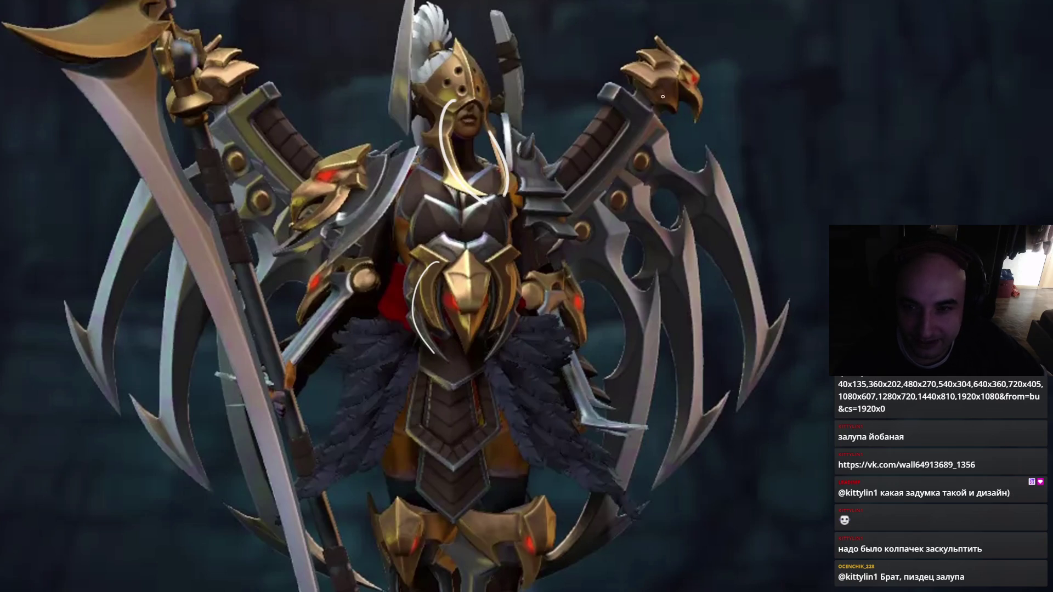
scroll(484, 378, "down", 2)
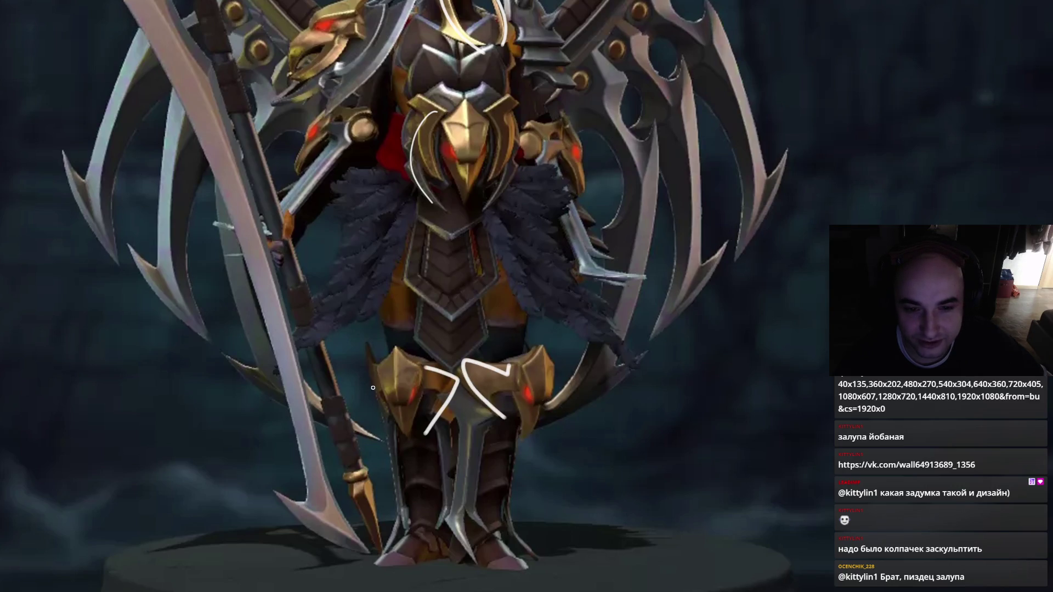
scroll(497, 353, "up", 2)
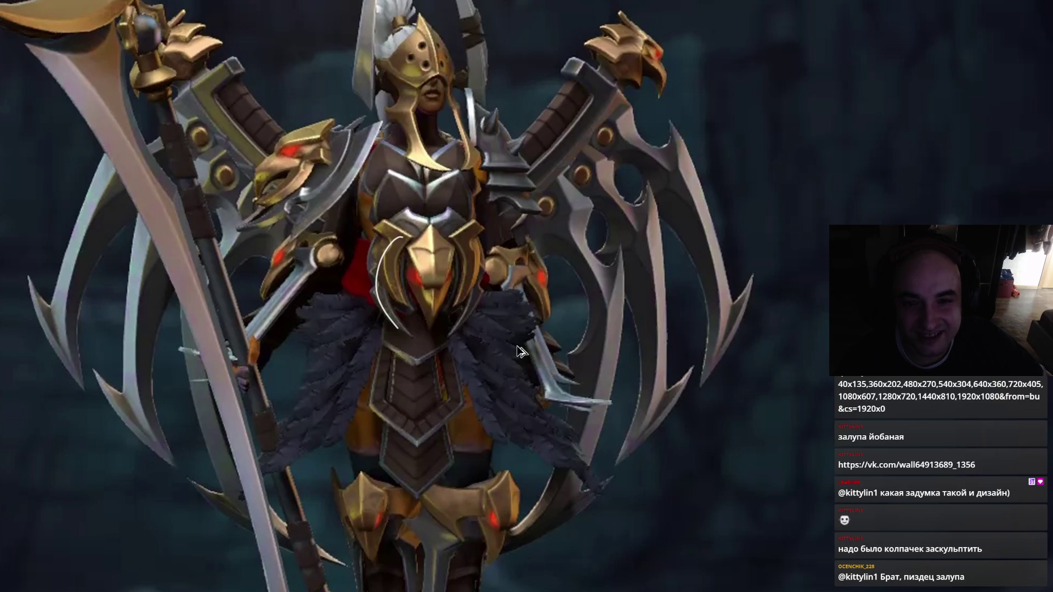
mouse_move(324, 101)
left_mouse_down()
mouse_move(252, 178)
mouse_move(362, 134)
left_mouse_up()
left_click_drag(605, 107, 631, 35)
mouse_move(381, 30)
left_mouse_down()
mouse_move(384, 82)
mouse_move(428, 63)
left_mouse_up()
- Circle the chest emblem and both knee guards, then outline the emblem's left and right edges
left_click_drag(423, 203, 433, 238)
left_click_drag(364, 417, 376, 477)
mouse_move(471, 469)
left_mouse_down()
mouse_move(466, 563)
mouse_move(494, 483)
left_mouse_up()
scroll(513, 314, "down", 3)
scroll(513, 314, "up", 4)
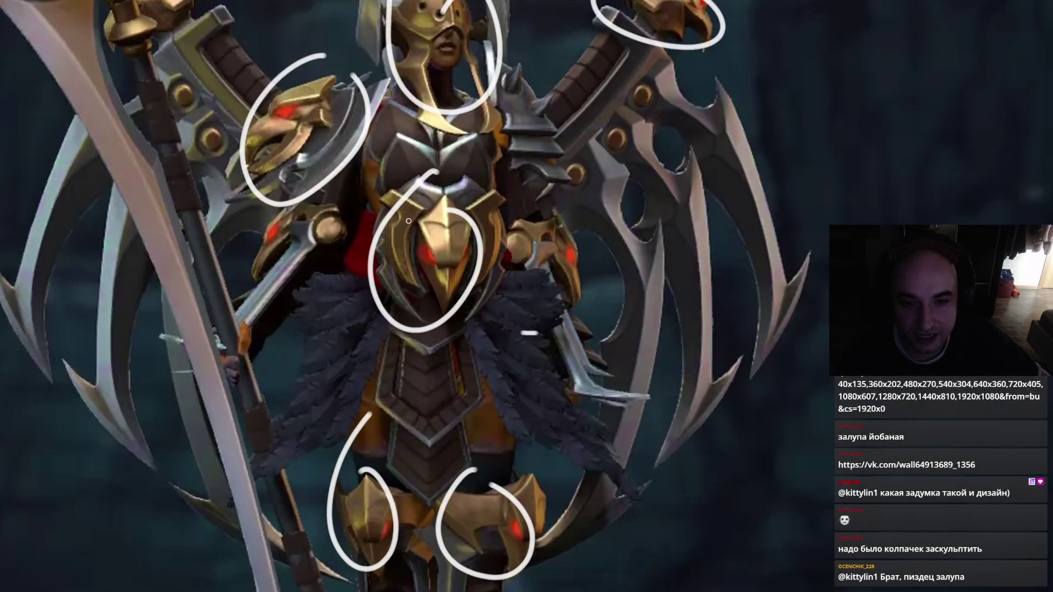
left_click_drag(393, 204, 412, 285)
mouse_move(470, 217)
left_mouse_down()
mouse_move(479, 214)
mouse_move(496, 261)
left_mouse_up()
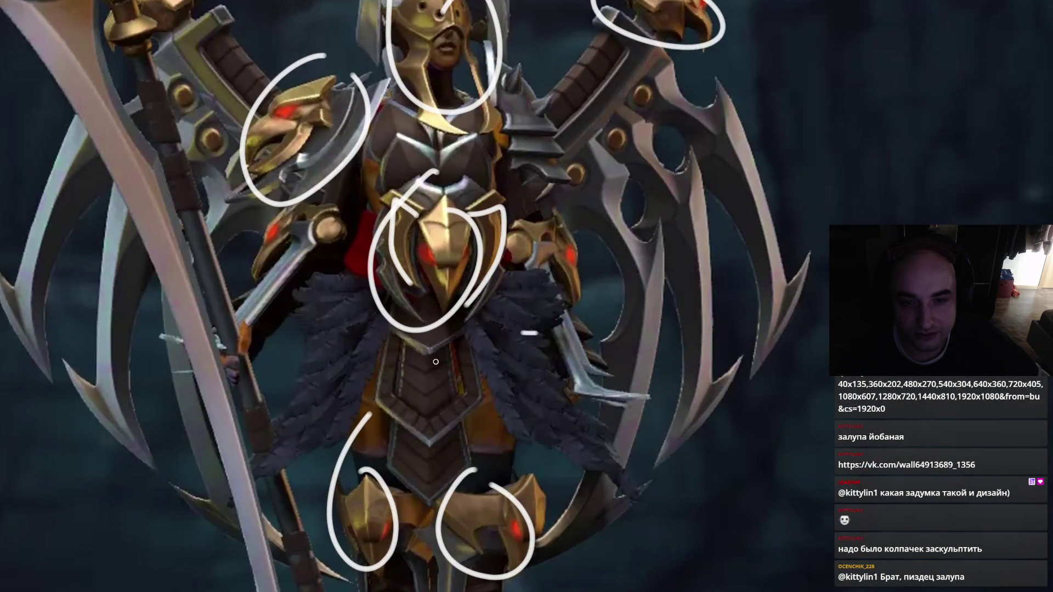